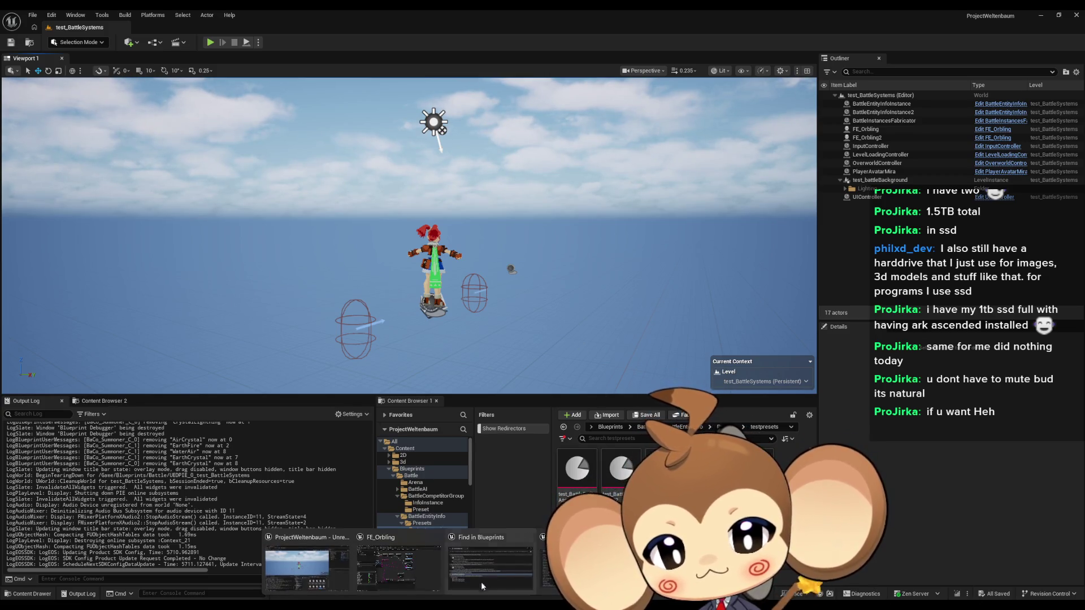
- Delete the old Append and Notifier Old nodes from FE_Orbling's FlyToSlot graph
click(316, 559)
scroll(431, 346, down, 3)
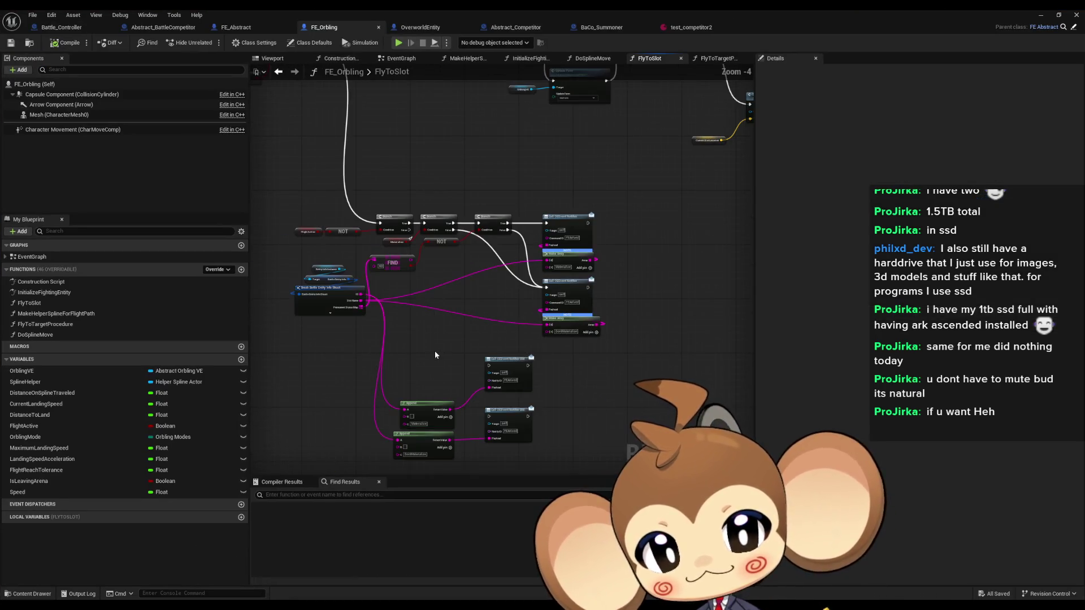
mouse_move(374, 365)
mouse_down()
mouse_move(566, 447)
mouse_move(377, 425)
mouse_up()
key(Delete)
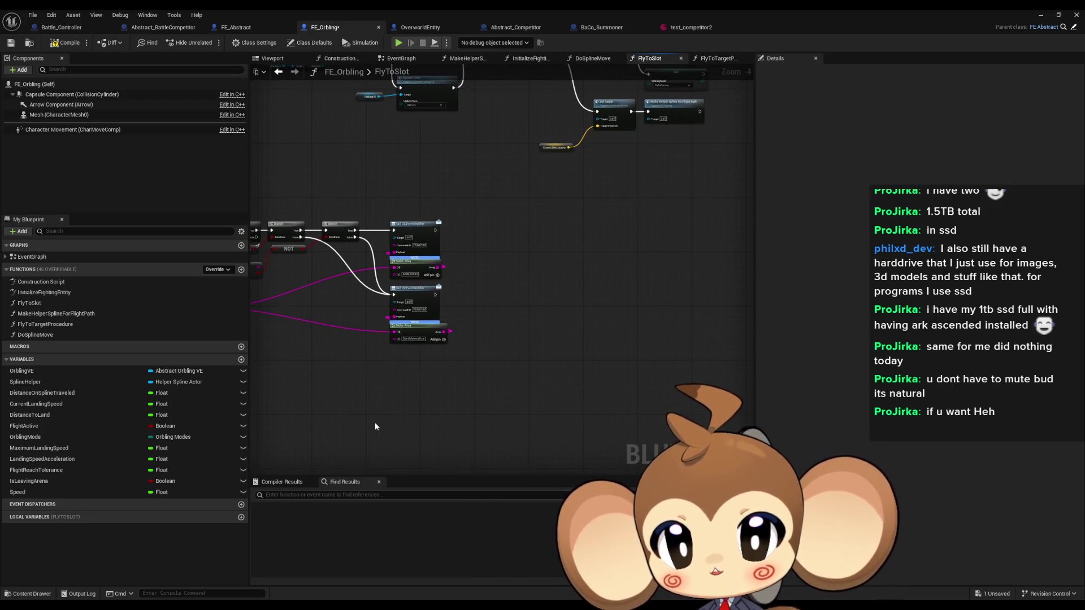
- Find all references to the lower Call OEEvent Notifier node
scroll(365, 364, up, 4)
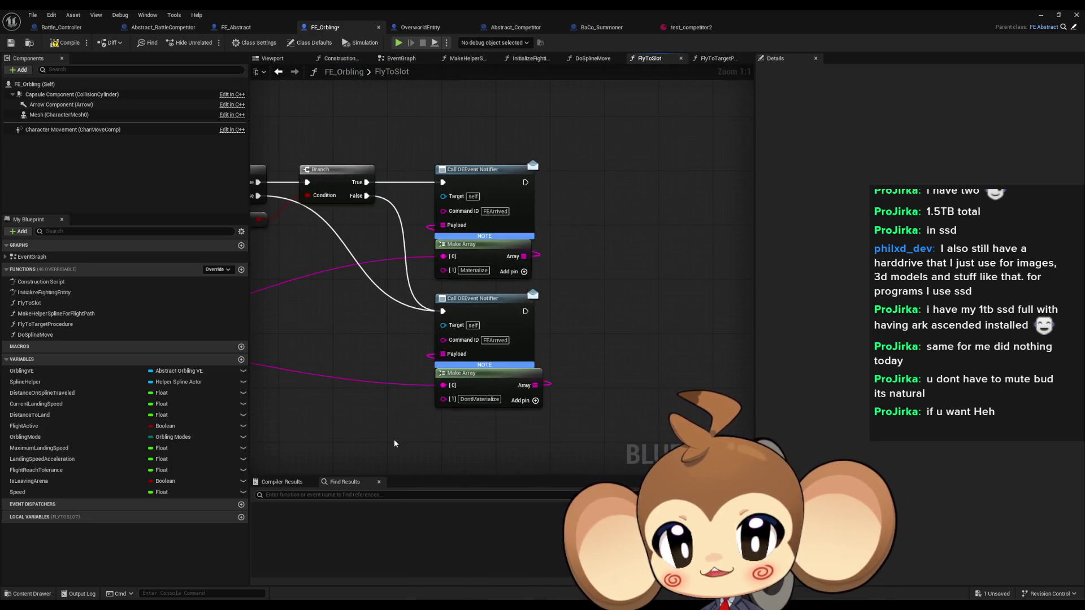
right_click(484, 307)
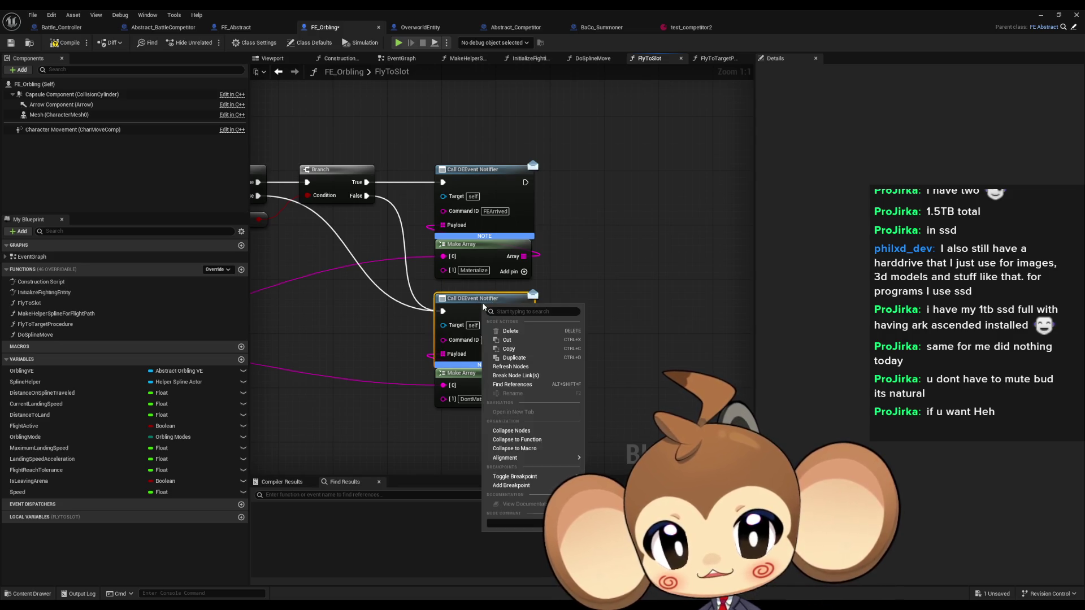
click(512, 384)
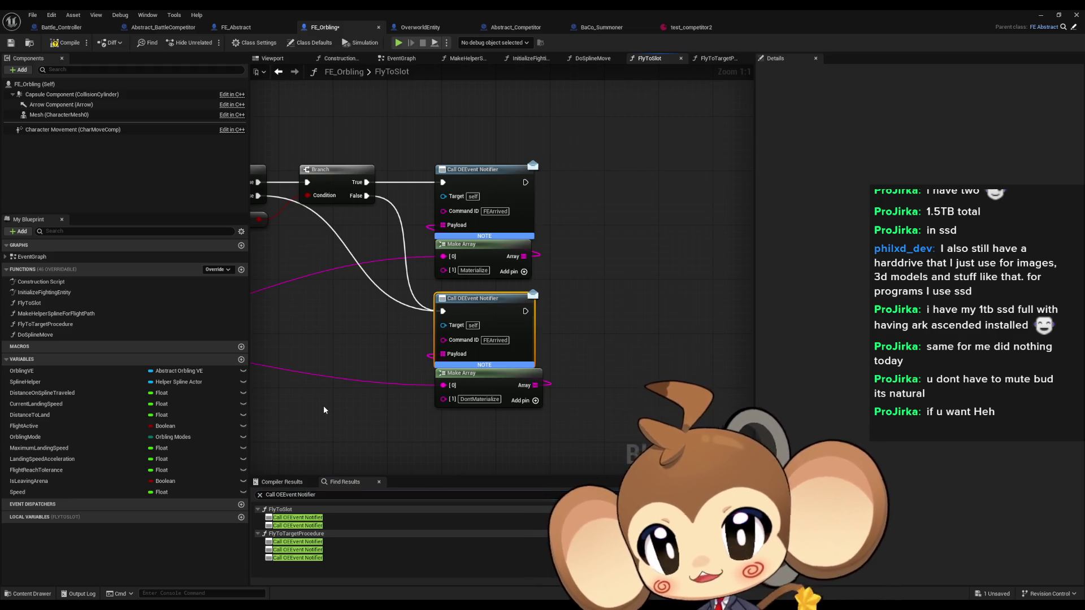
- In OverworldEntity, search Find Results for the quoted "OEEventNotifier_old" dispatcher name
click(414, 32)
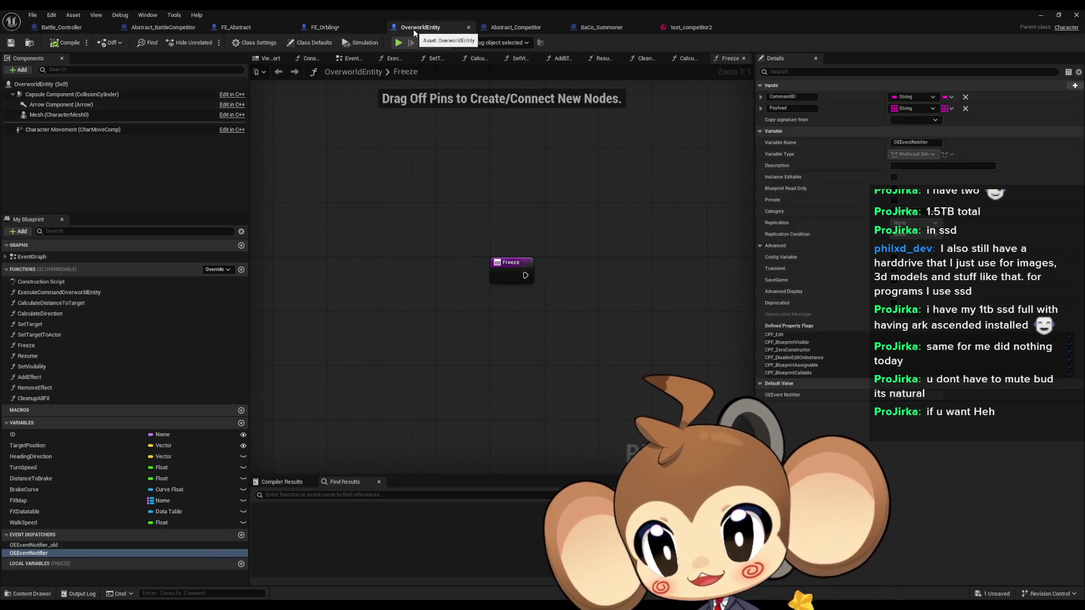
click(44, 546)
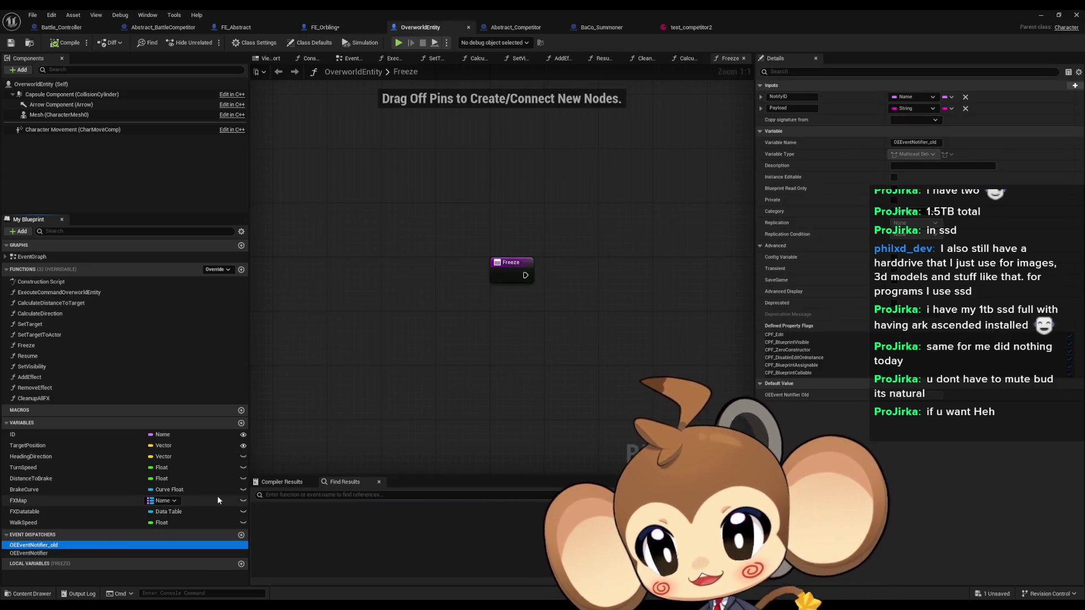
click(50, 548)
key(Return)
click(344, 499)
text(")
text(OEEventNotifier_old)
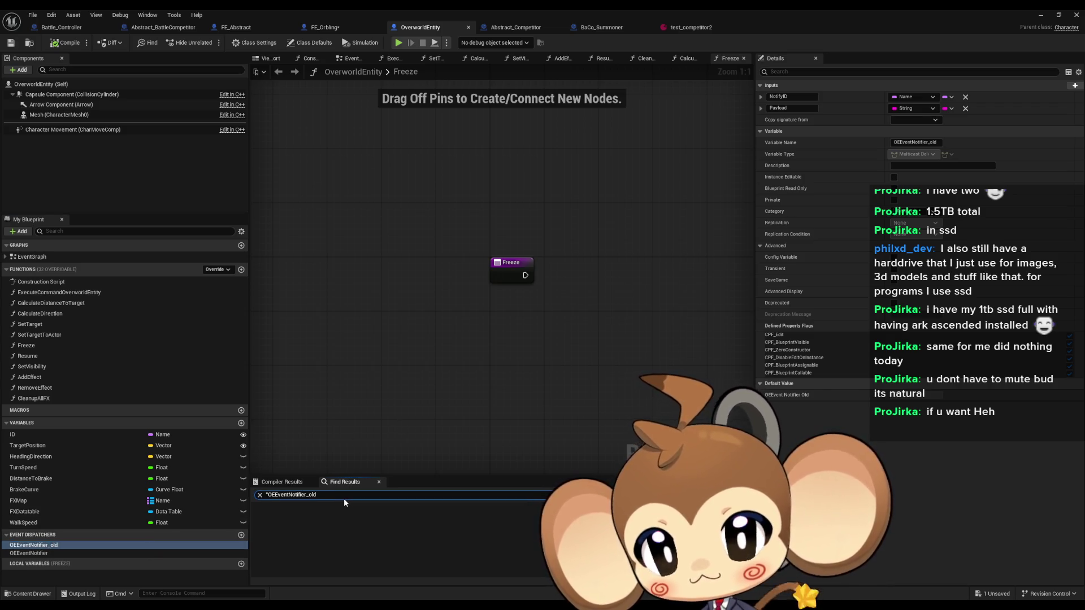
key(Return)
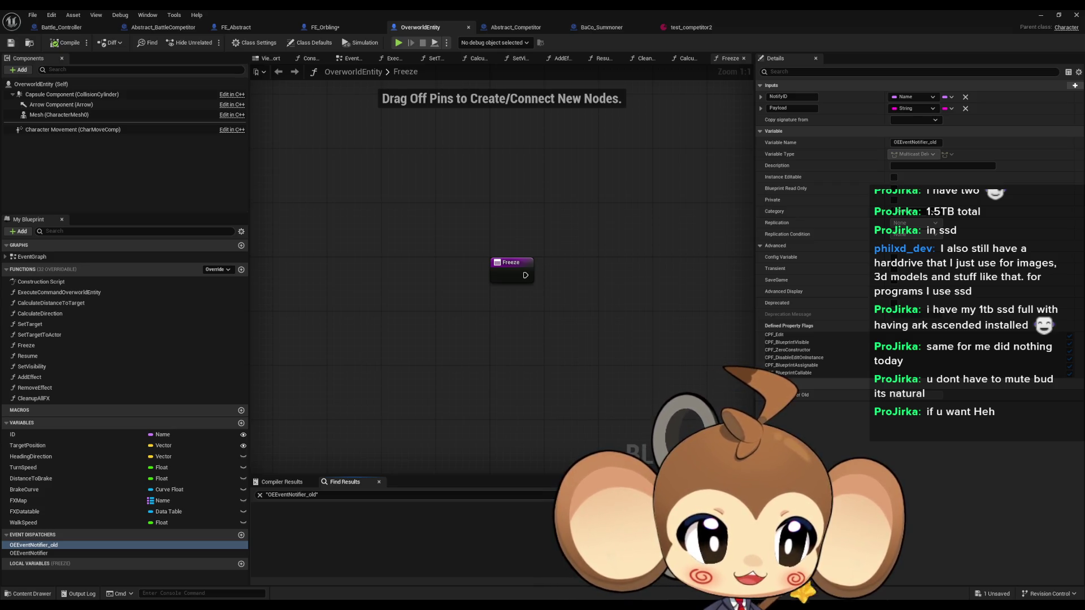
- Confirm the OEEventNotifier dispatcher keeps its name OEEventNotifier
right_click(45, 557)
click(68, 566)
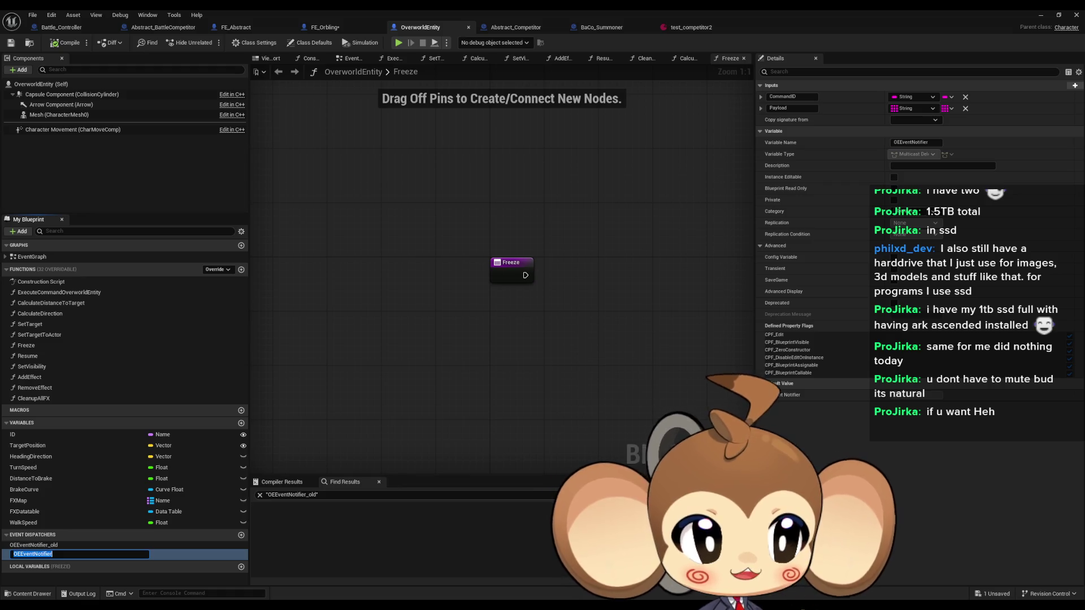
key(Return)
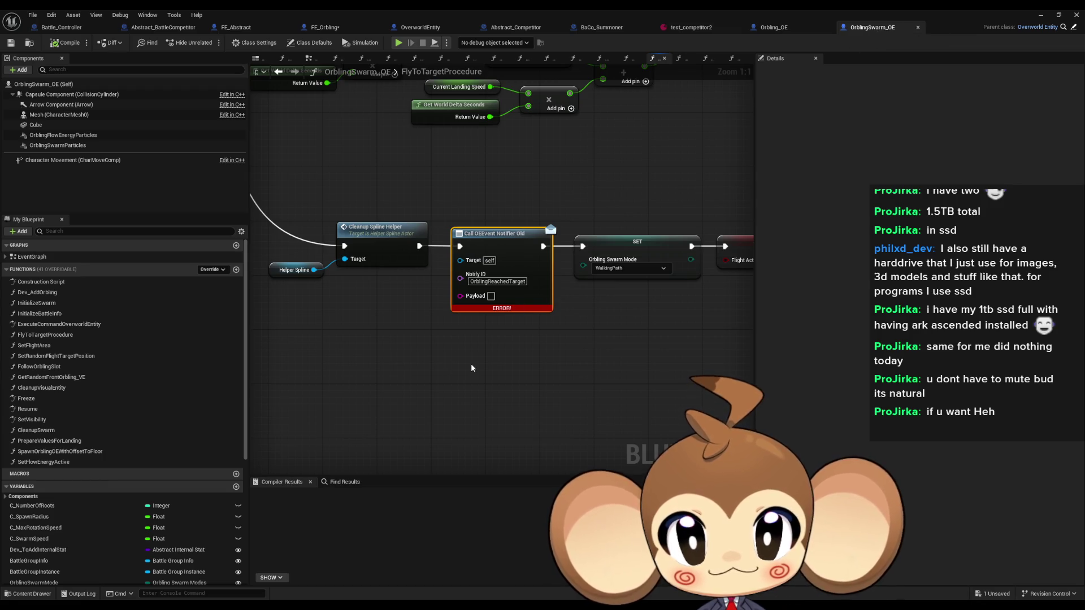
- Compile OrblingSwarm_OE once the Call OEEvent Notifier Old node in FlyToTargetProcedure is fixed
click(65, 44)
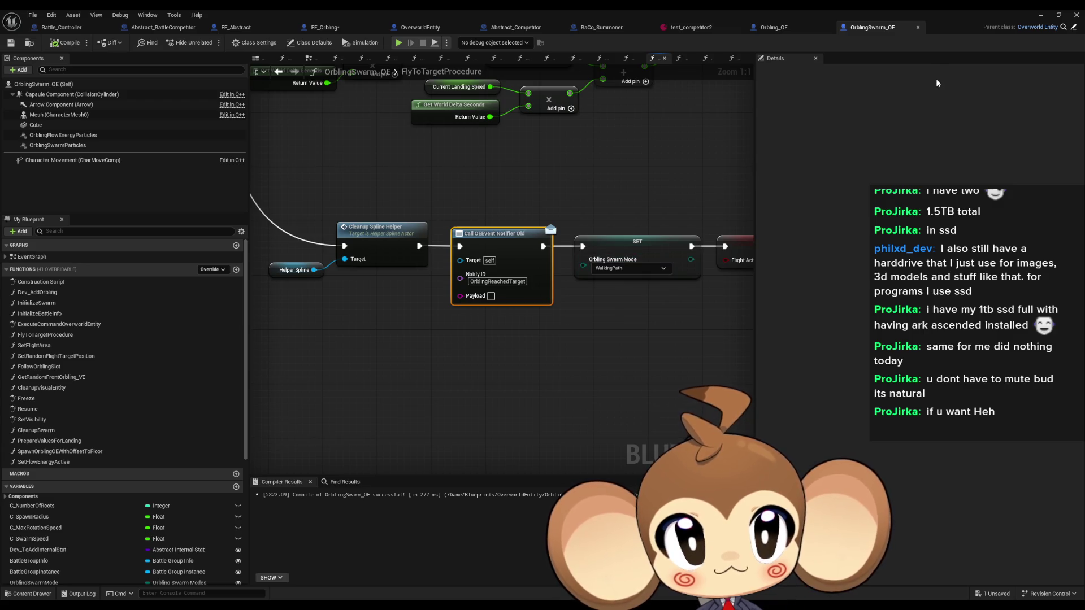
- Close the OrblingSwarm_OE and Orbling_OE tabs and save FE_Orbling
click(918, 27)
click(828, 27)
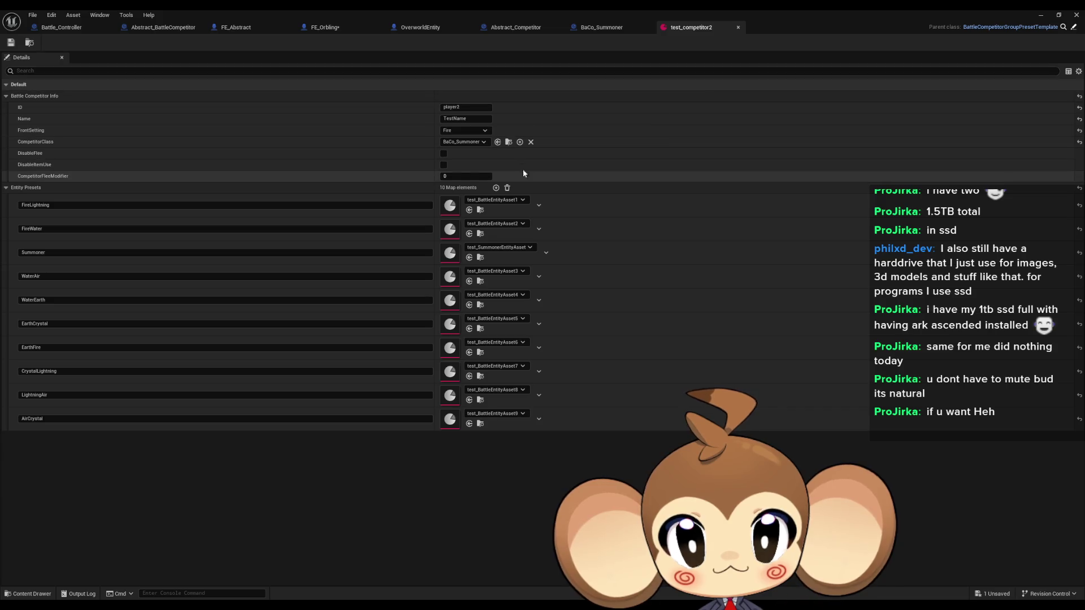
click(59, 27)
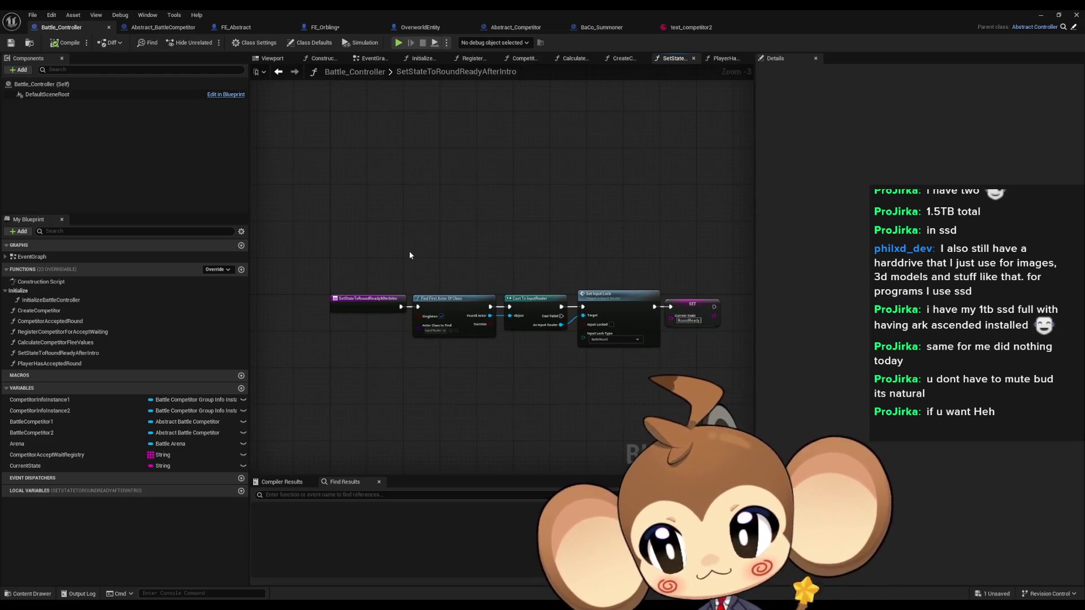
click(327, 28)
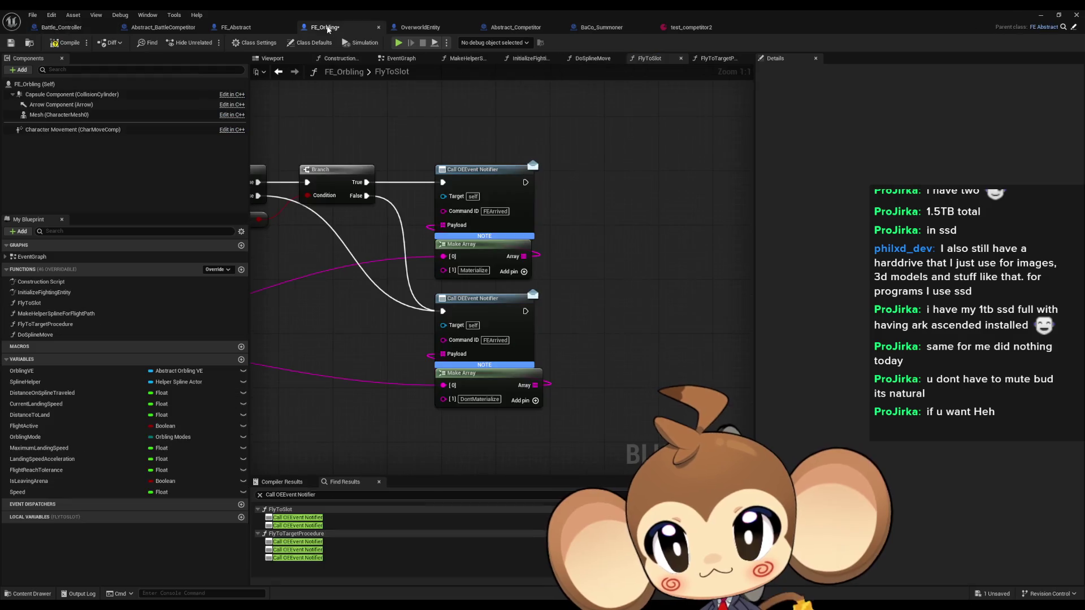
key(ctrl+s)
- Review FE_Orbling's InitializeFightingEntity and FlyToSlot graphs, then bring up Abstract_BattleCompetitor
scroll(695, 238, down, 3)
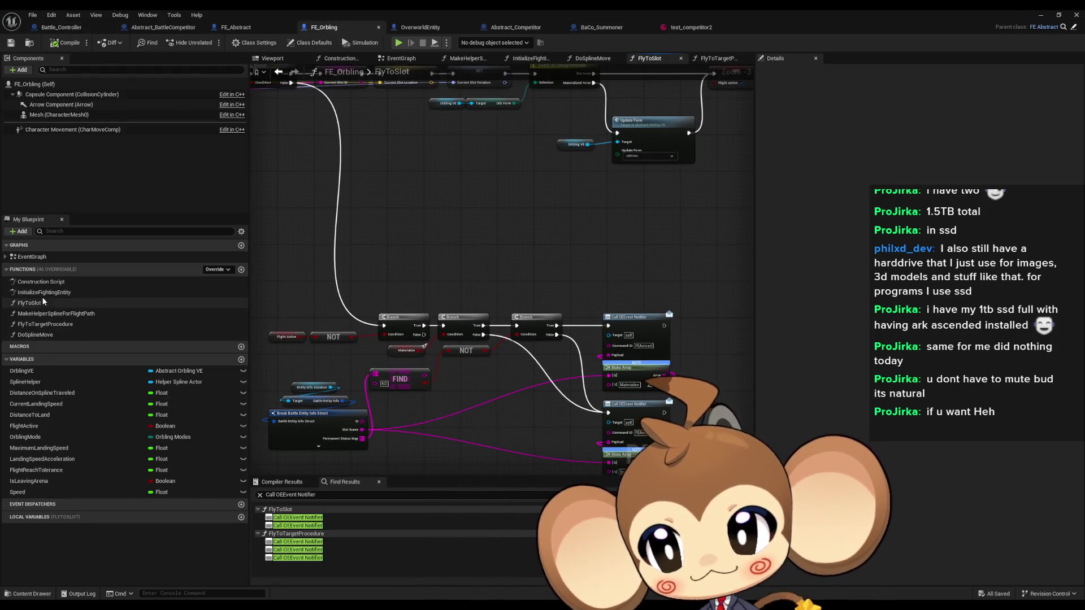
double_click(44, 292)
mouse_move(485, 361)
mouse_down()
mouse_move(649, 373)
mouse_move(481, 365)
mouse_up()
double_click(56, 302)
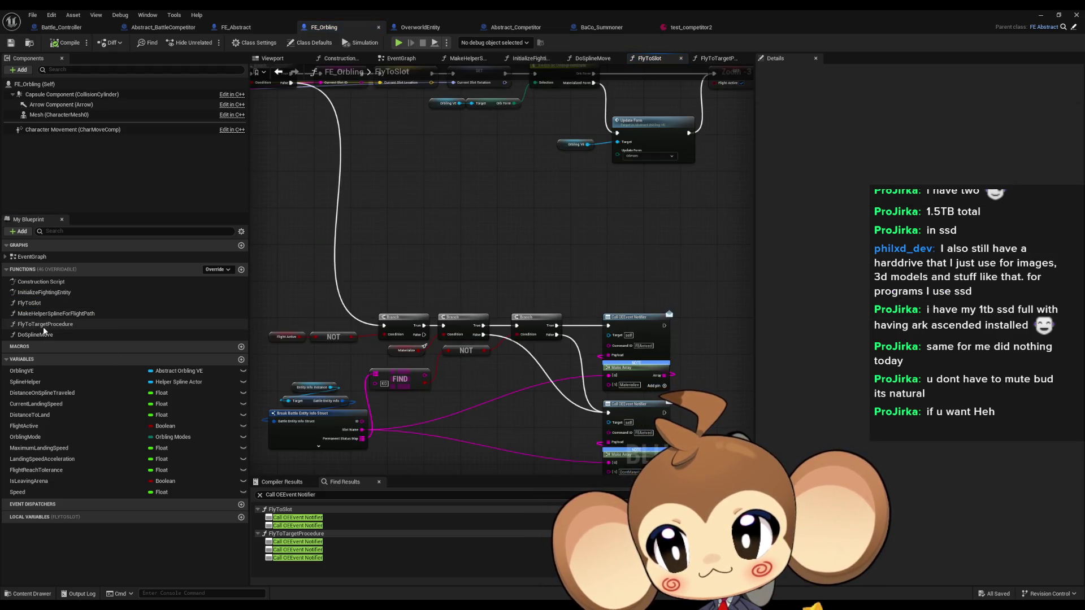
scroll(552, 350, down, 2)
scroll(611, 364, up, 3)
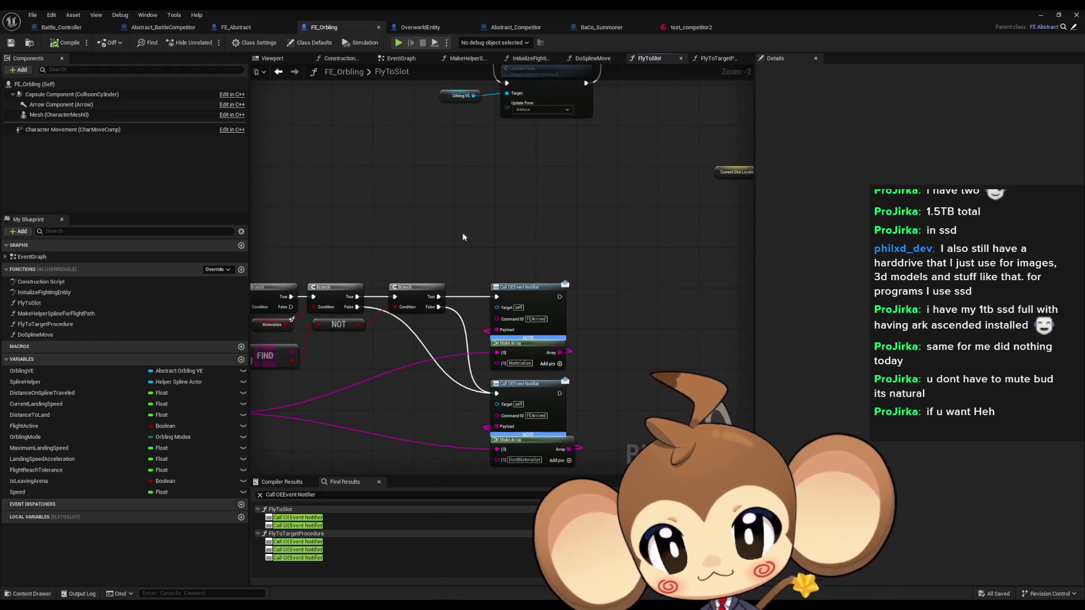
click(163, 27)
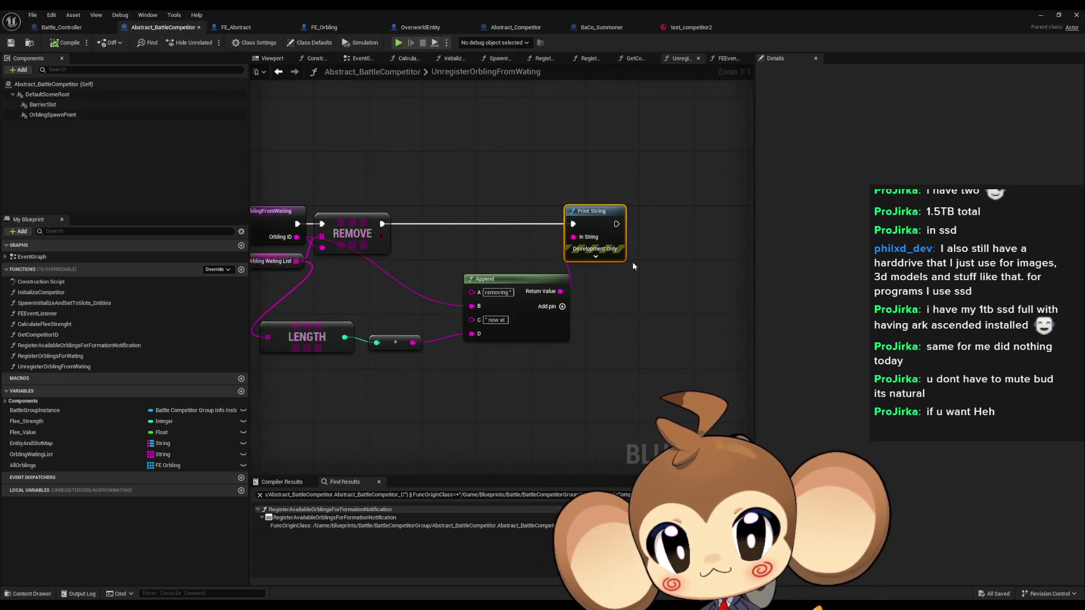
- Remove the Print String, Append and Length debug nodes, leaving only Remove in UnregisterOrblingFromWating
scroll(628, 271, down, 3)
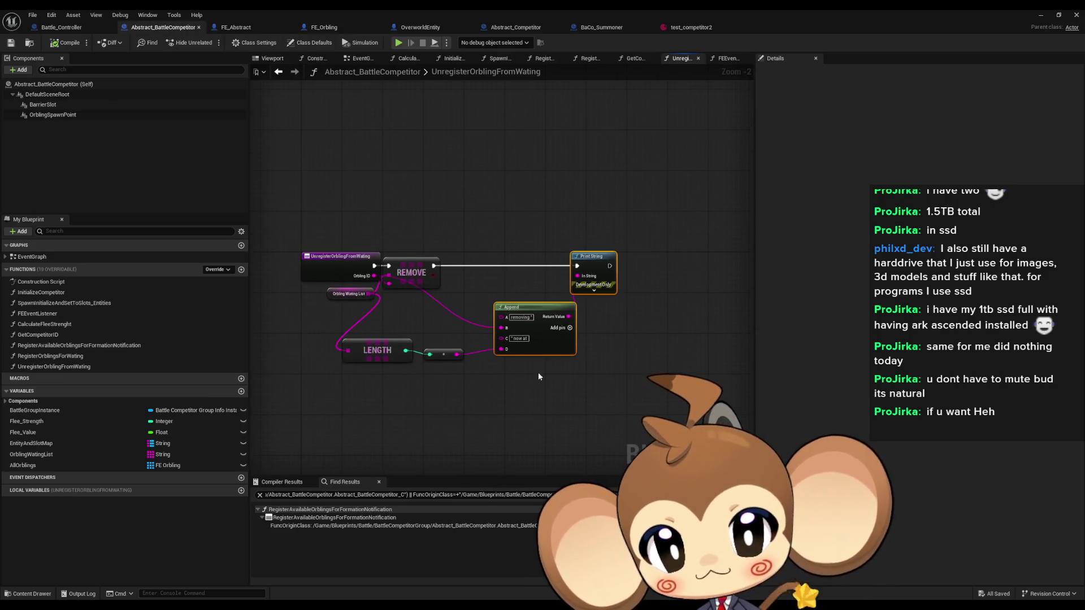
key(ctrl+z)
key(ctrl+z)
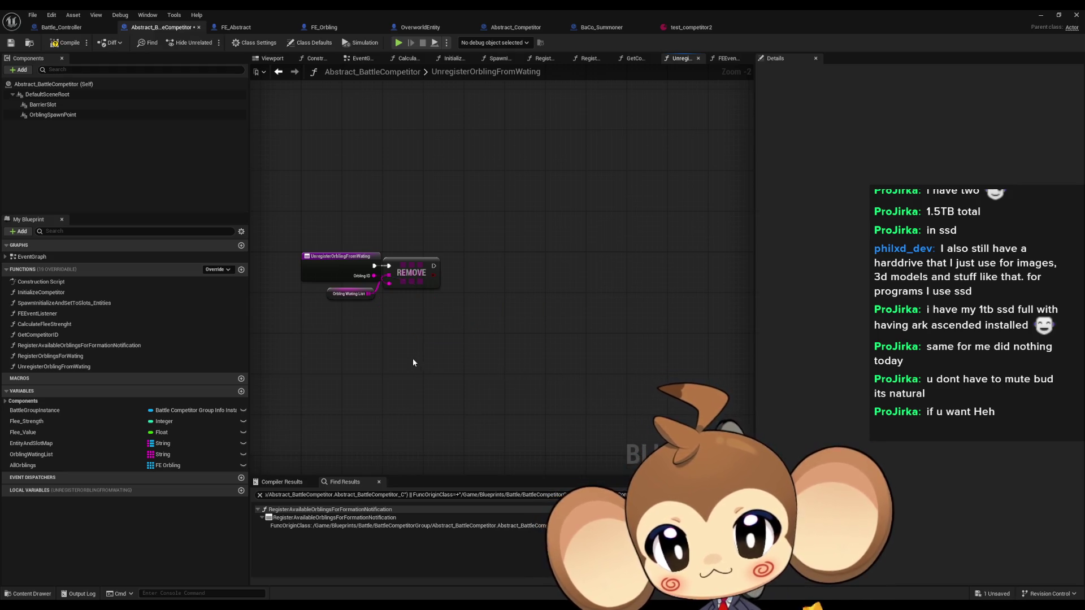
scroll(353, 298, up, 2)
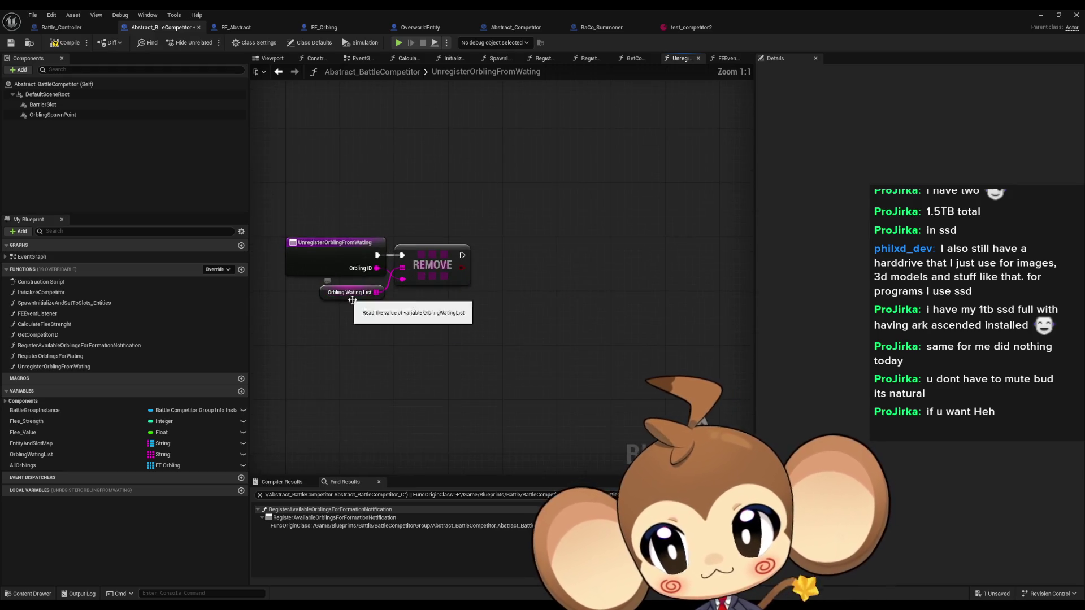
drag(391, 304, 459, 304)
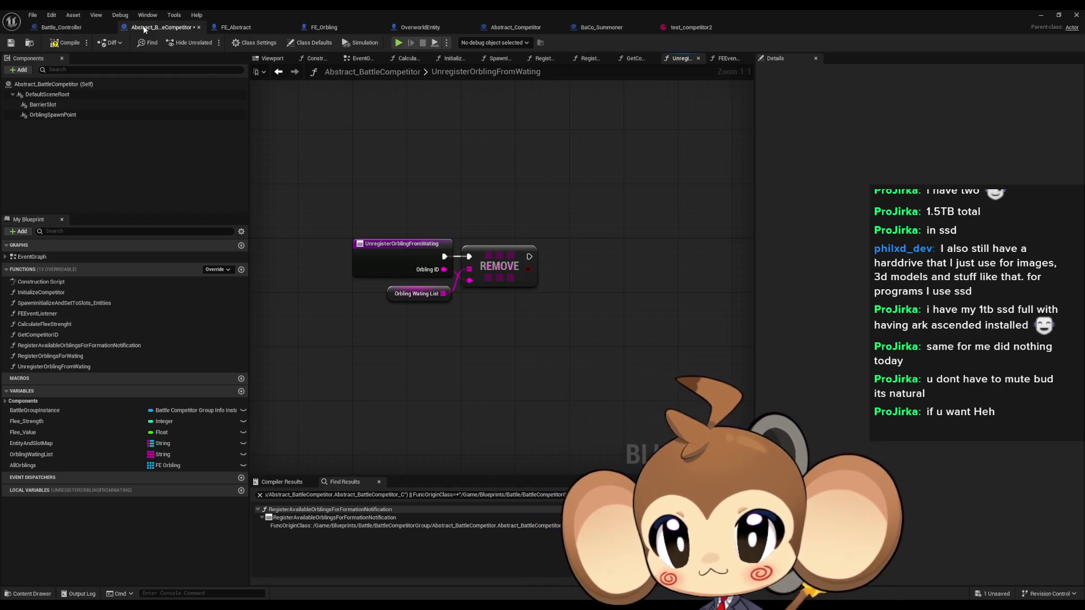
click(508, 28)
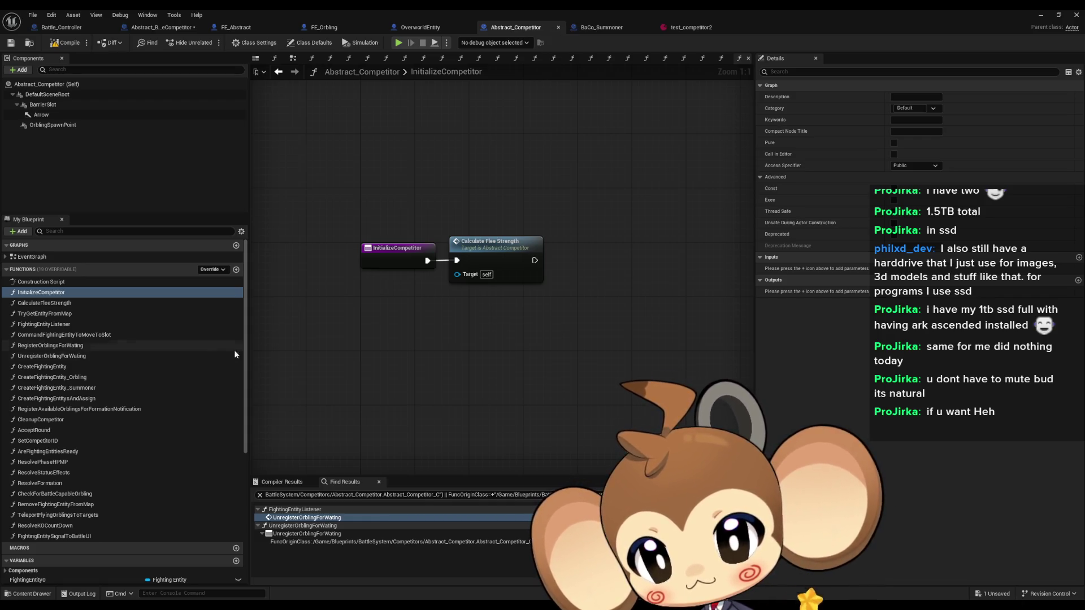
- Trace UnregisterOrblingForWating to its call in FightingEntityListener, then open AcceptRound
double_click(87, 357)
right_click(86, 357)
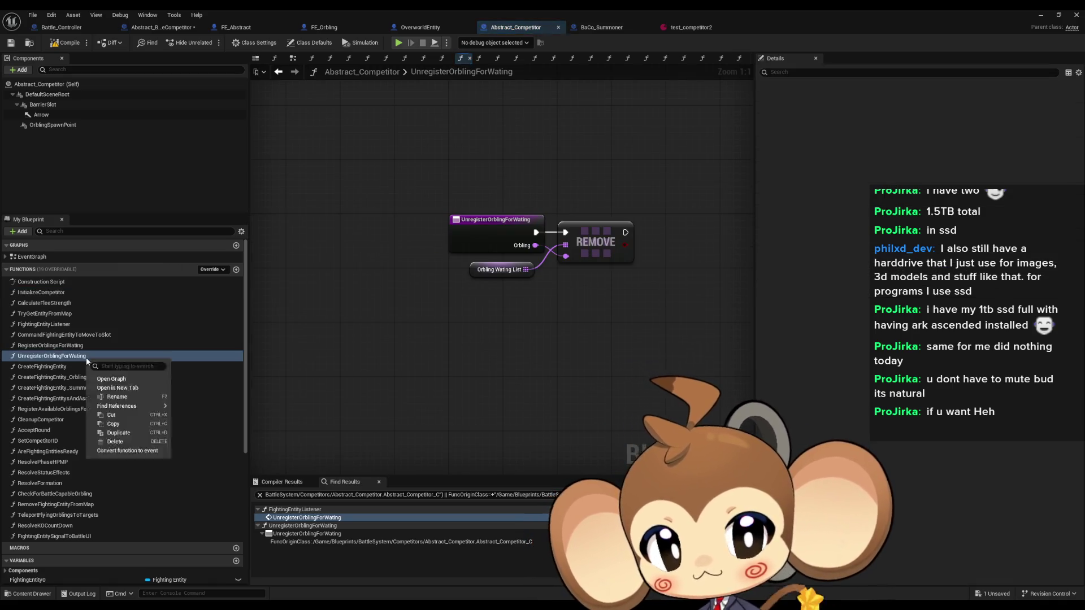
key(Escape)
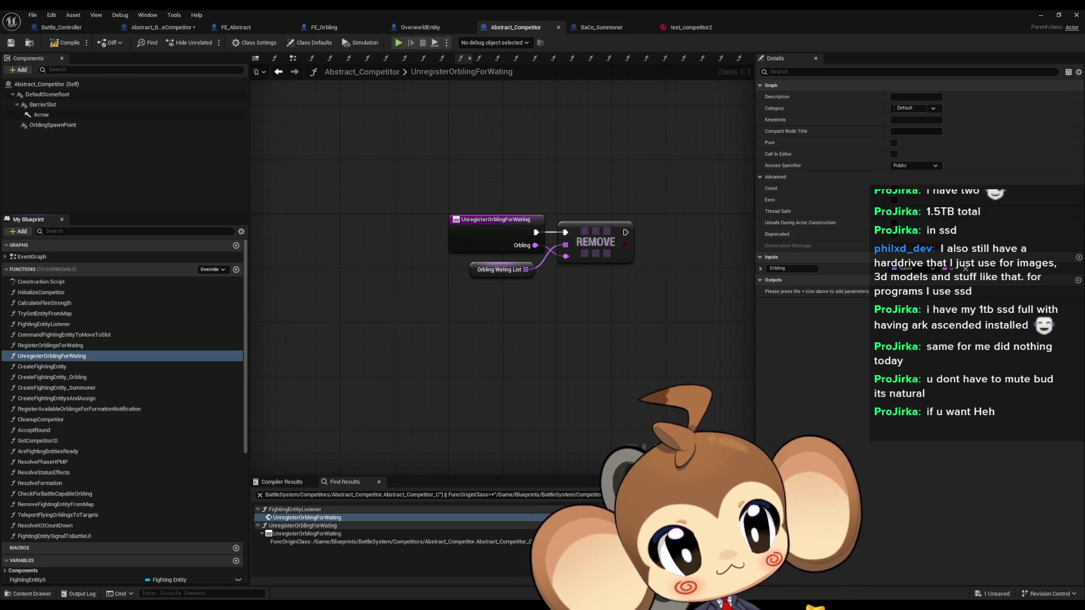
double_click(306, 518)
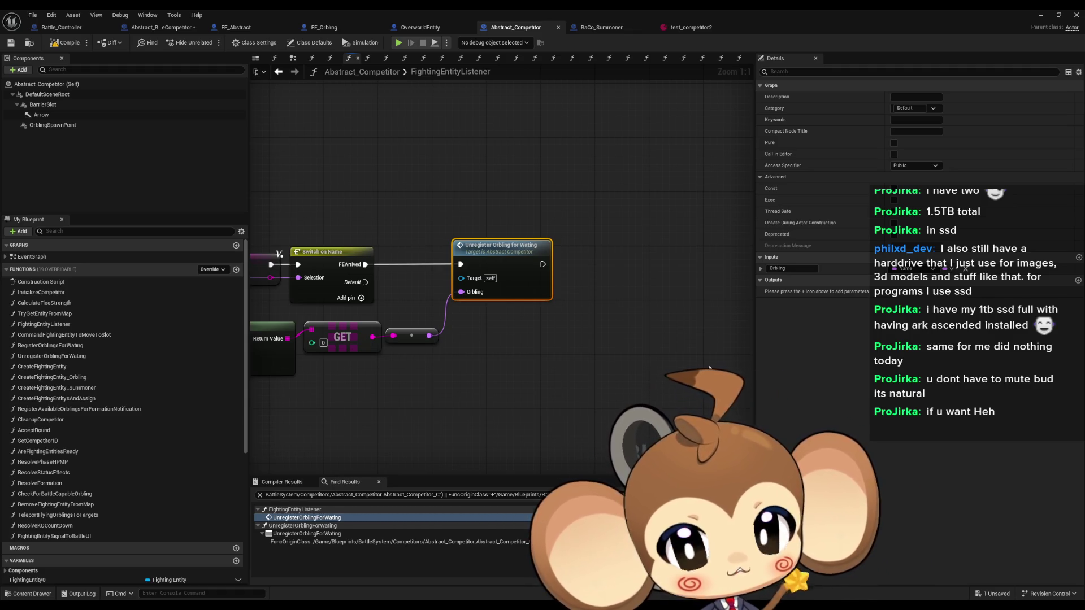
drag(497, 343, 633, 337)
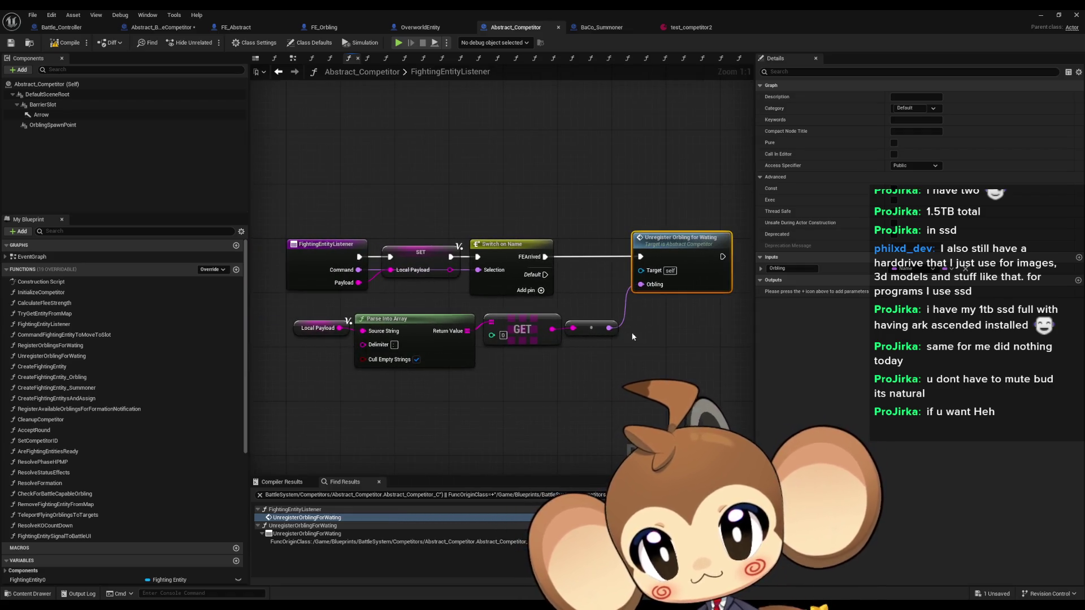
click(311, 251)
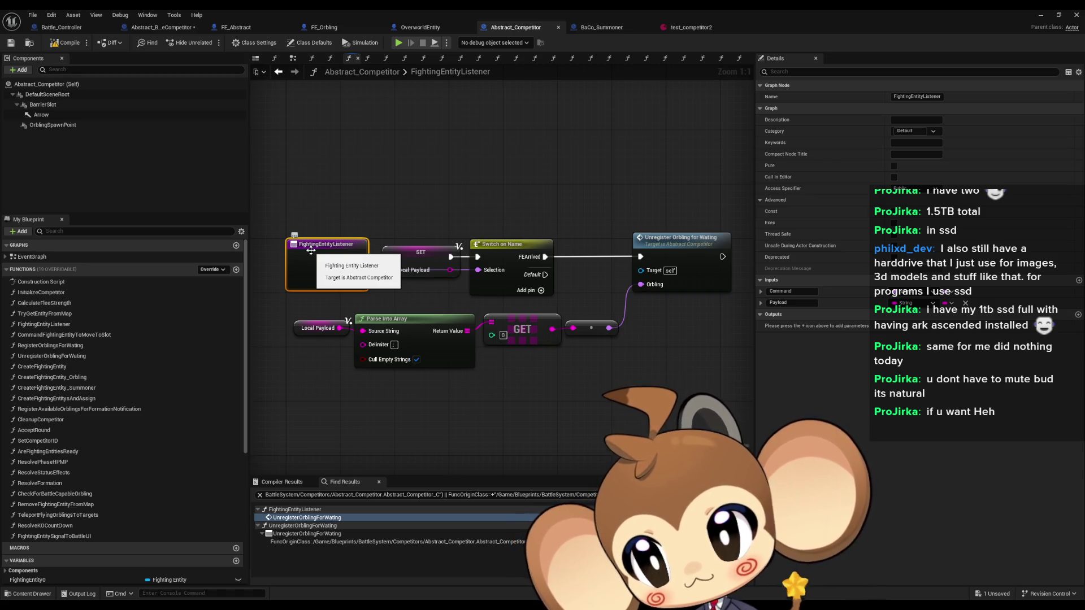
double_click(34, 431)
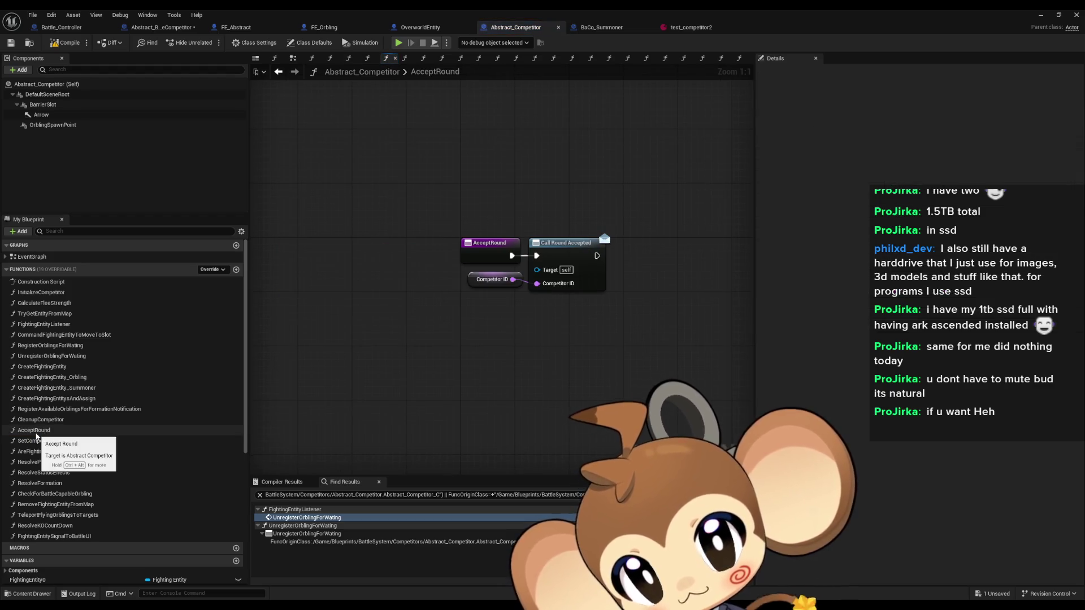
- Search references for 'bind round accepted' from the AcceptRound function
right_click(36, 434)
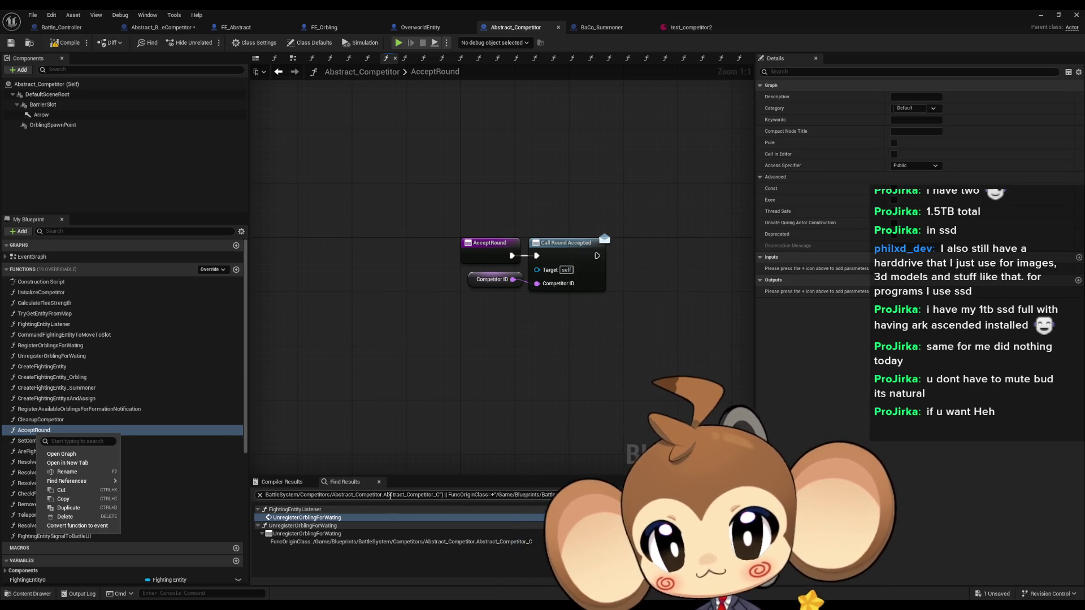
click(411, 497)
key(ctrl+a)
text(b)
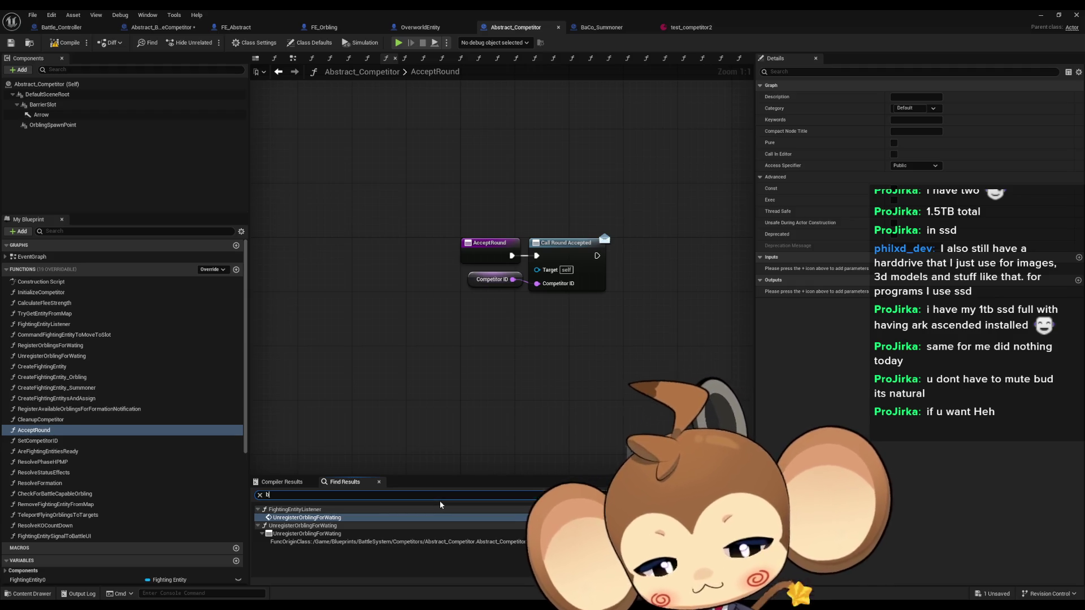
text(ind round accepted)
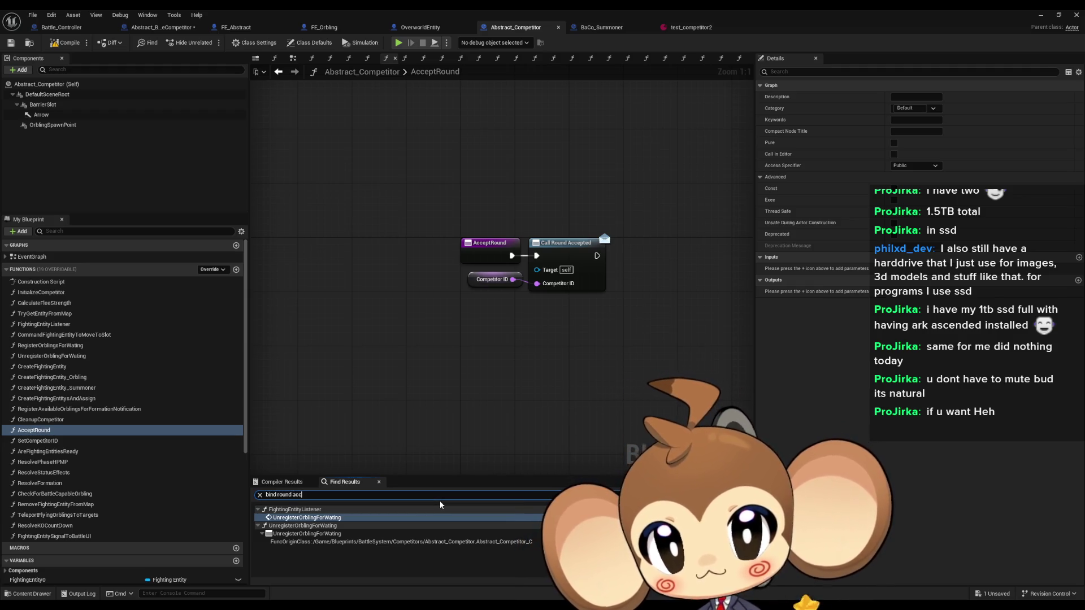
key(Return)
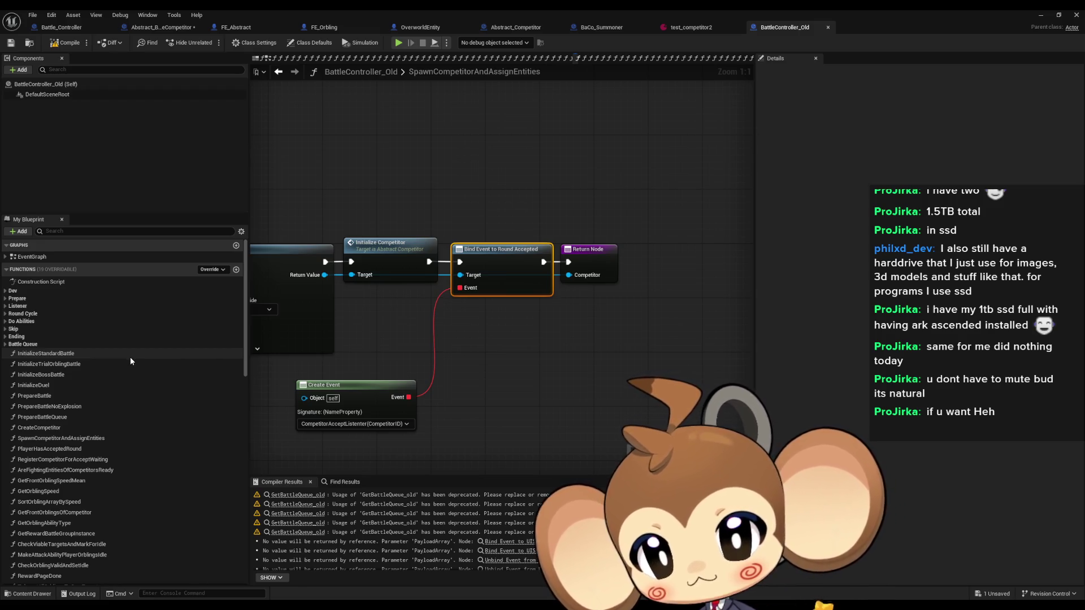
- Open BattleController_Old's CompetitorAcceptListener and inspect its wait registry, Contains, Remove and Is Empty checks
scroll(133, 362, down, 1)
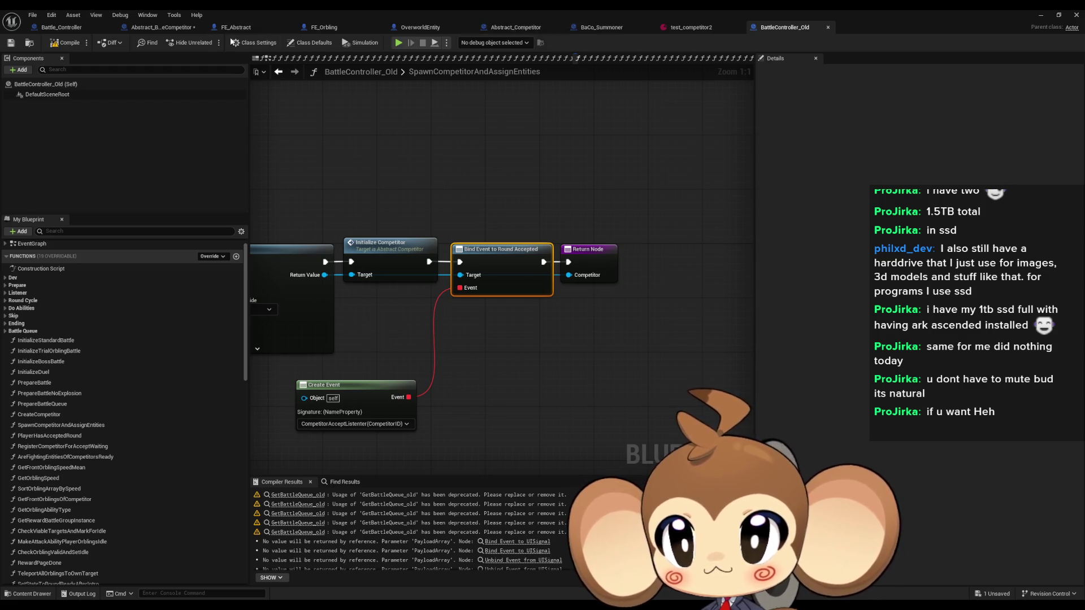
click(162, 29)
click(531, 29)
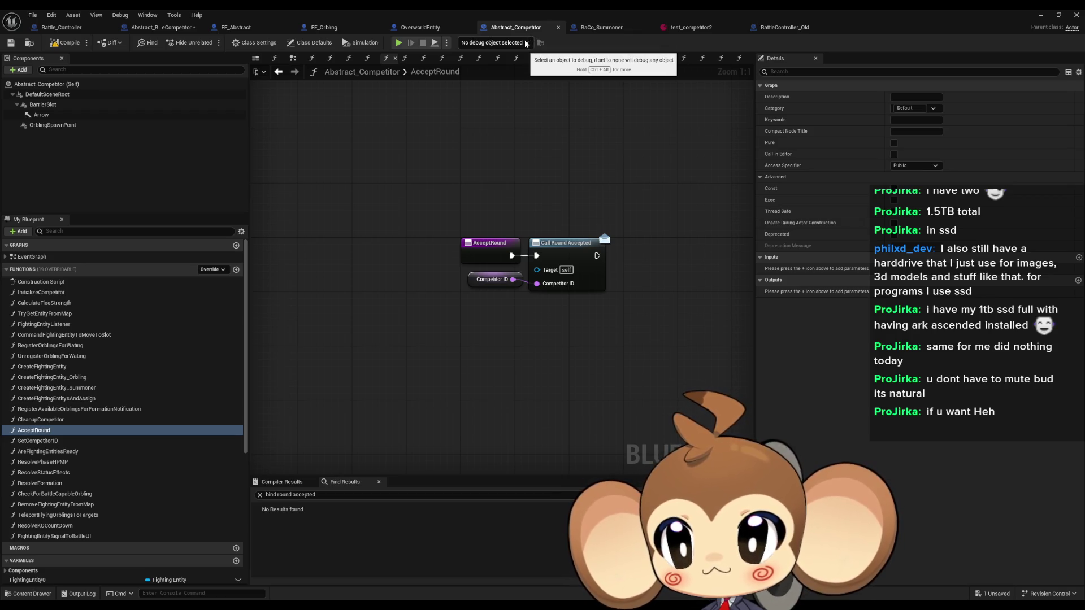
click(780, 27)
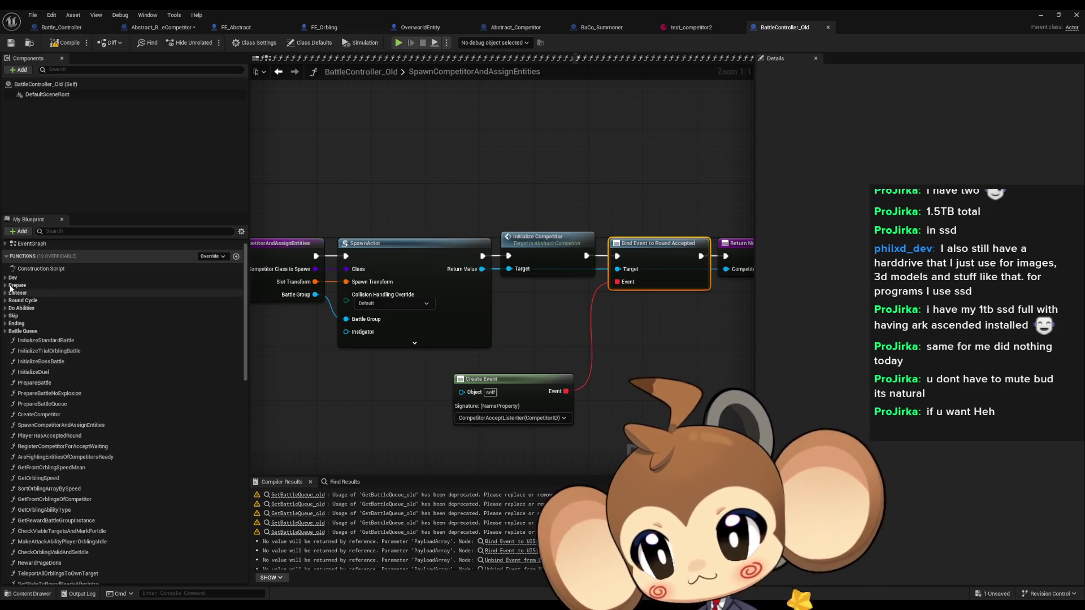
click(51, 292)
double_click(52, 303)
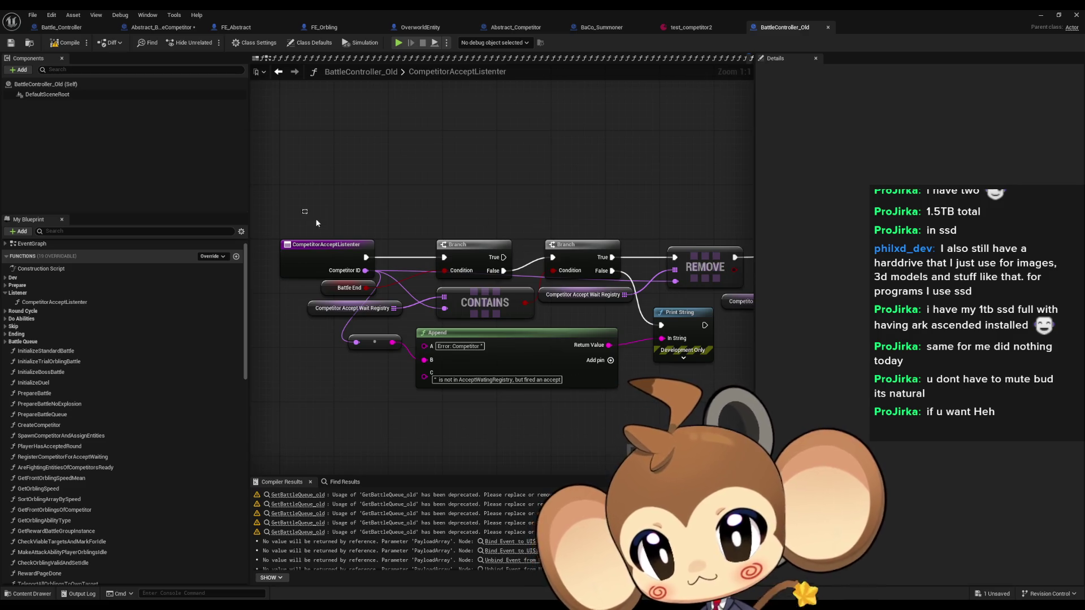
click(340, 247)
drag(314, 325, 452, 297)
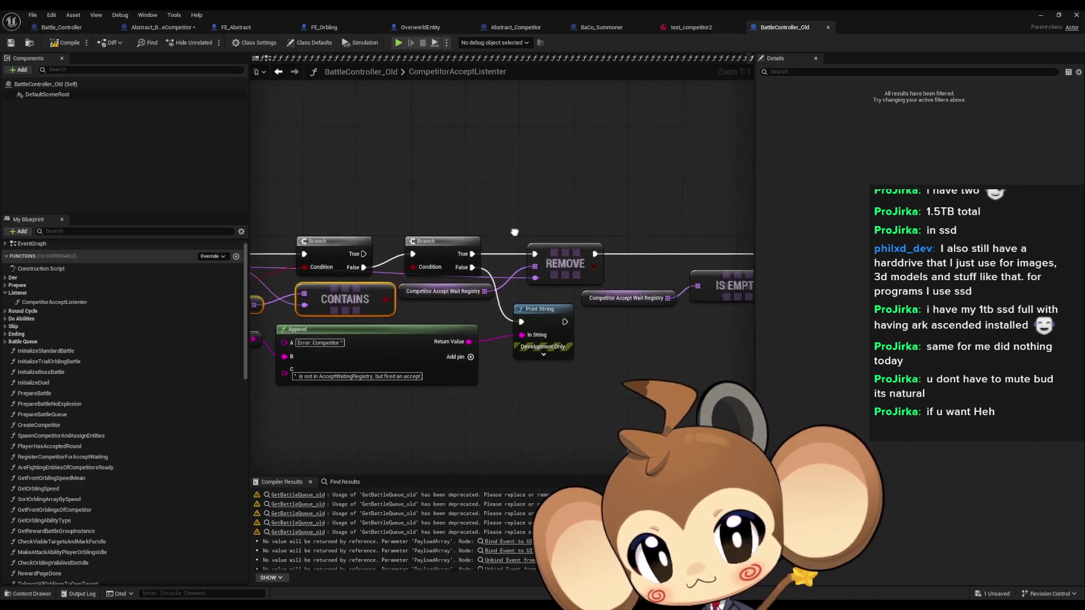
click(536, 261)
mouse_move(638, 250)
mouse_down()
mouse_move(481, 243)
mouse_move(423, 212)
mouse_move(602, 299)
mouse_move(397, 295)
mouse_move(382, 218)
mouse_move(600, 293)
mouse_move(403, 209)
mouse_move(613, 165)
mouse_move(438, 187)
mouse_move(524, 188)
mouse_move(585, 263)
mouse_move(558, 244)
mouse_up()
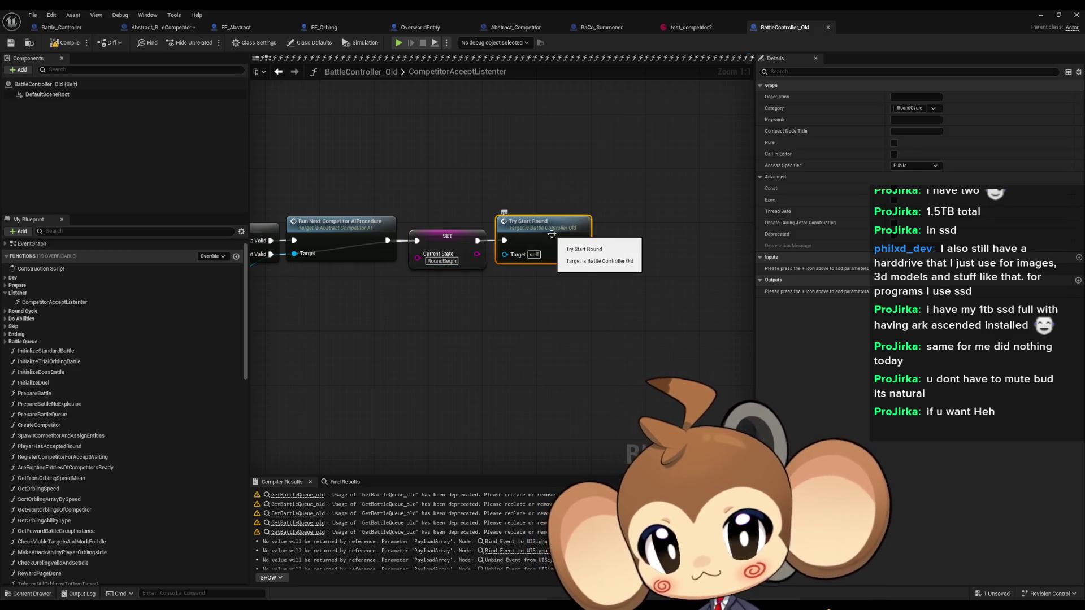
- Follow TryStartRound into AreFightingEntitiesOfCompetitorsReady and select the first Are Fighting Entities Ready call
double_click(551, 233)
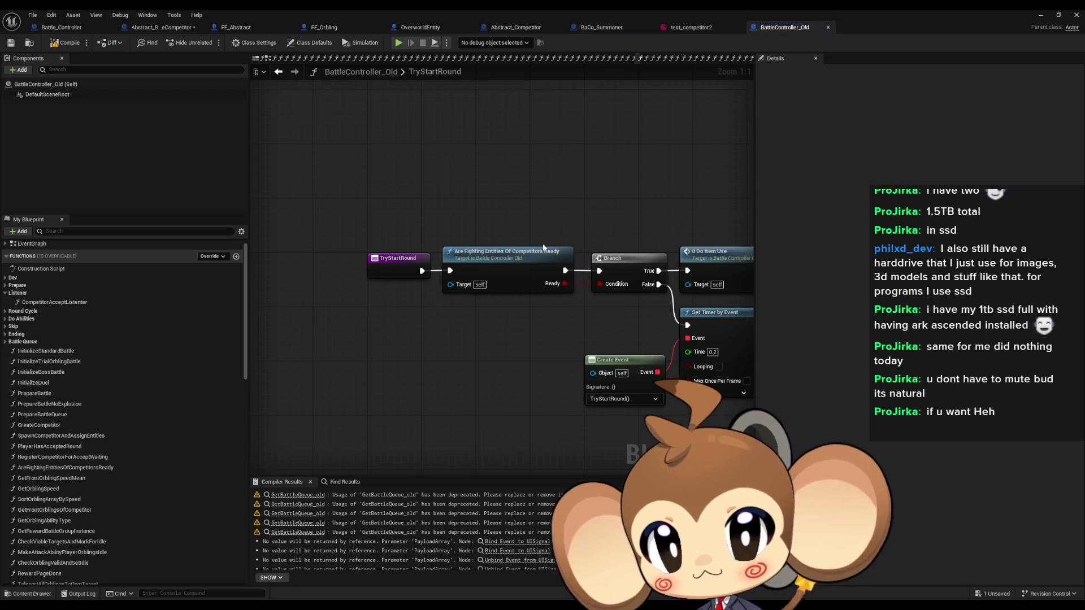
click(499, 269)
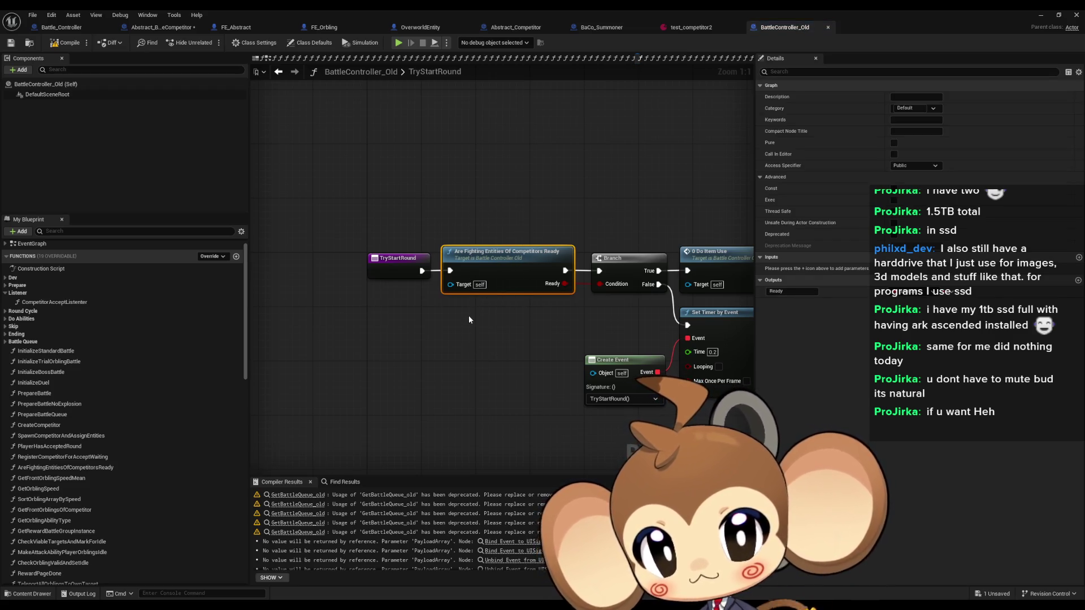
mouse_move(499, 269)
mouse_down()
mouse_move(378, 270)
mouse_move(446, 273)
mouse_up()
double_click(445, 273)
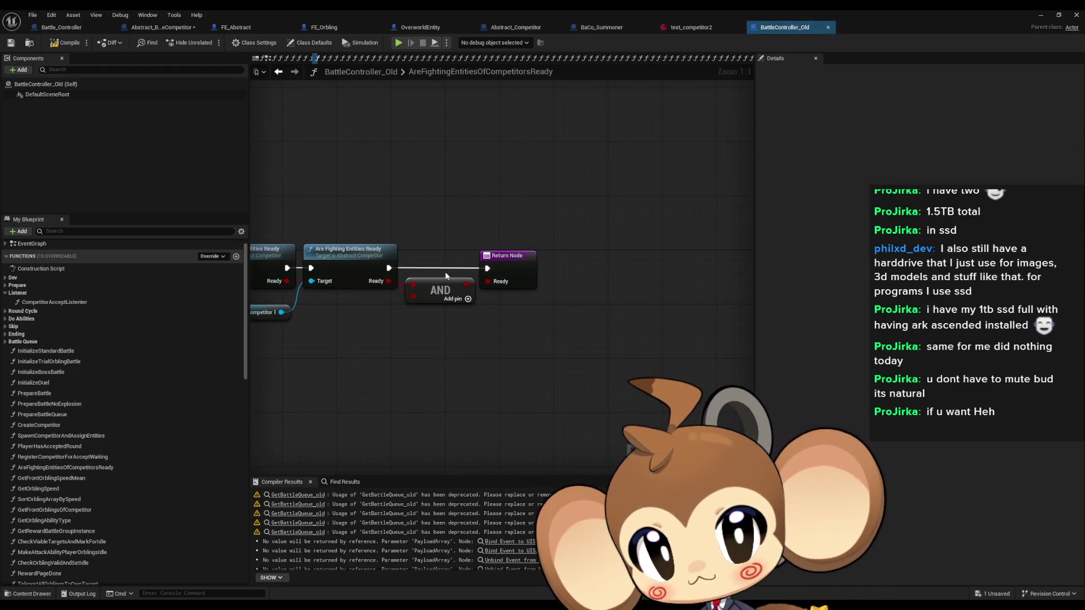
right_click(468, 335)
drag(343, 339, 567, 343)
click(480, 257)
- Open AreFightingEntitiesReady and list all references to the Fighting Entities Ready variable
double_click(480, 258)
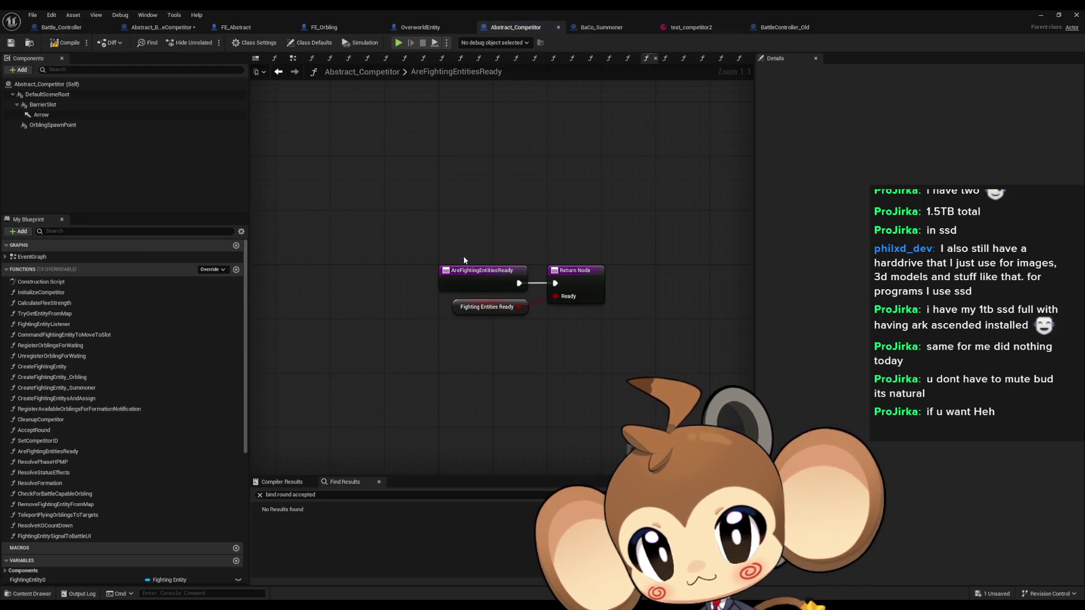
click(458, 307)
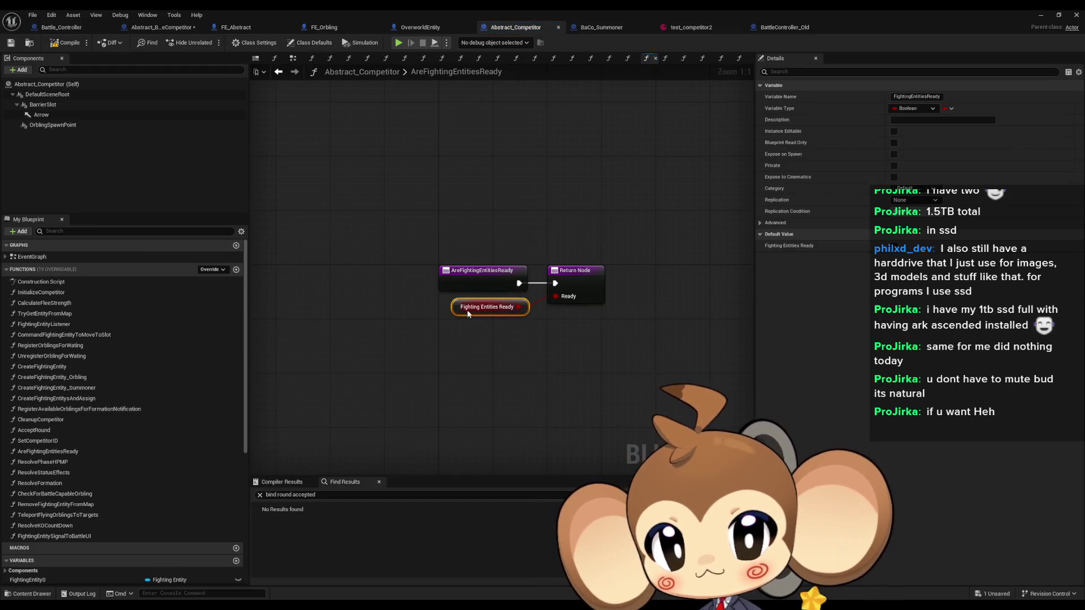
right_click(453, 309)
mouse_move(576, 387)
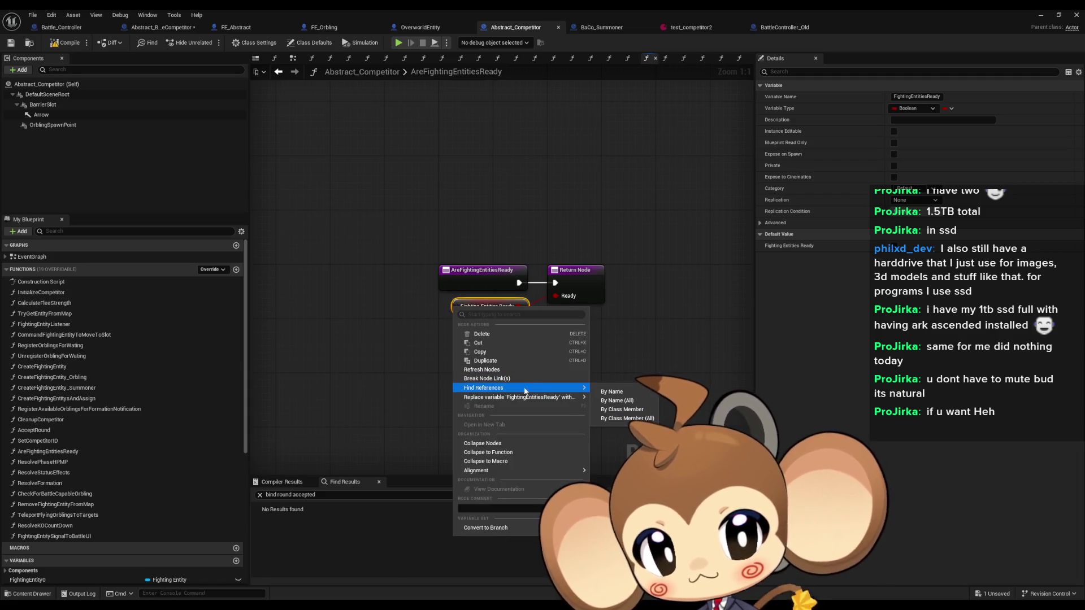
click(622, 410)
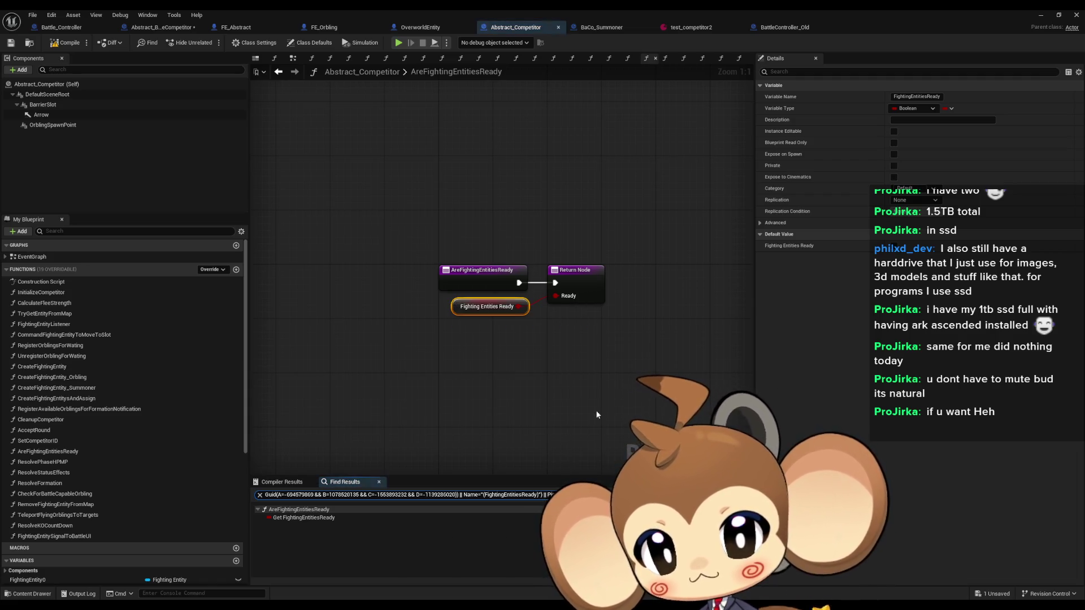
click(293, 518)
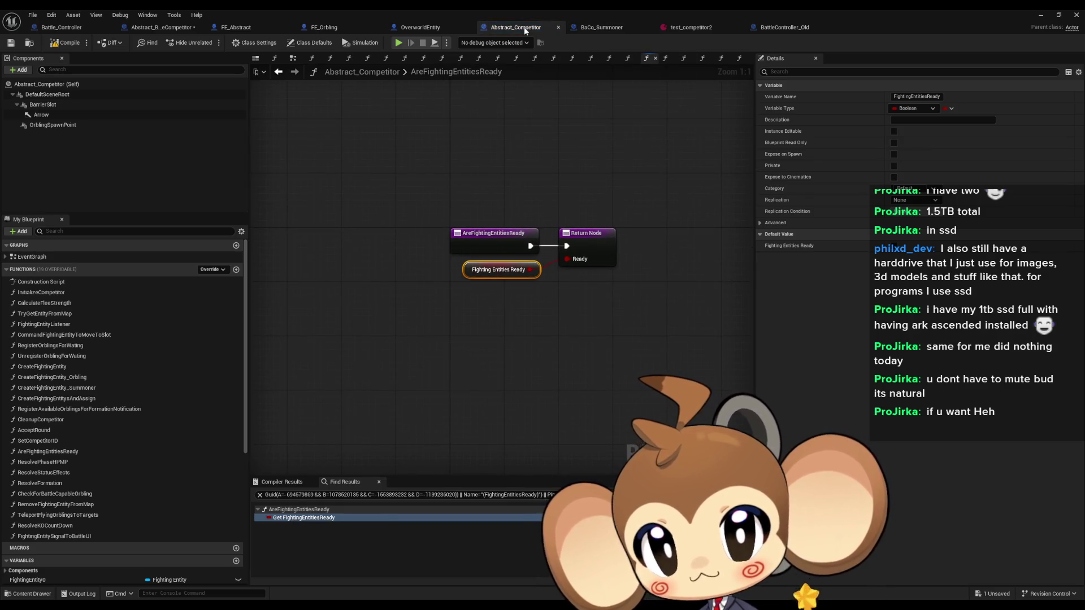
- Open SummonerCompetitor from Battle > BattleSystem > Competitors in the Content Browser
double_click(501, 15)
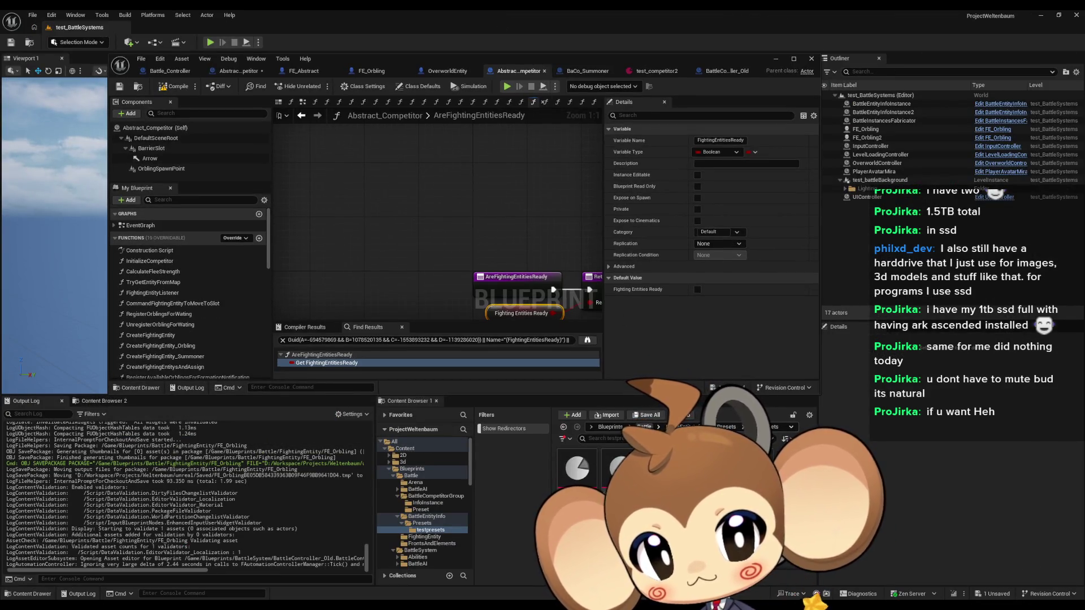
click(649, 428)
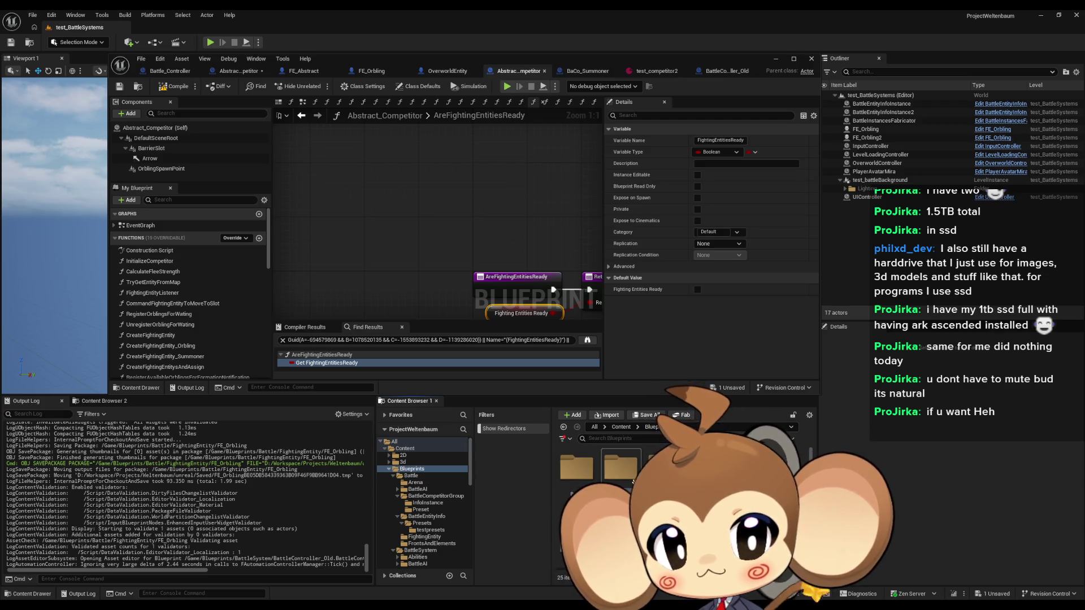
click(419, 550)
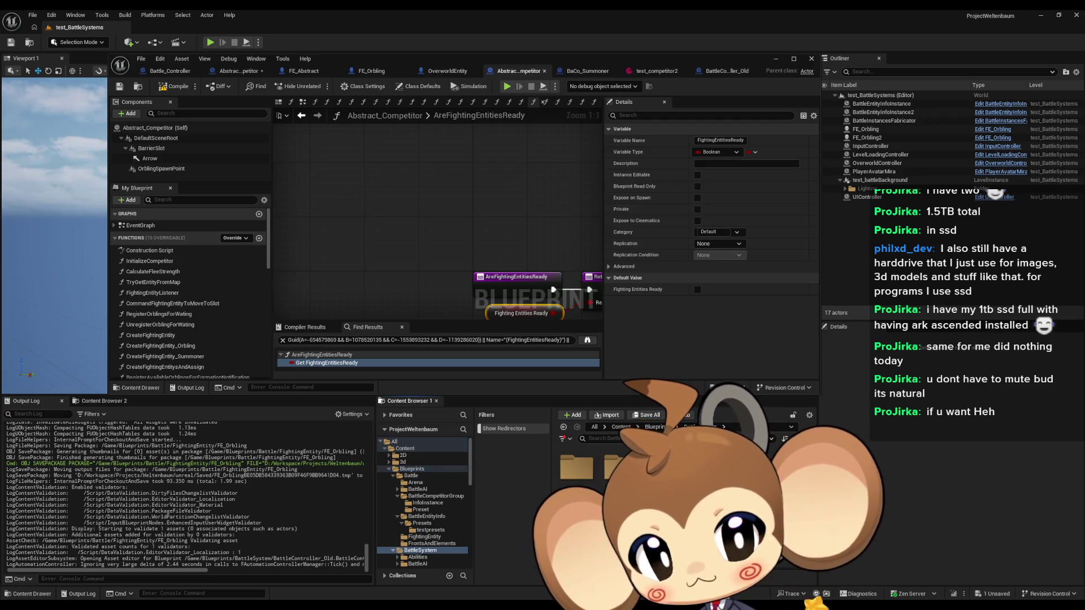
scroll(599, 497, down, 1)
double_click(621, 469)
double_click(661, 469)
double_click(440, 61)
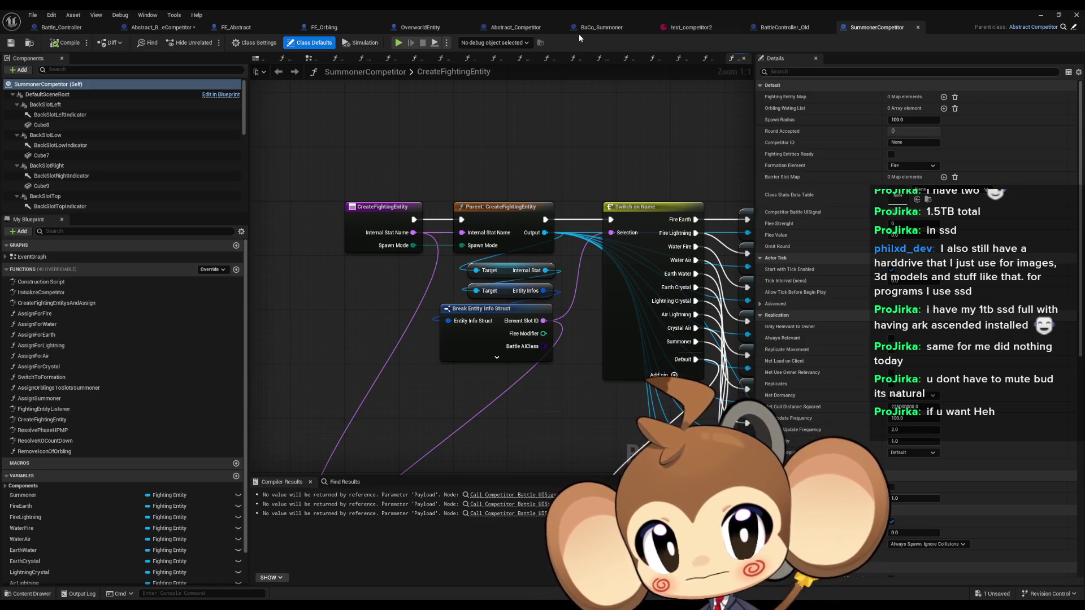
click(516, 30)
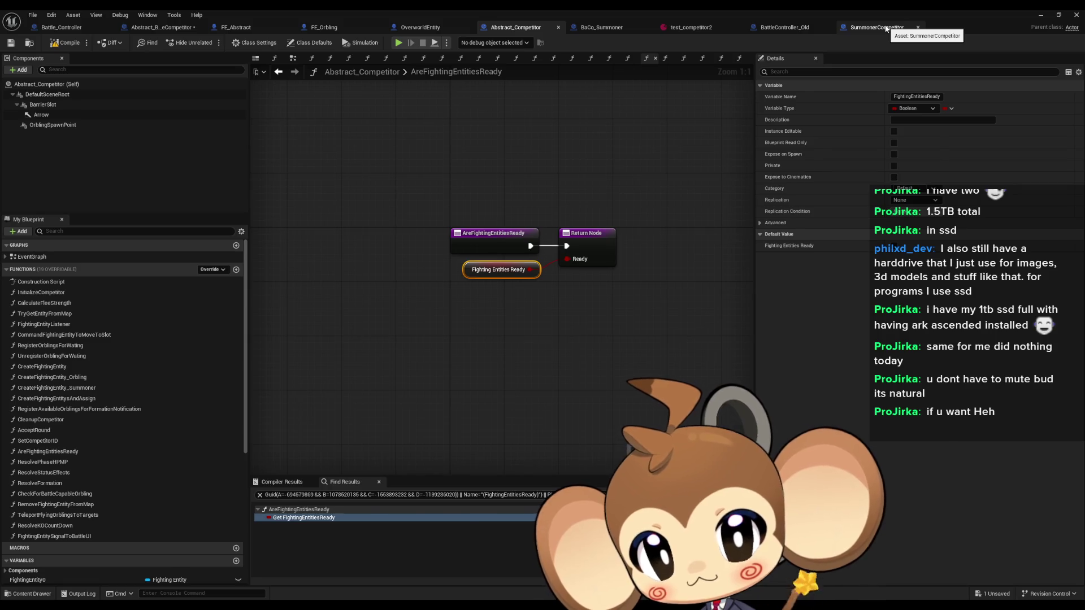
- In SummonerCompetitor, search for 'ready' and jump to where Fighting Entities Ready is set
click(886, 28)
click(341, 485)
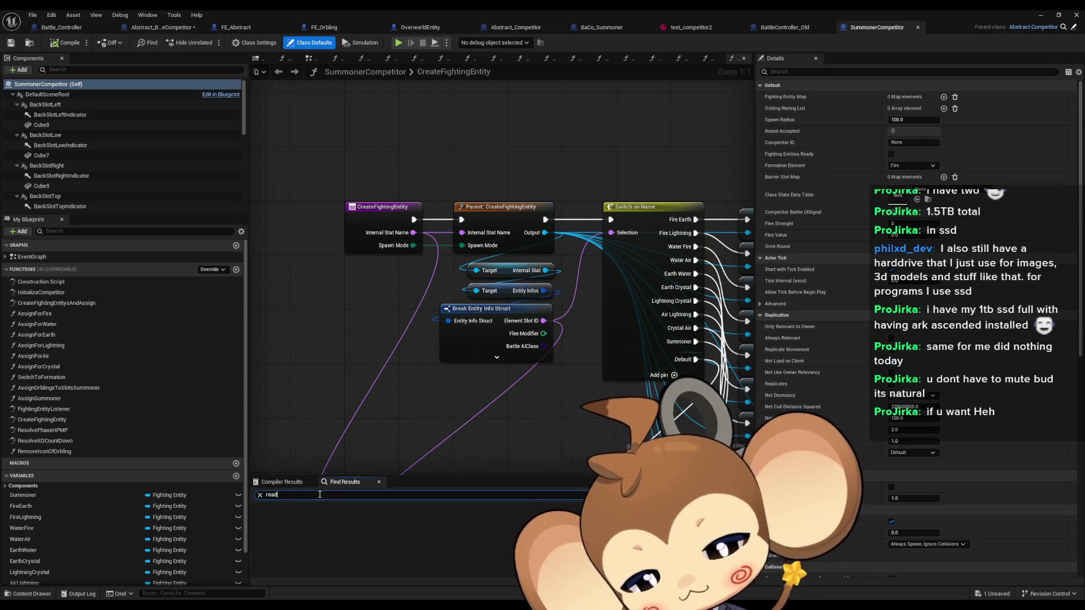
text(y)
key(Return)
double_click(320, 526)
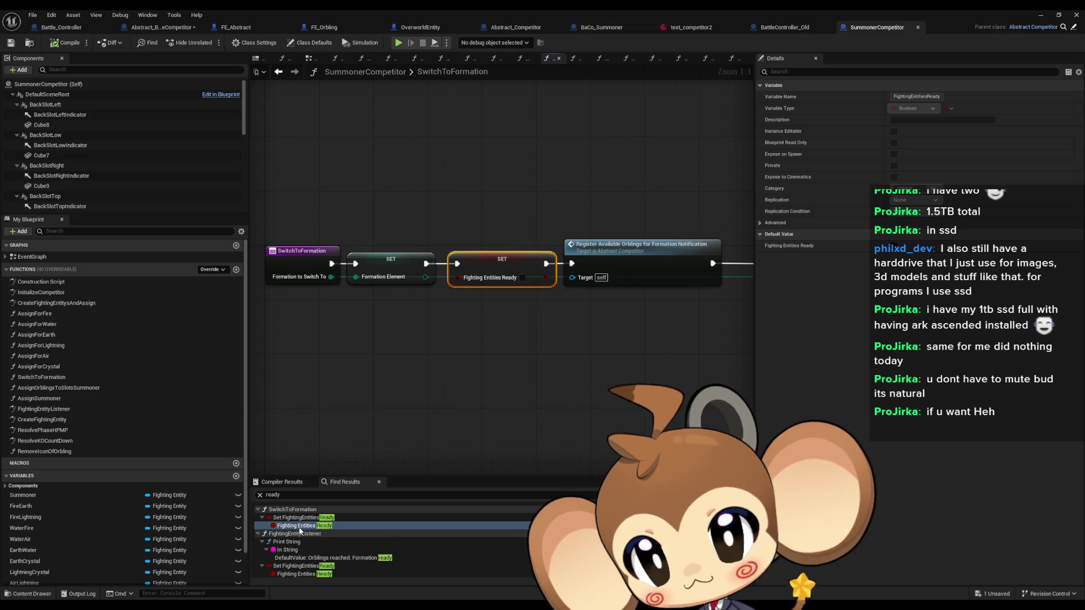
click(306, 574)
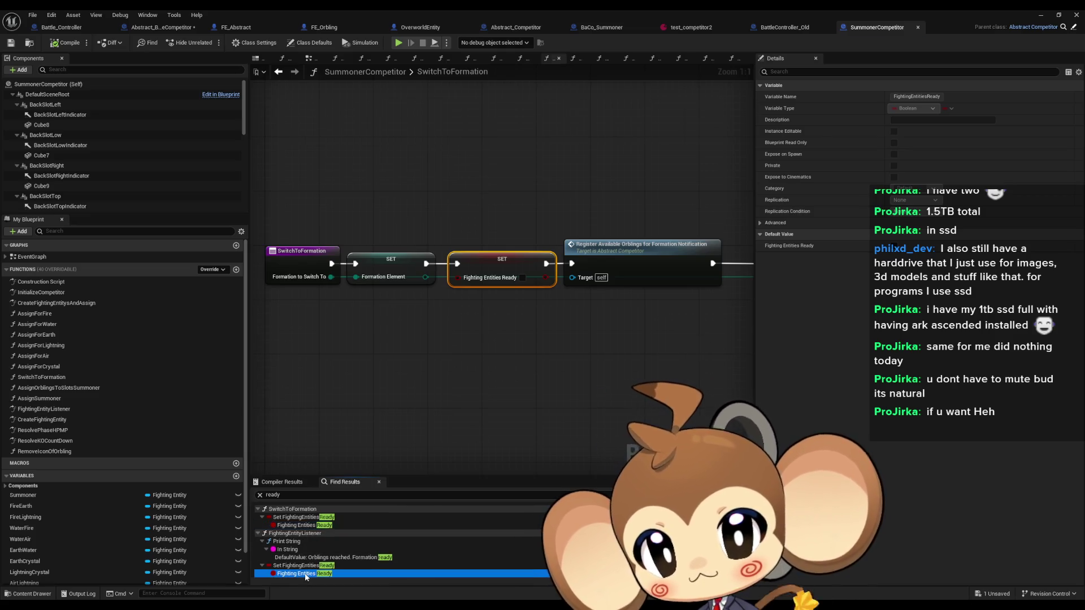
double_click(306, 574)
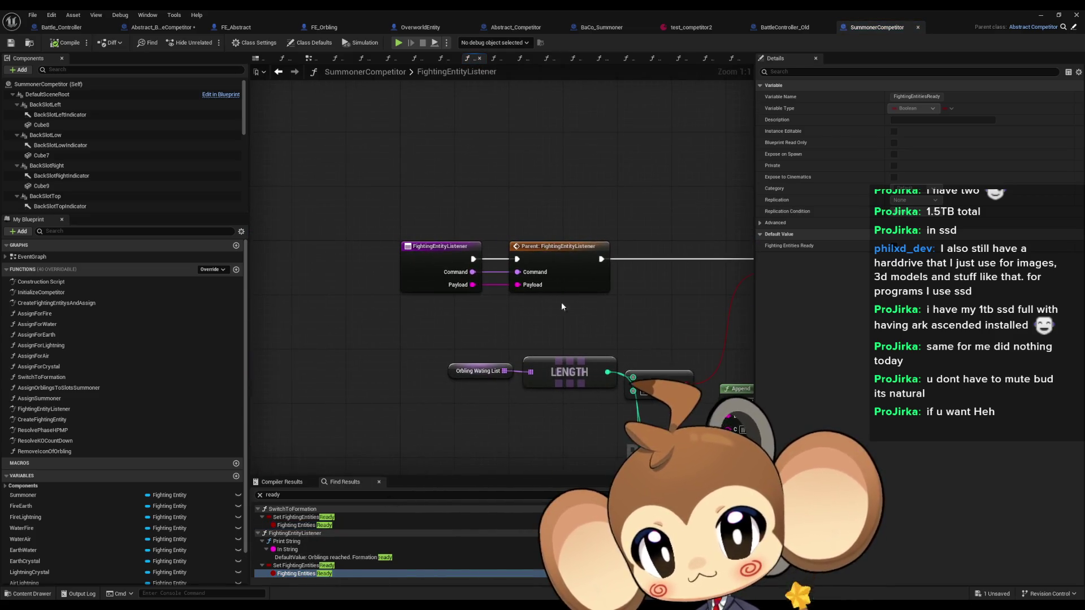
- Compare SummonerCompetitor's FightingEntityListener with the parent version in Abstract_Competitor
click(450, 252)
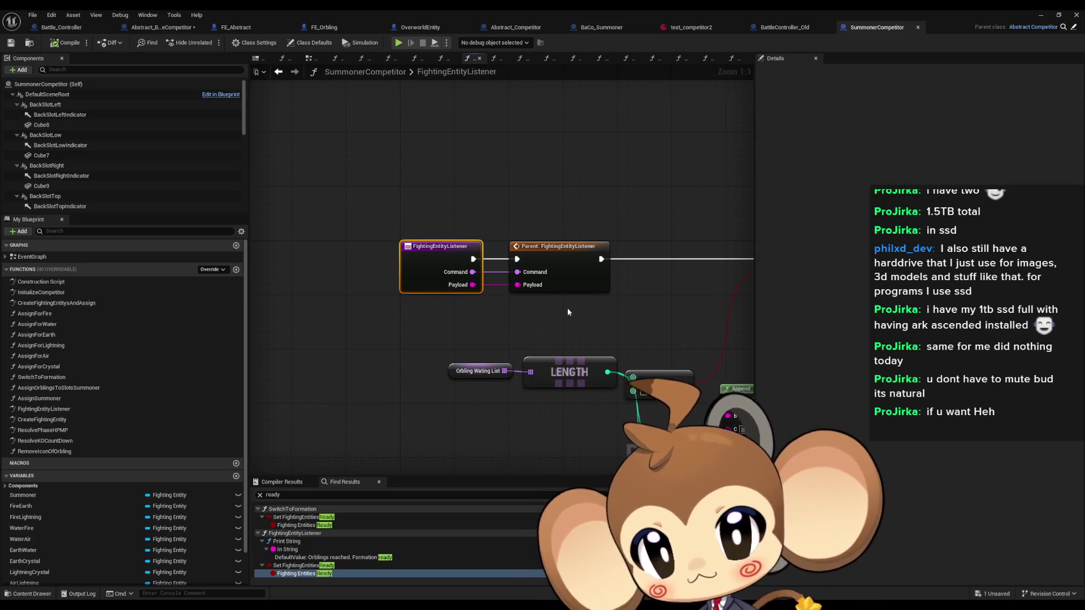
mouse_move(621, 326)
mouse_down()
mouse_move(410, 304)
mouse_move(443, 302)
mouse_up()
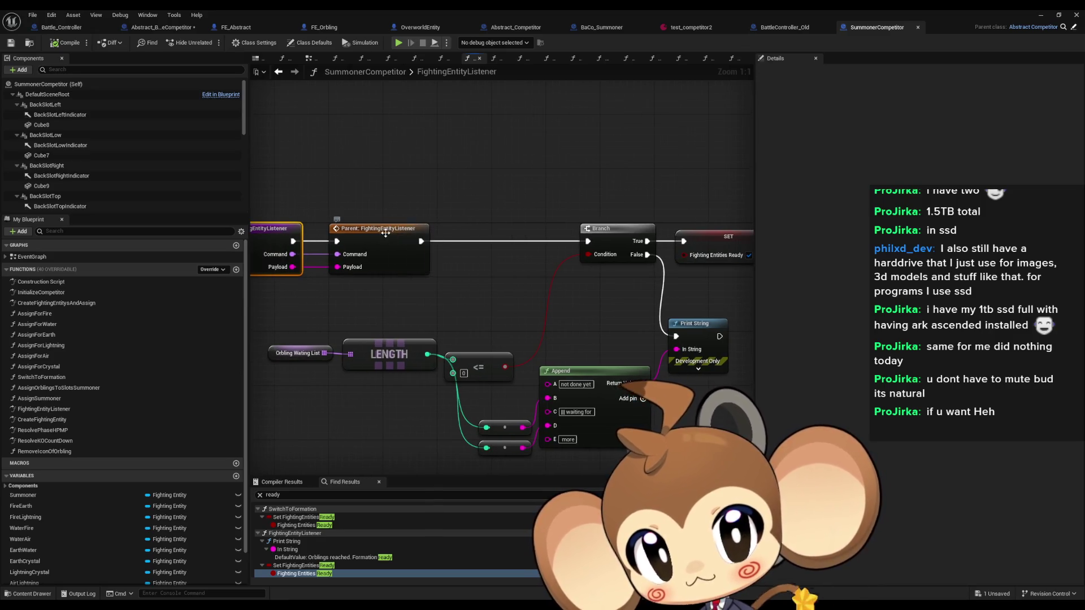
double_click(385, 232)
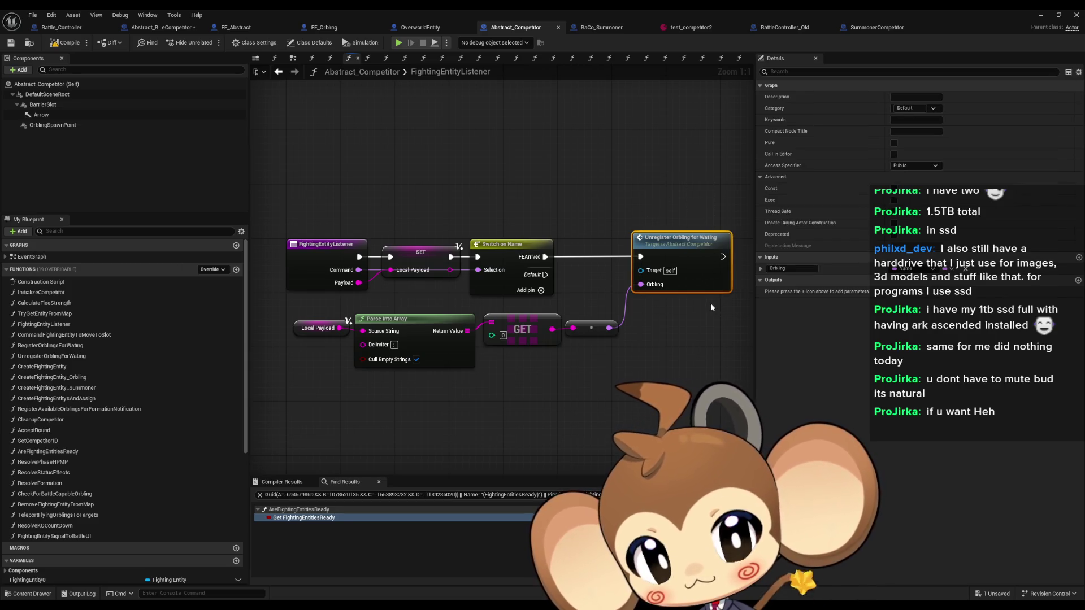
drag(711, 303, 650, 315)
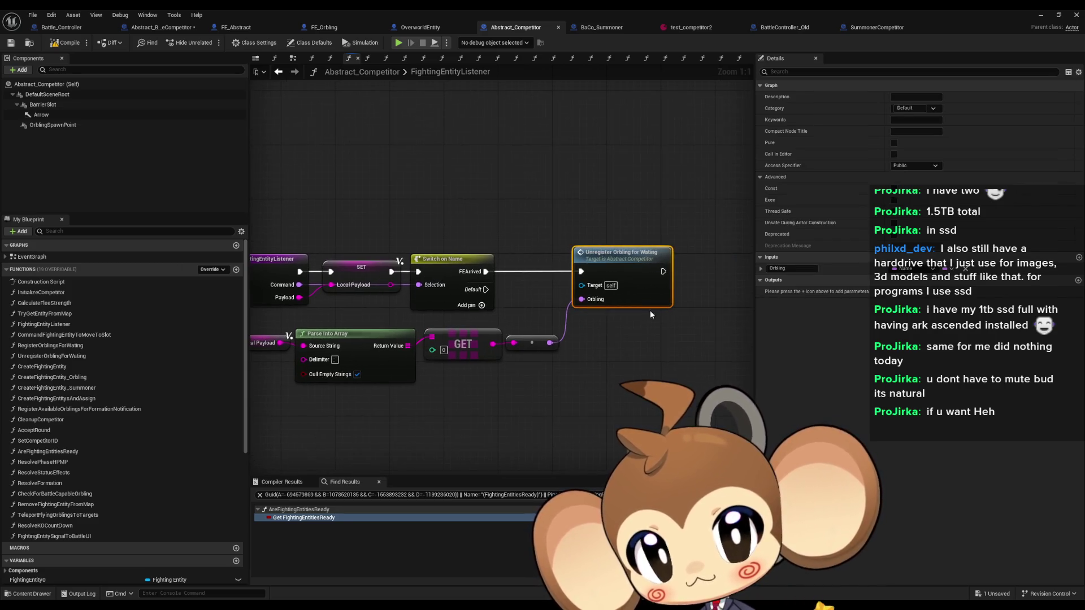
- Inspect SummonerCompetitor's Fighting Entities Ready SET and the Orbling list LENGTH comparison nodes
click(858, 31)
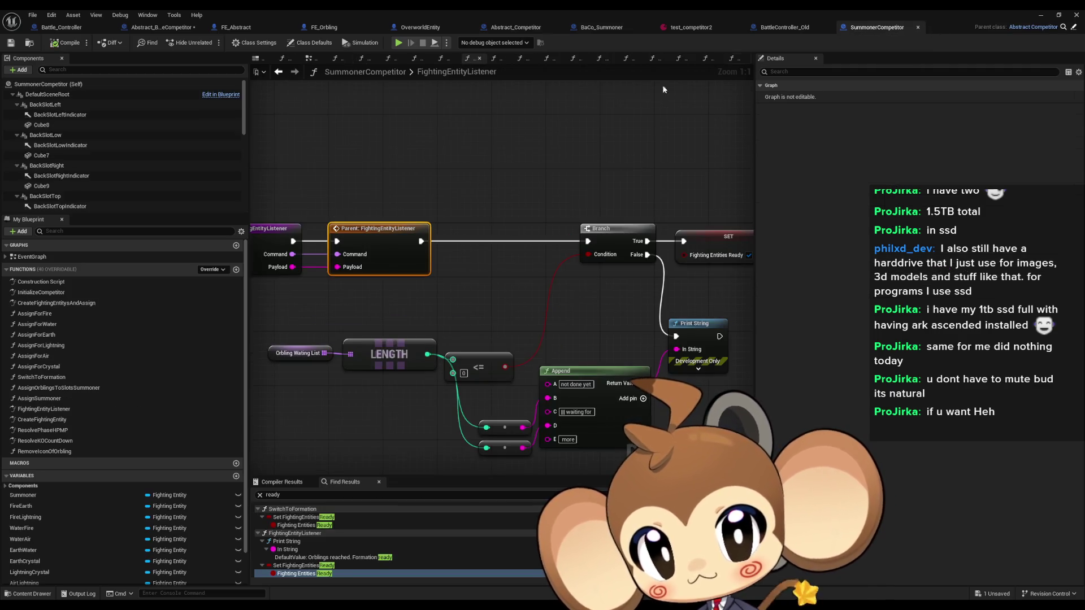
drag(500, 208, 403, 210)
click(633, 248)
drag(260, 314, 412, 293)
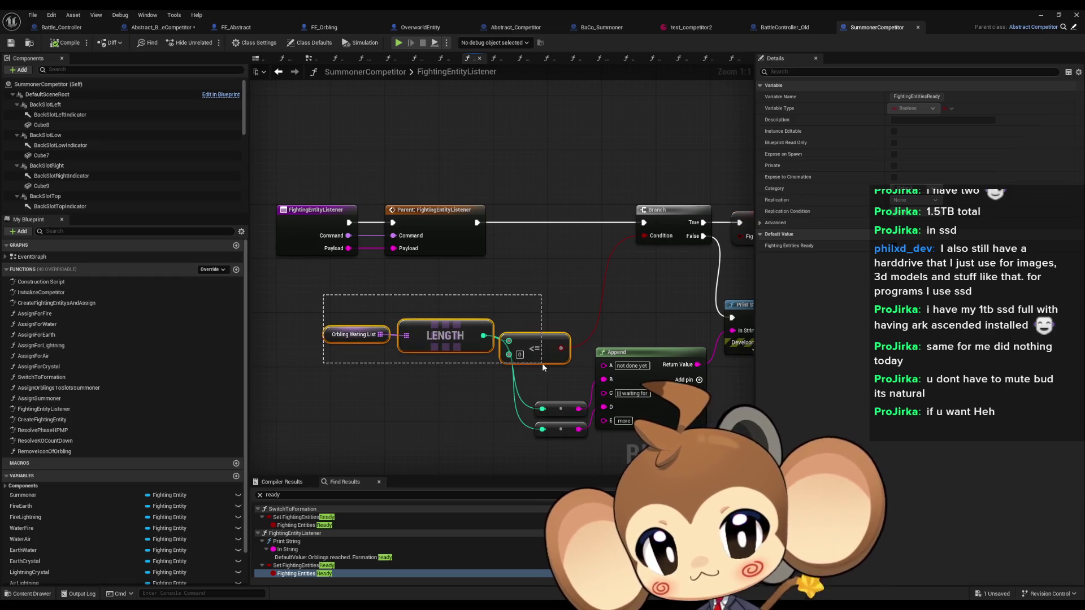
drag(541, 364, 543, 365)
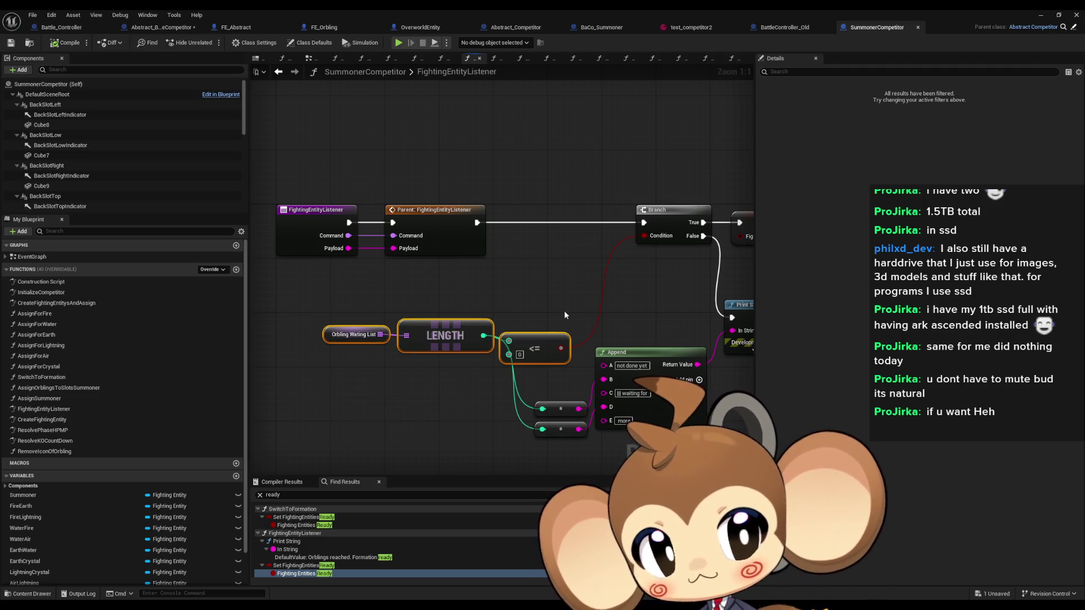
drag(564, 310, 457, 284)
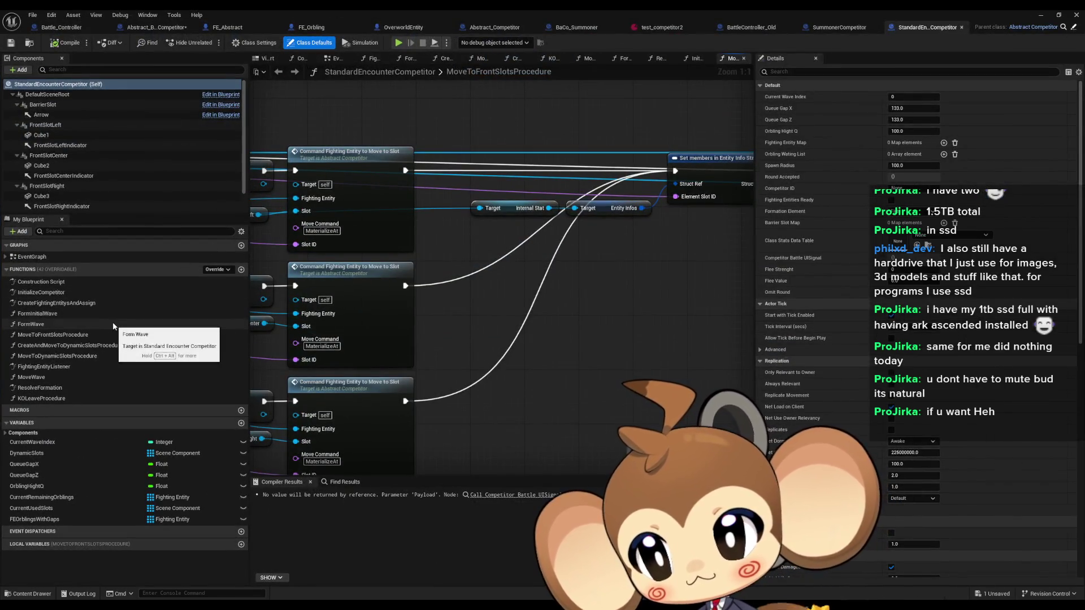
- Open StandardEncounterCompetitor's FightingEntityListener graph, compare it with SummonerCompetitor's, then return to Abstract_BattleCompetitor
click(841, 25)
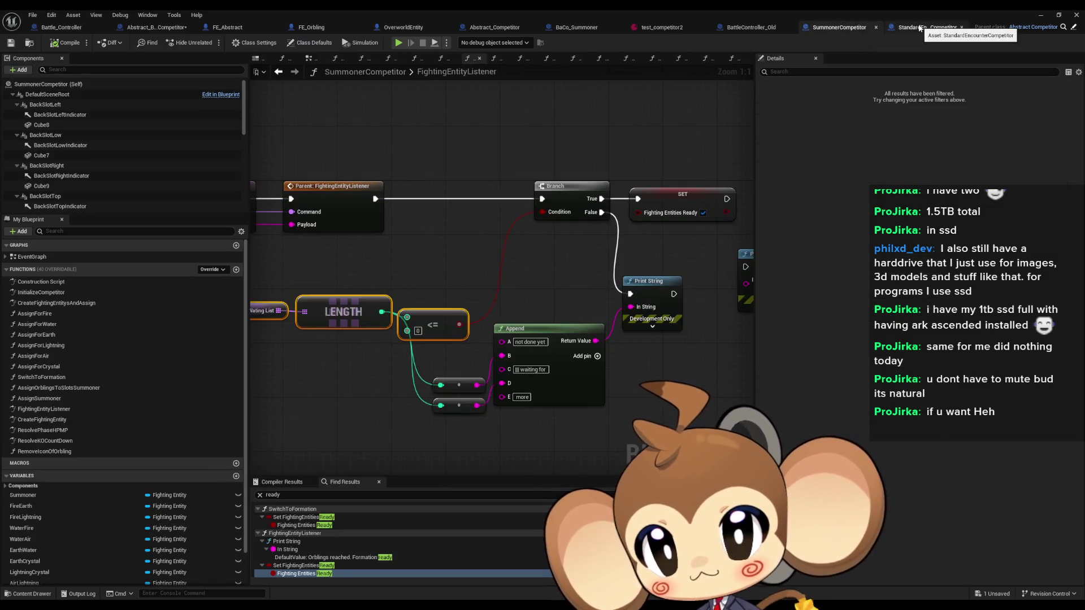
click(920, 28)
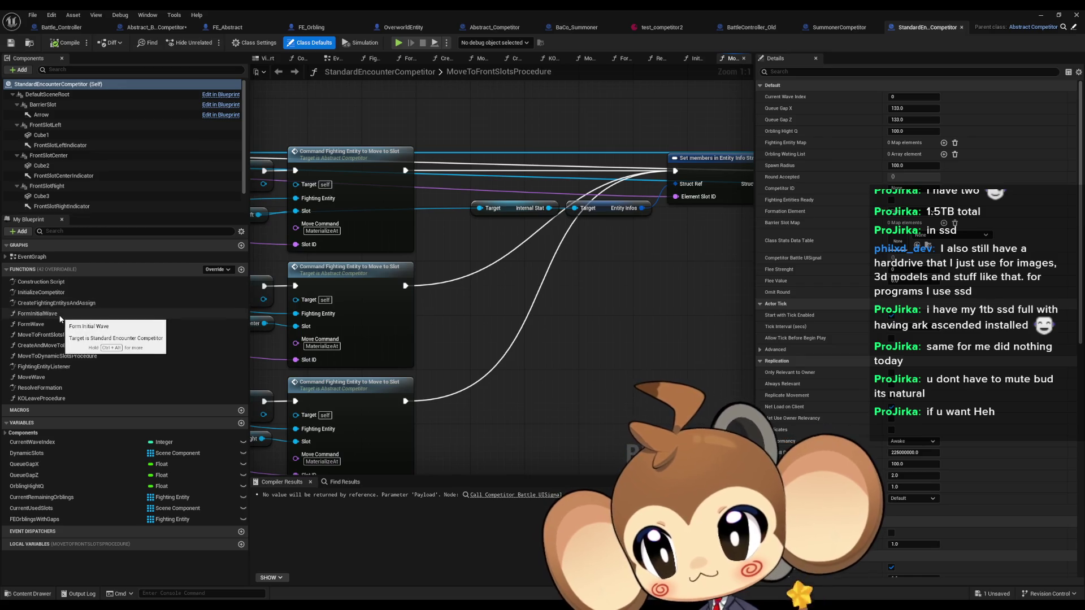
double_click(80, 367)
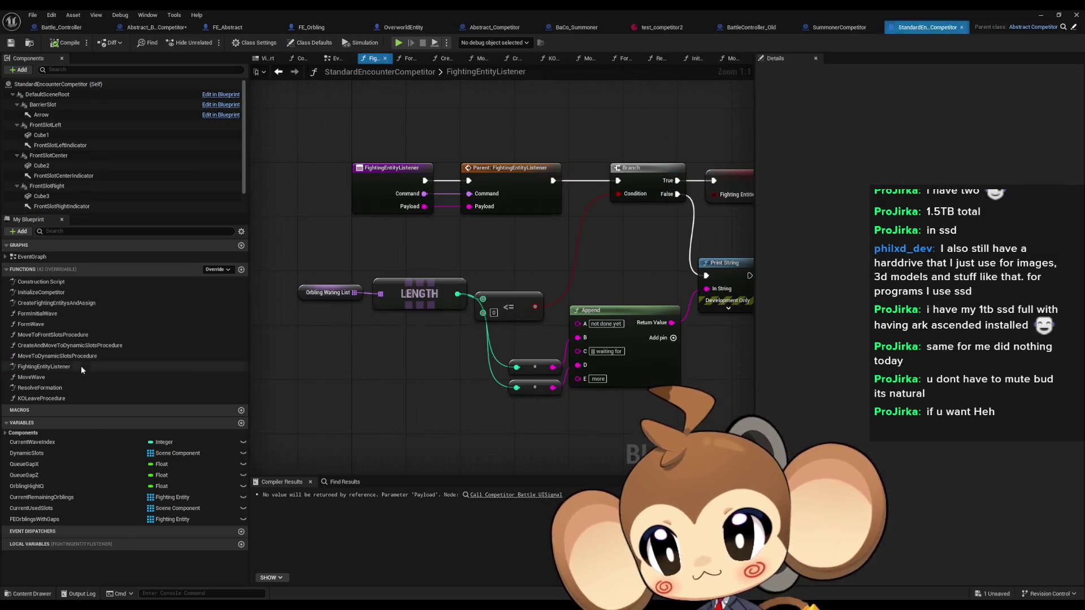
scroll(622, 203, up, 1)
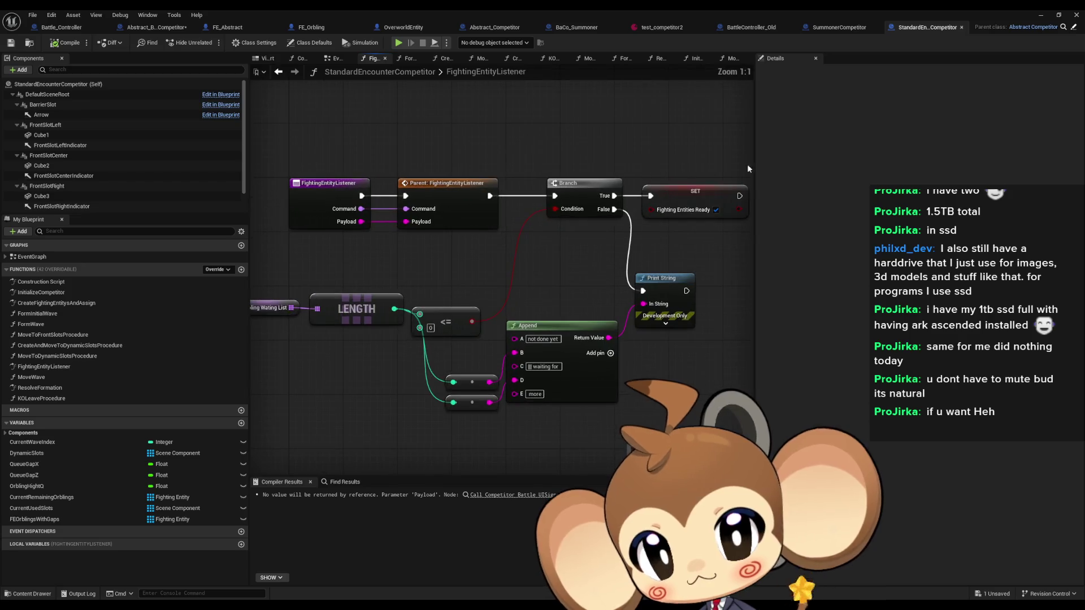
click(854, 29)
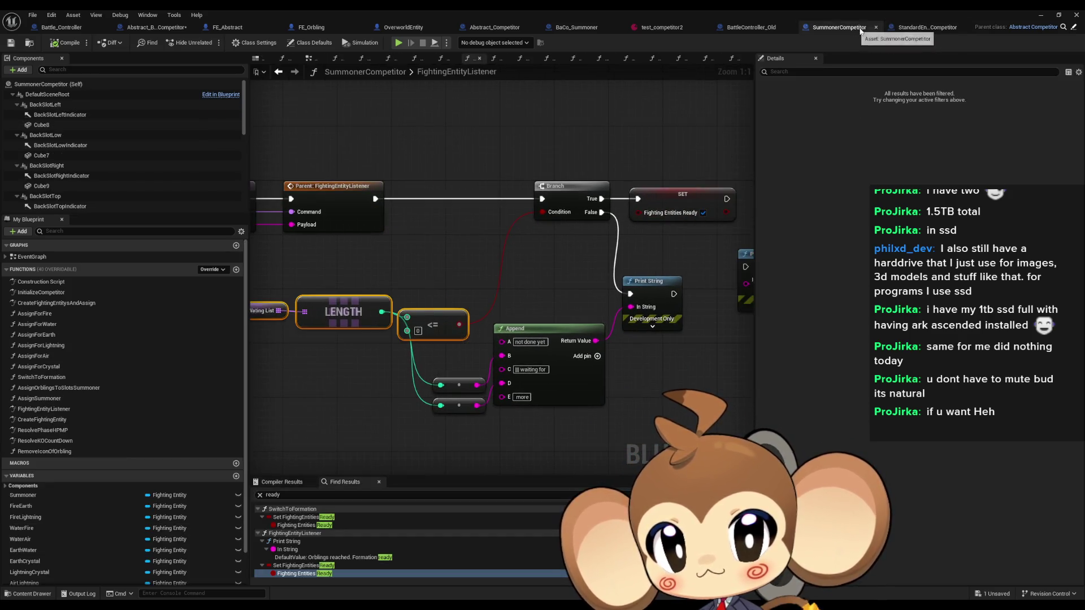
click(927, 29)
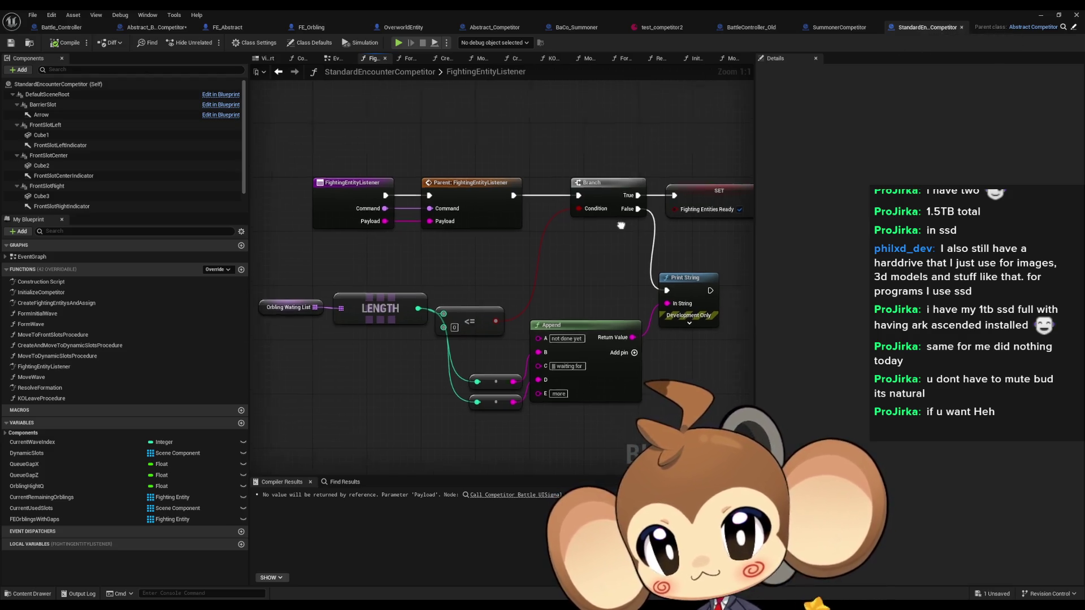
click(157, 31)
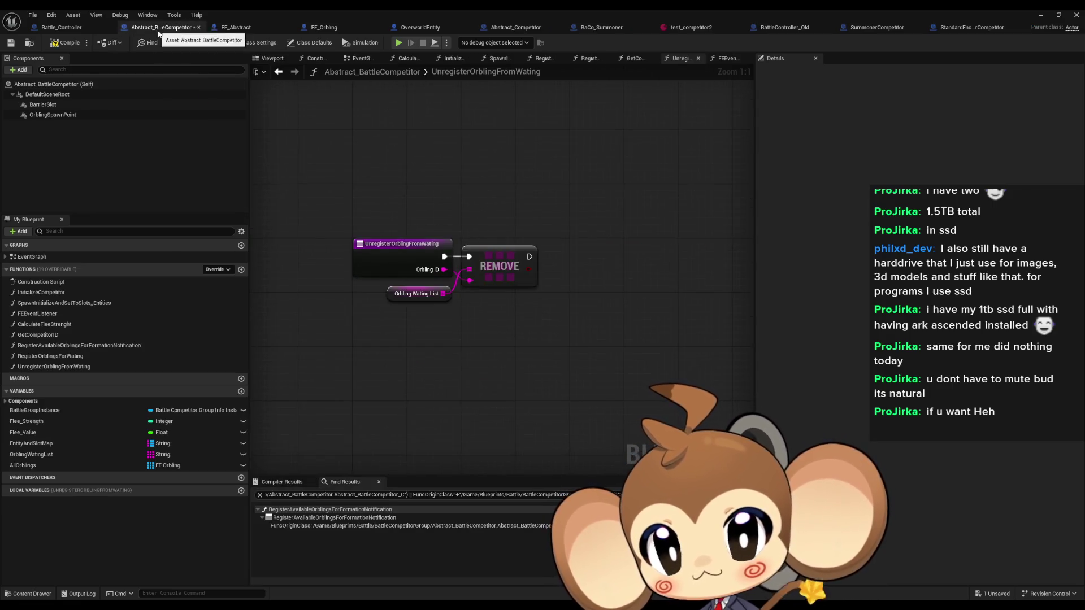
- Open FEEventListener and shift the Unregister Orbling, Payload and GET nodes left
double_click(38, 314)
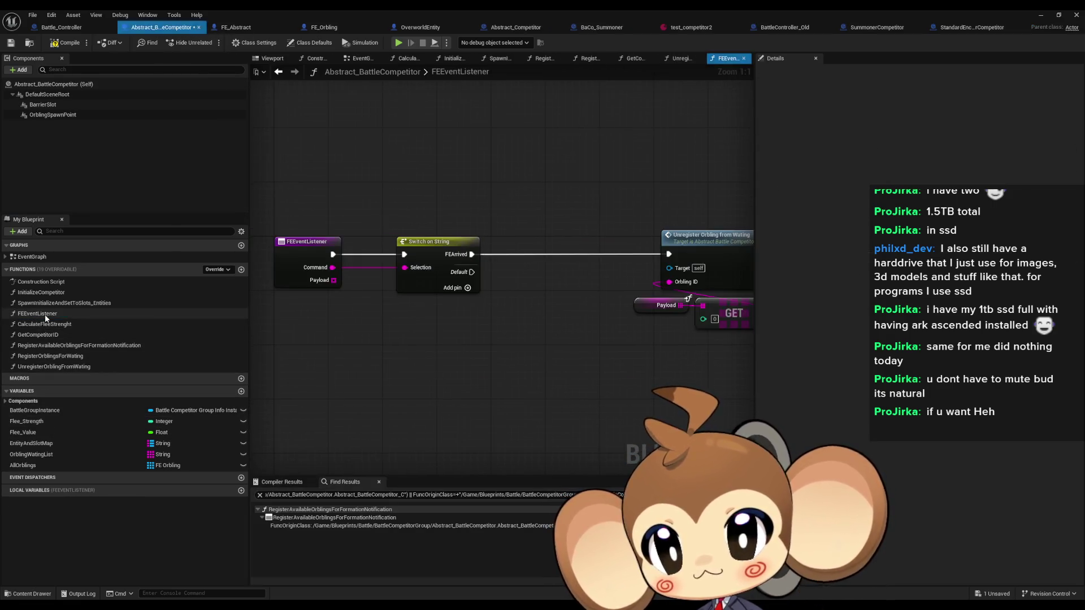
drag(472, 202, 659, 351)
drag(587, 239, 472, 239)
drag(434, 194, 528, 202)
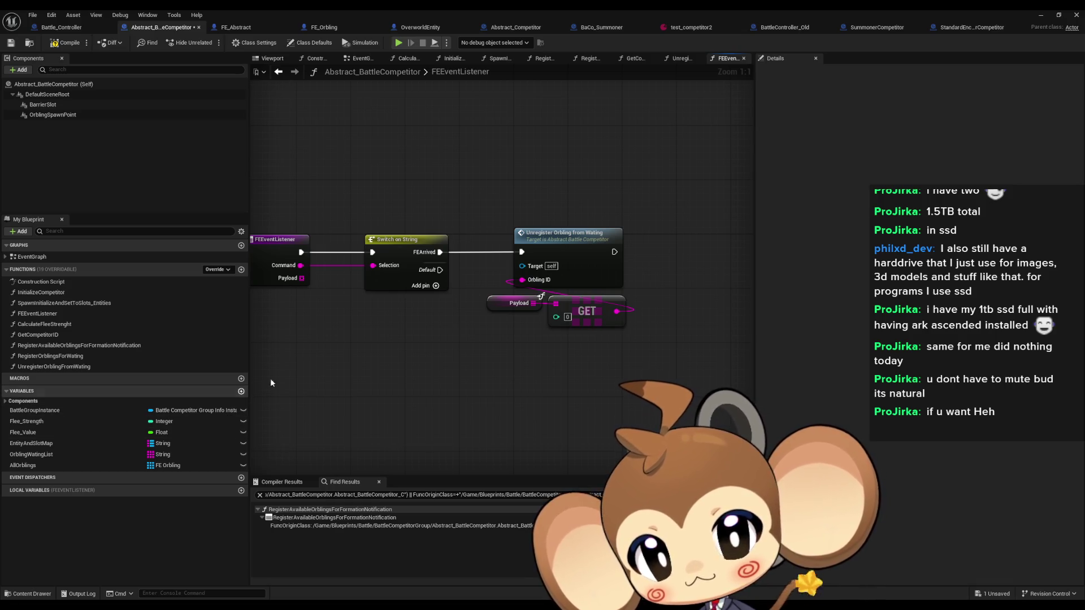
- Copy SET Fighting Entities Ready from StandardEncounterCompetitor, create its variable, and wire it after Unregister Orbling
click(961, 28)
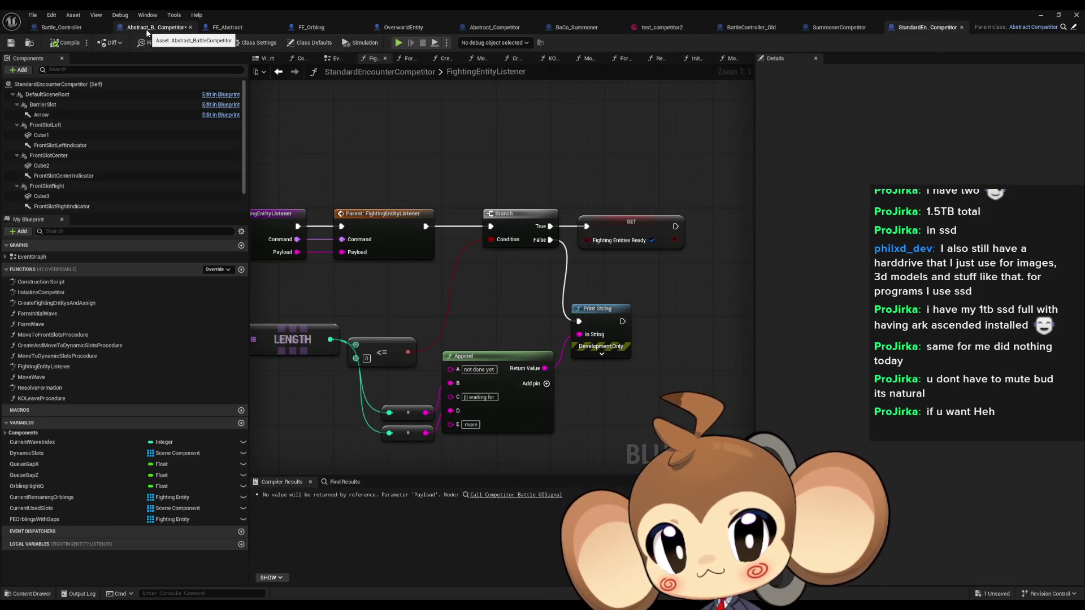
click(628, 232)
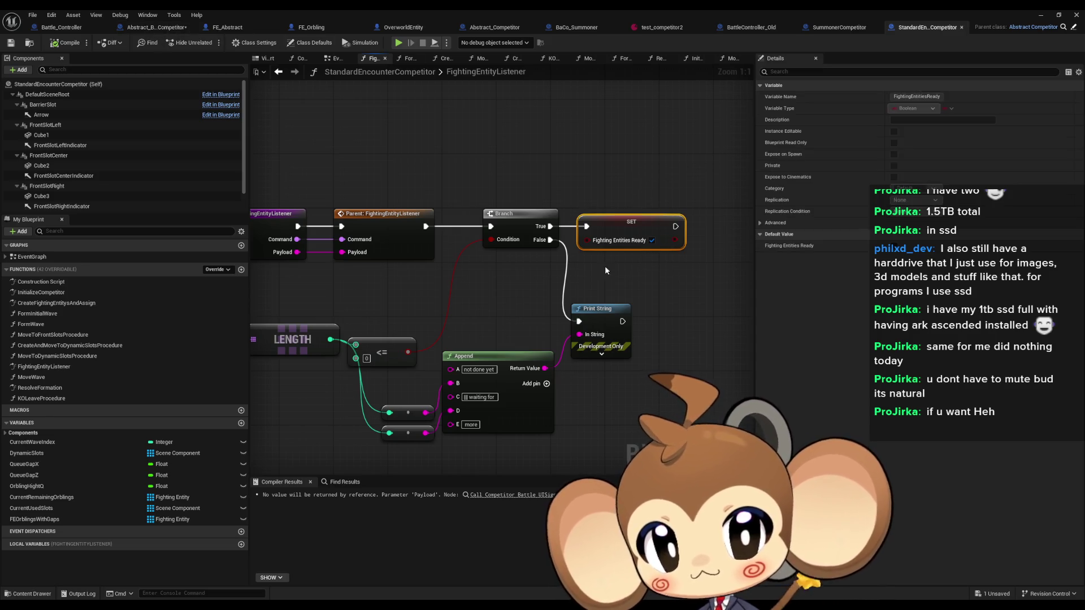
key(ctrl+c)
click(156, 27)
key(ctrl+v)
drag(735, 247, 620, 247)
right_click(620, 247)
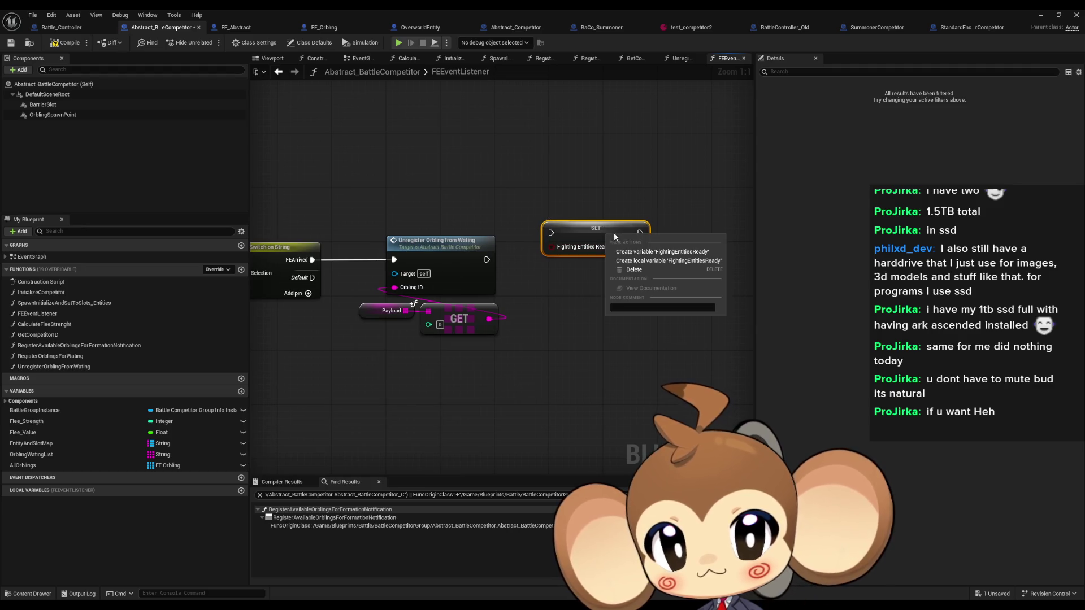
click(656, 252)
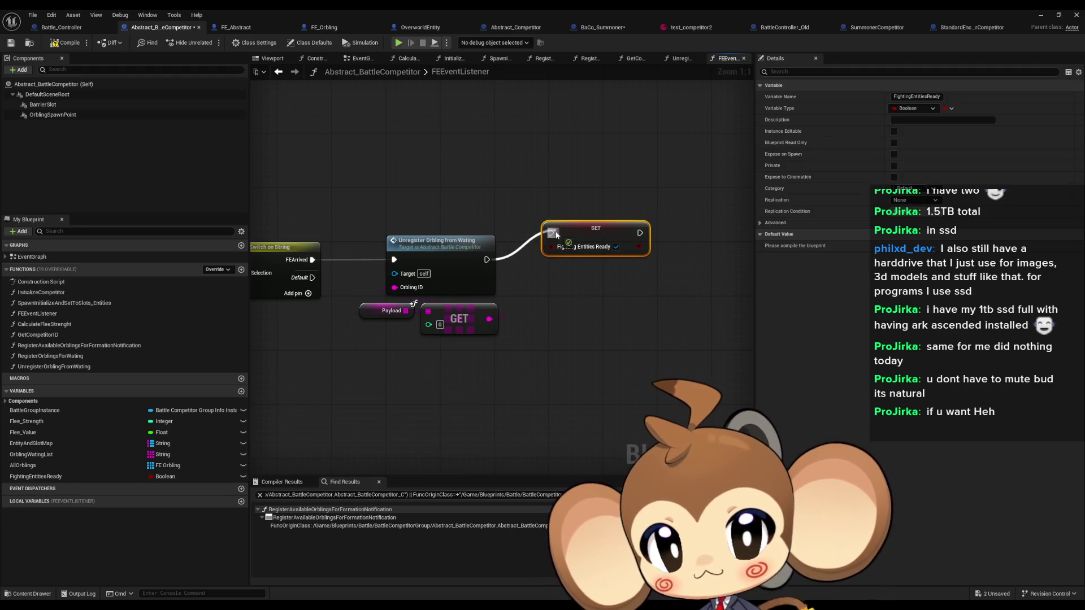
drag(486, 259, 551, 232)
drag(599, 230, 592, 245)
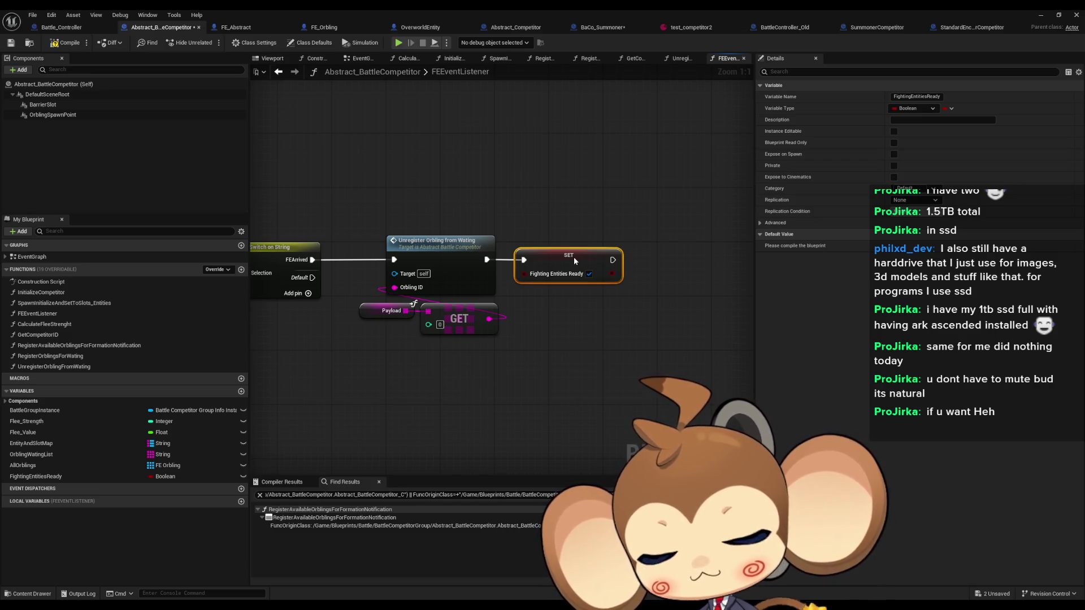
- Move the SET node right and drag Orbling Wating List into the graph
drag(575, 257, 714, 259)
mouse_move(548, 297)
mouse_down()
mouse_move(581, 312)
mouse_move(414, 317)
mouse_move(696, 298)
mouse_move(470, 303)
mouse_up()
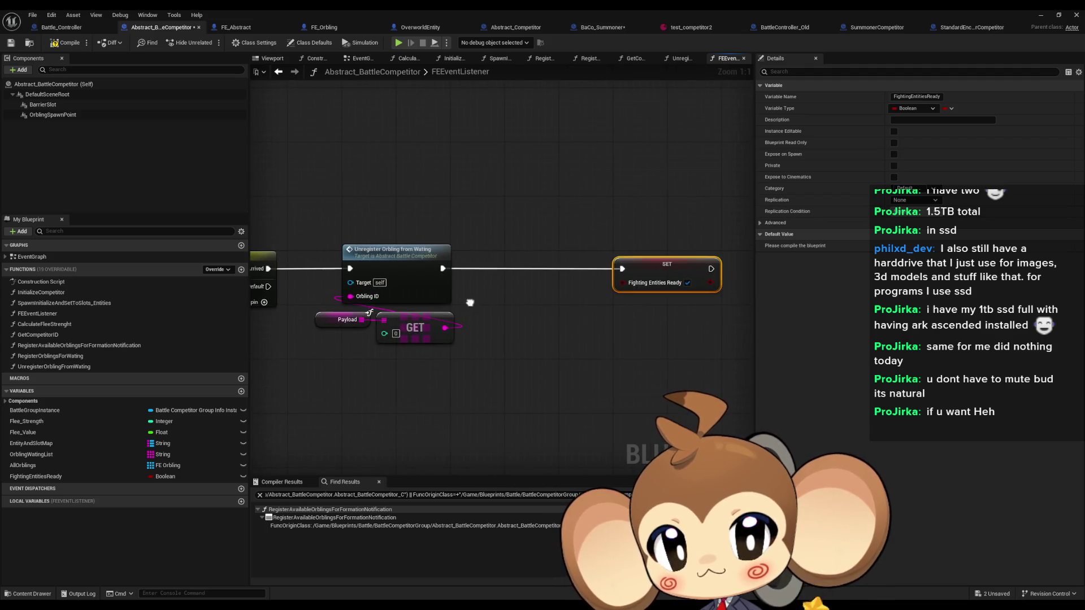
mouse_move(45, 454)
mouse_down()
mouse_move(340, 412)
mouse_move(431, 413)
mouse_up()
- Add an Orbling Wating List getter with Is Empty feeding a new Branch
click(387, 419)
text(pty)
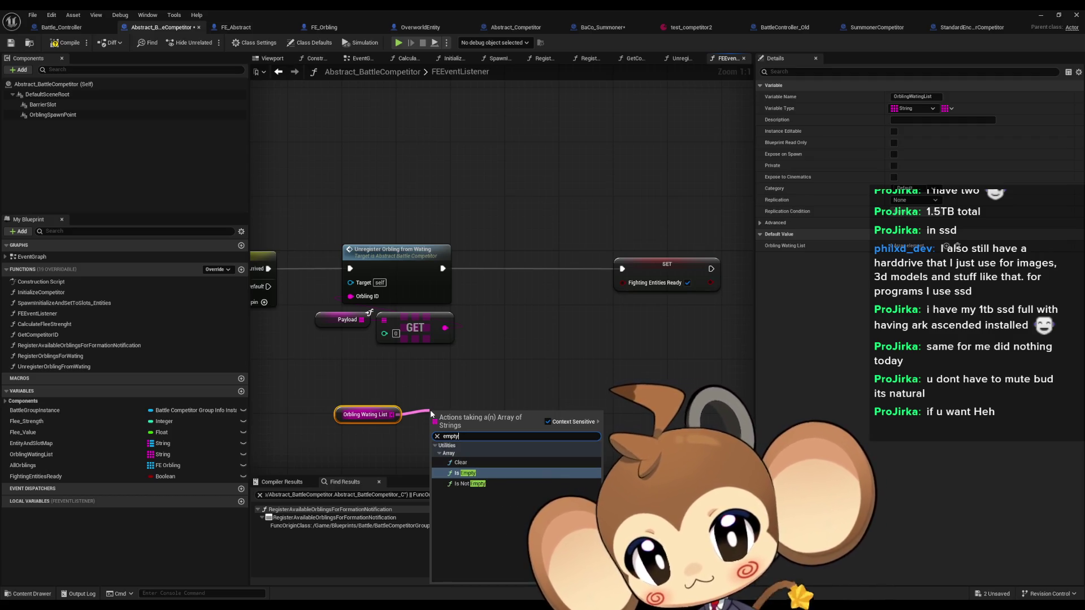
key(Return)
mouse_move(508, 423)
mouse_down()
mouse_move(513, 289)
mouse_move(444, 270)
mouse_up()
text(branch)
key(Return)
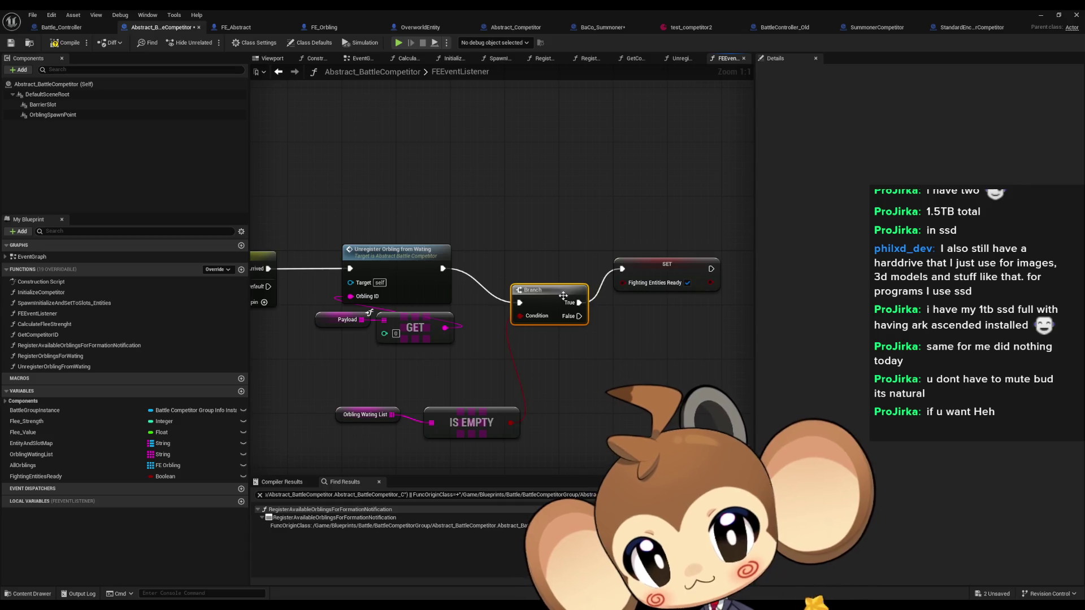
drag(564, 295, 554, 262)
- Tuck the IS EMPTY and list nodes under the Branch and review the path to SET
drag(472, 424, 451, 421)
shift+click(367, 415)
drag(368, 416, 361, 387)
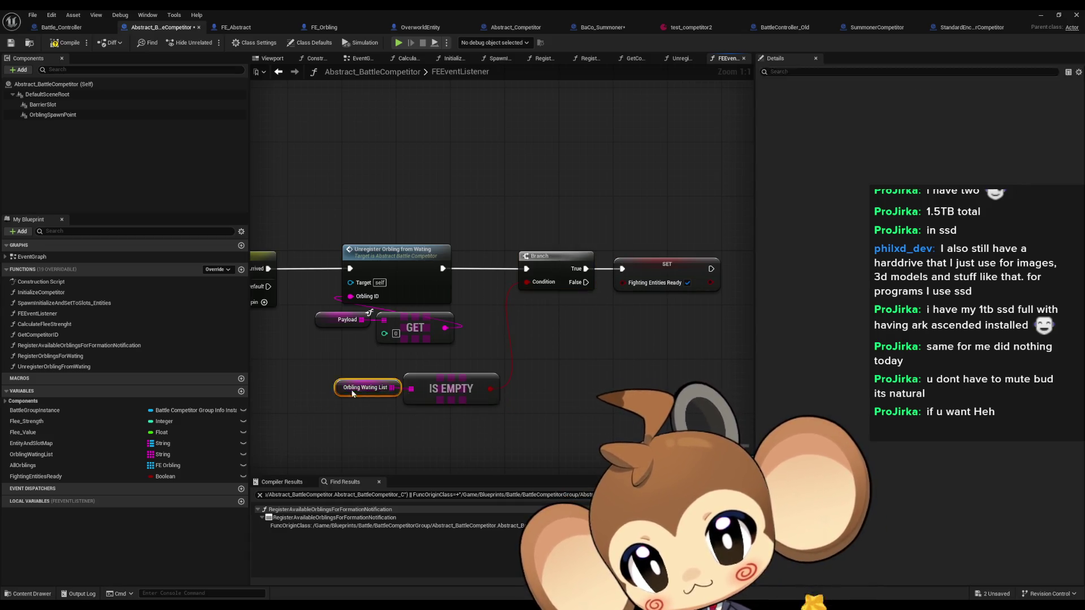
click(551, 373)
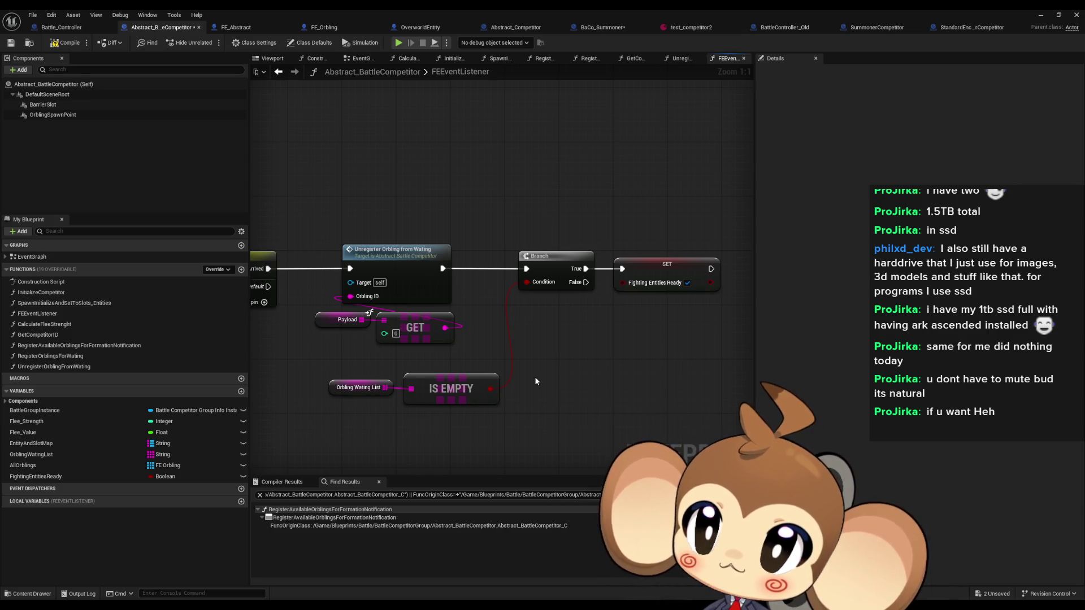
drag(535, 376, 580, 364)
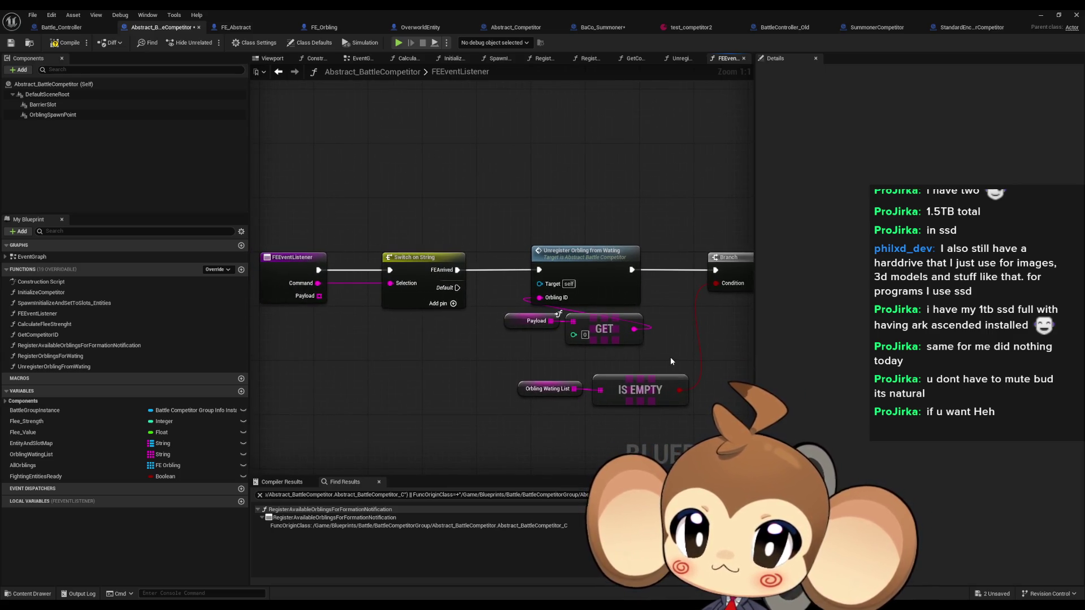
drag(671, 357, 453, 348)
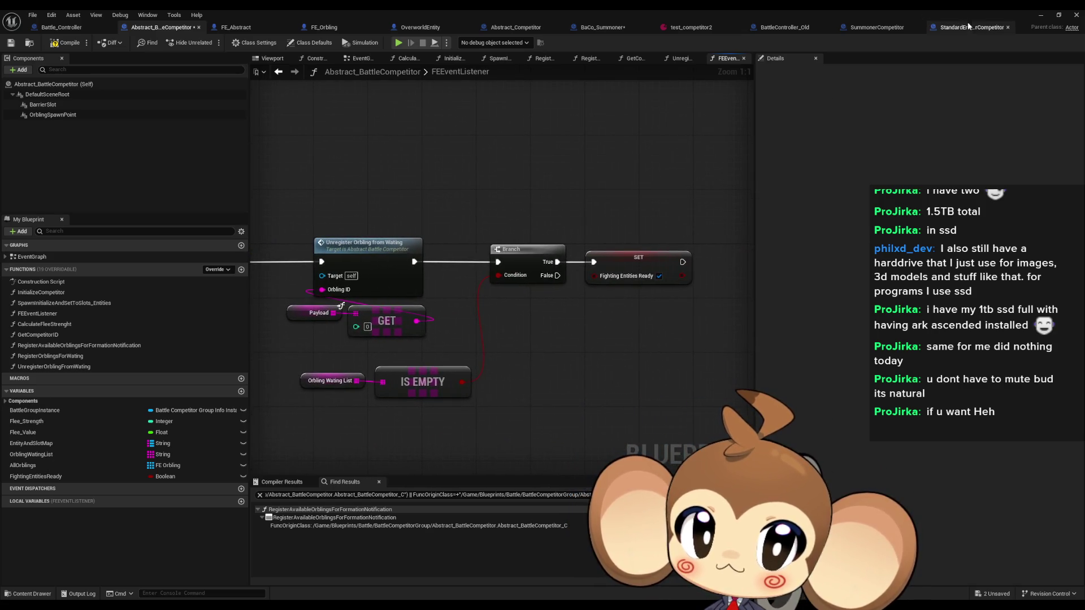
click(967, 25)
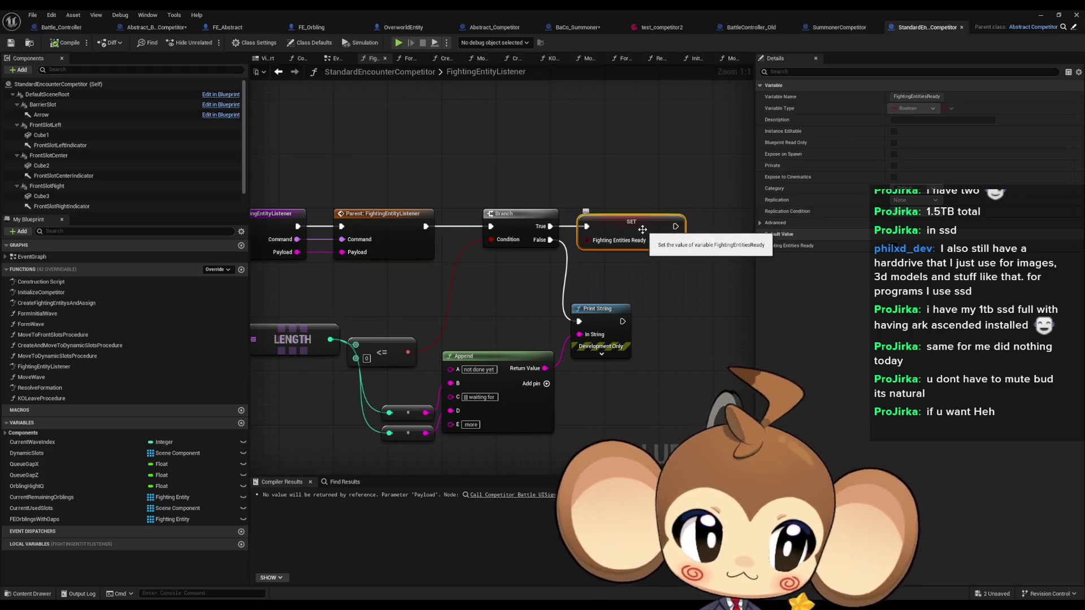
- Find all references to Fighting Entities Ready by class member from the SET node
right_click(594, 226)
right_click(611, 218)
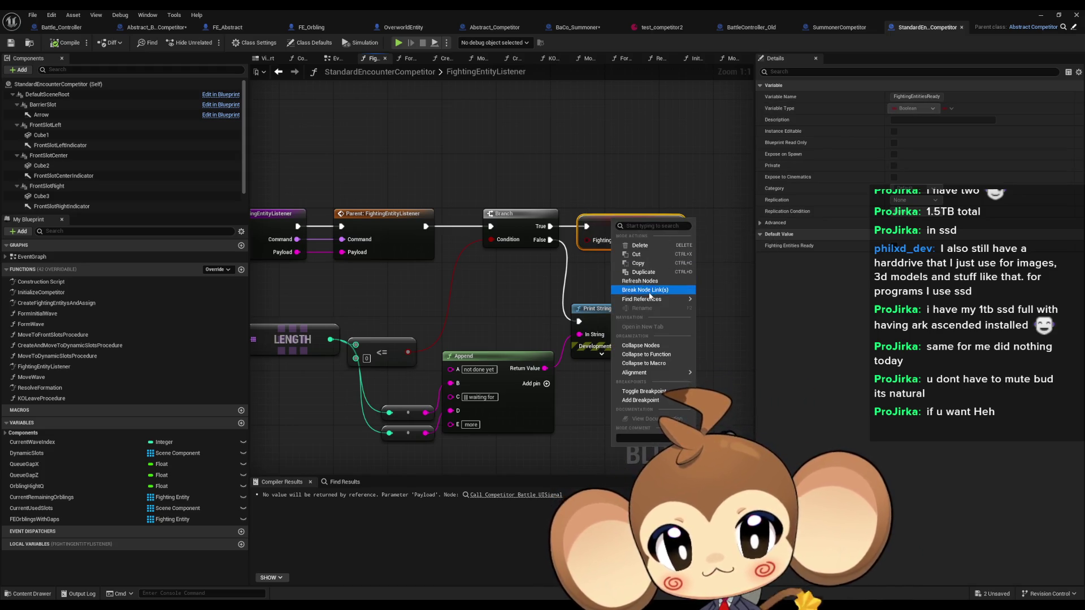
mouse_move(658, 299)
click(733, 321)
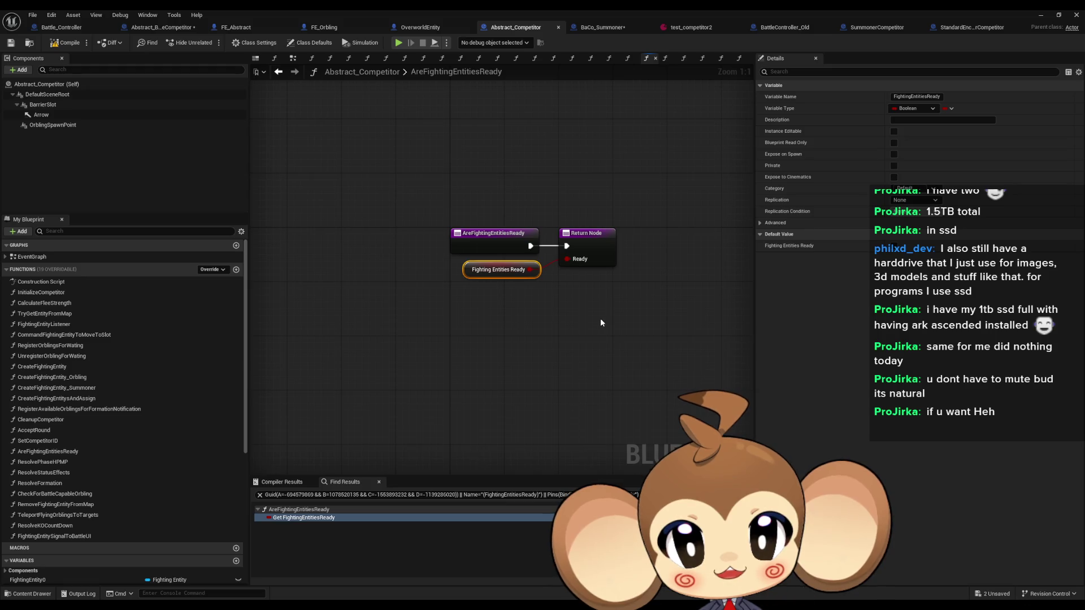
- Find where the AreFightingEntitiesReady function is called
right_click(485, 232)
mouse_move(543, 315)
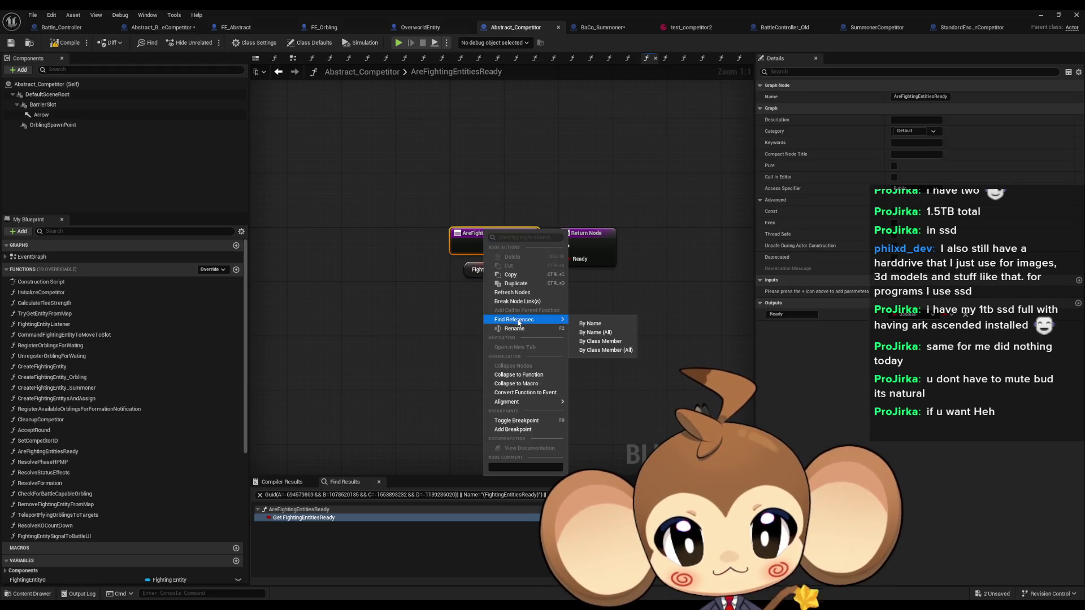
click(616, 349)
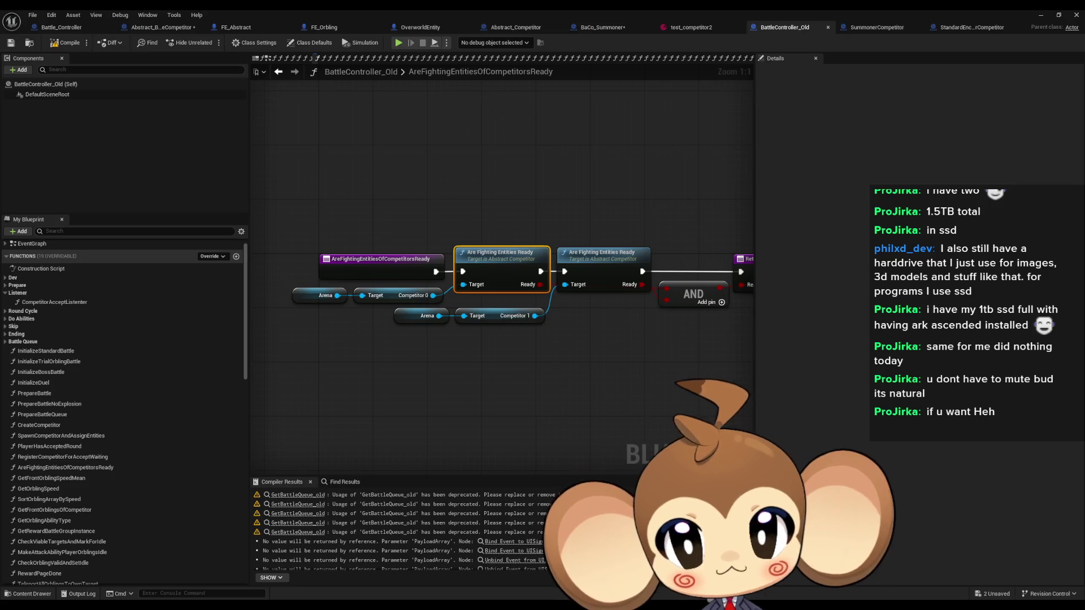
- List references to AreFightingEntitiesOfCompetitorsReady and jump to its use in TryStartRound
click(386, 266)
right_click(386, 266)
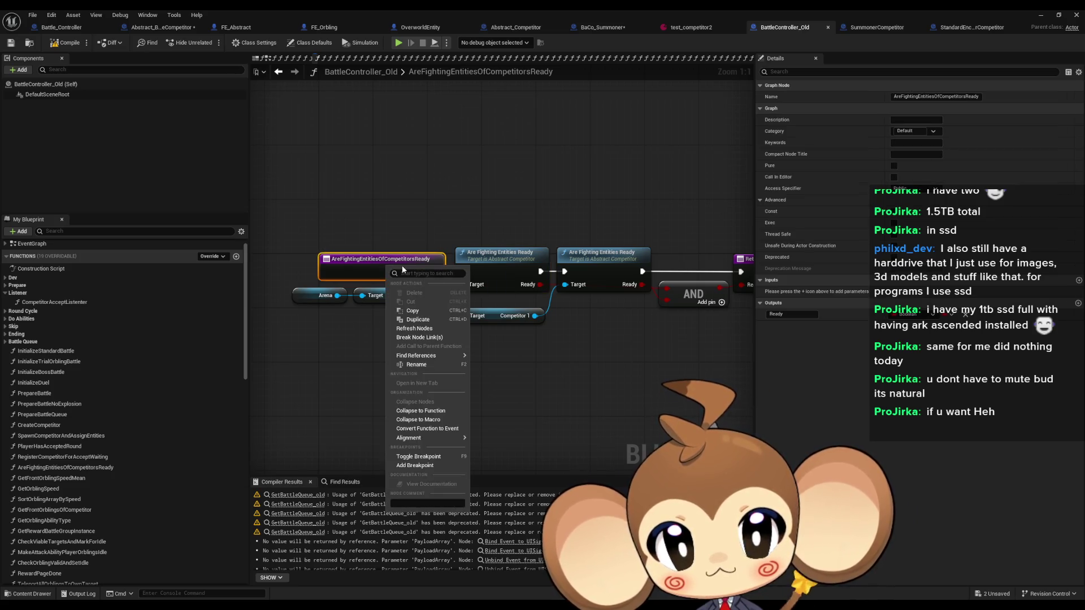
mouse_move(458, 356)
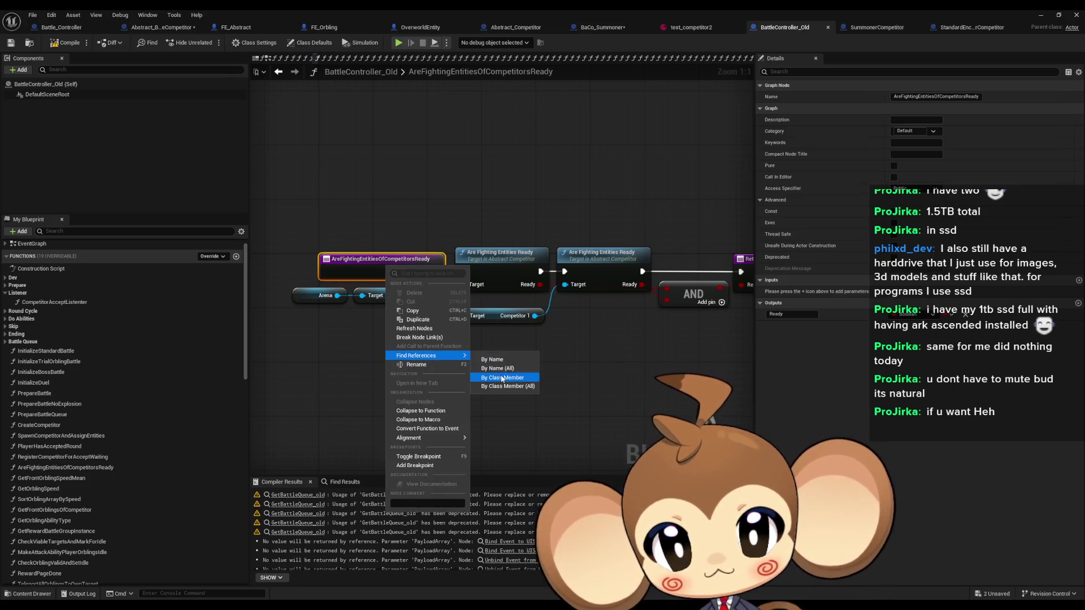
click(500, 373)
double_click(321, 541)
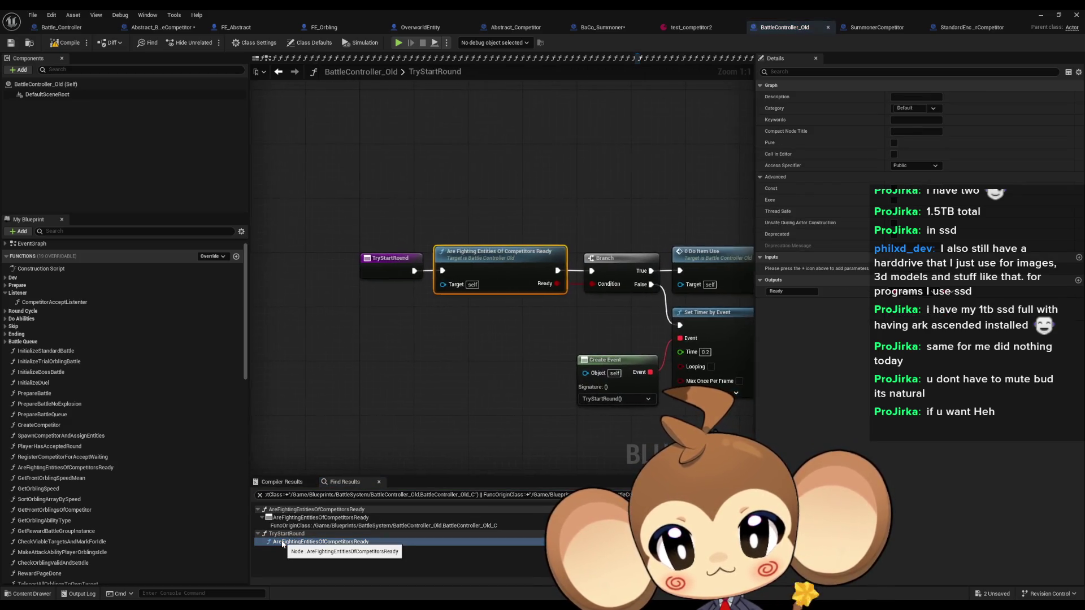
mouse_move(527, 329)
mouse_down()
mouse_move(351, 305)
mouse_move(687, 410)
mouse_move(689, 438)
mouse_up()
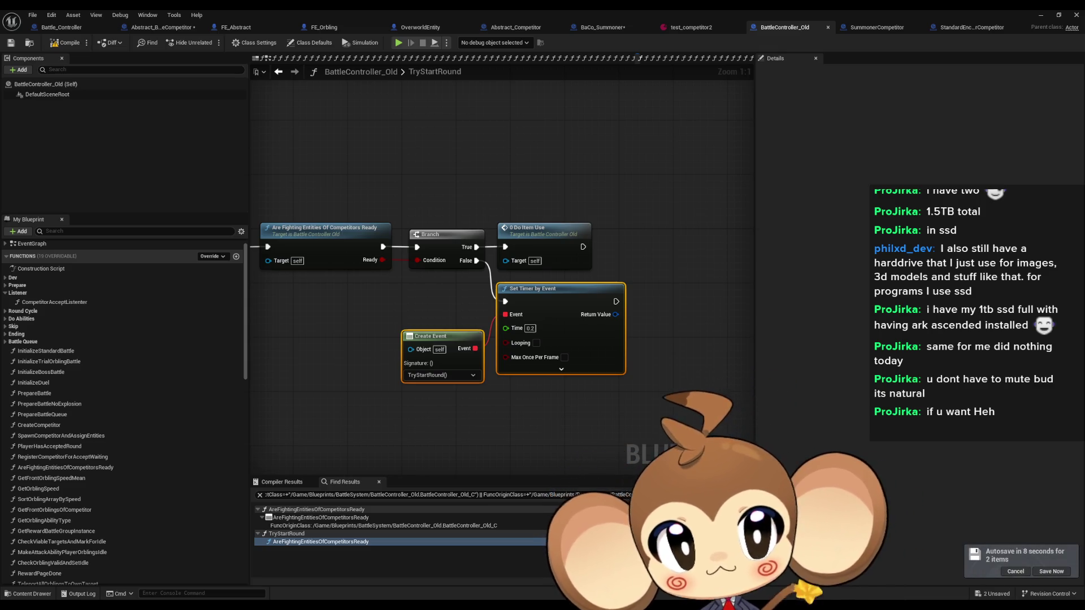
- Review FEEventListener's Branch and SET logic, glance at FE_Orbling, then go to BaCo_Summoner
click(161, 27)
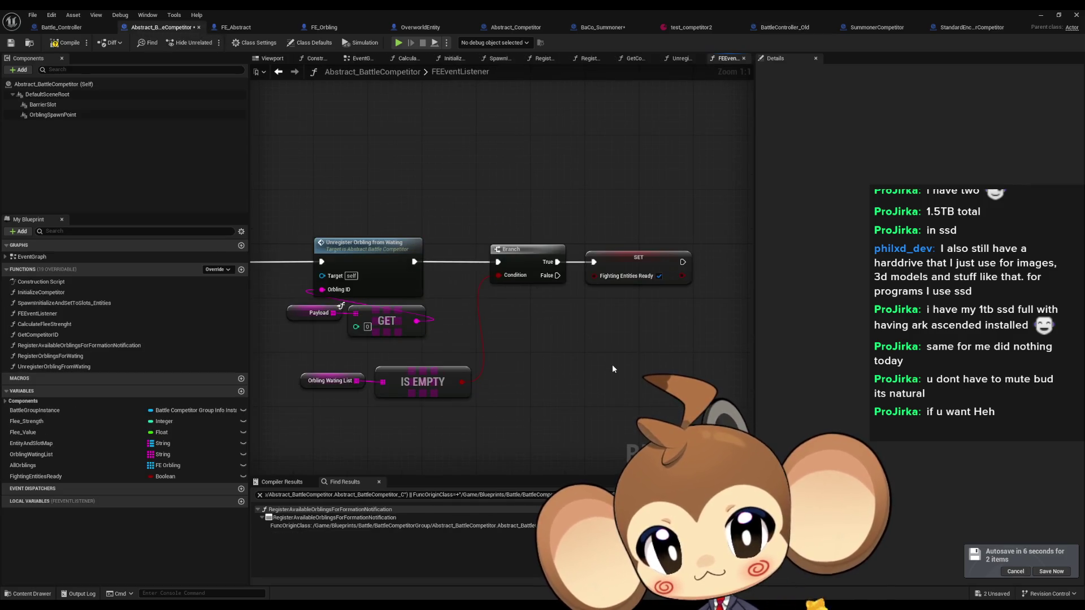
scroll(584, 366, down, 1)
scroll(633, 357, up, 1)
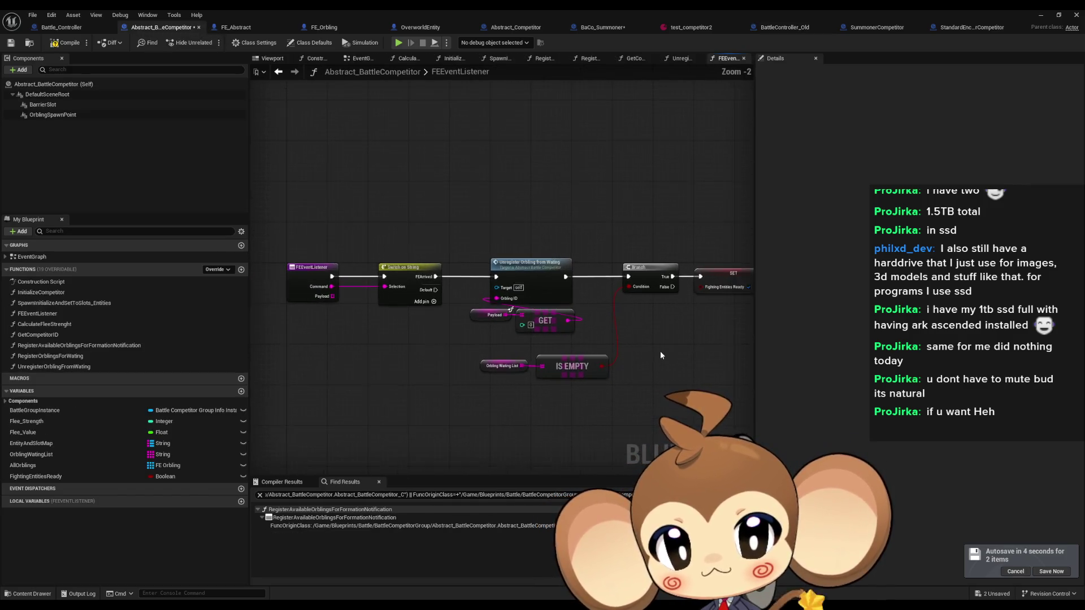
drag(690, 353, 581, 360)
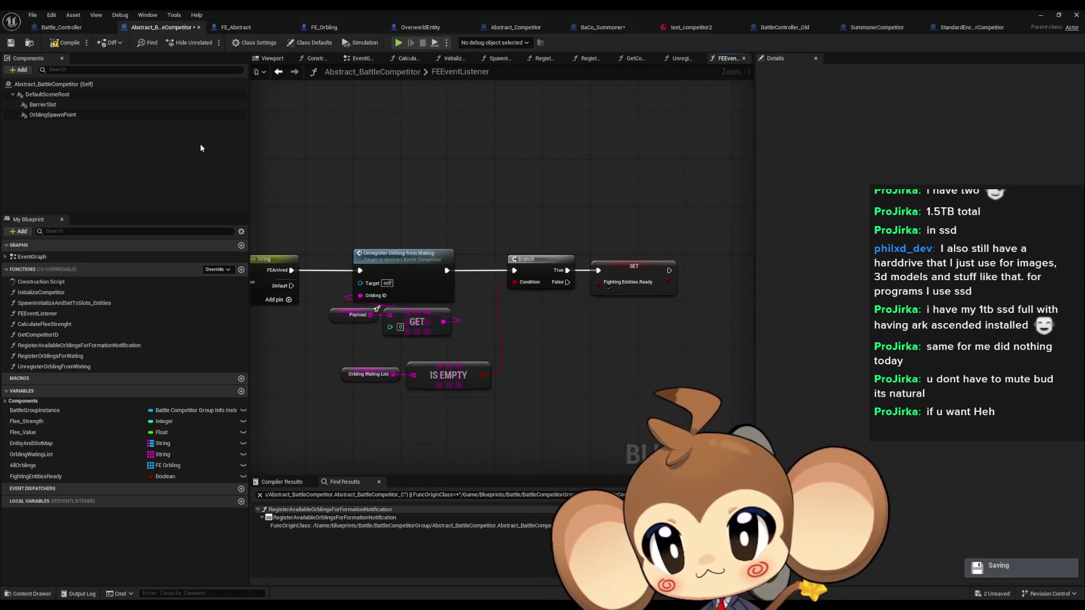
mouse_move(384, 148)
mouse_down()
mouse_move(417, 177)
mouse_move(533, 178)
mouse_up()
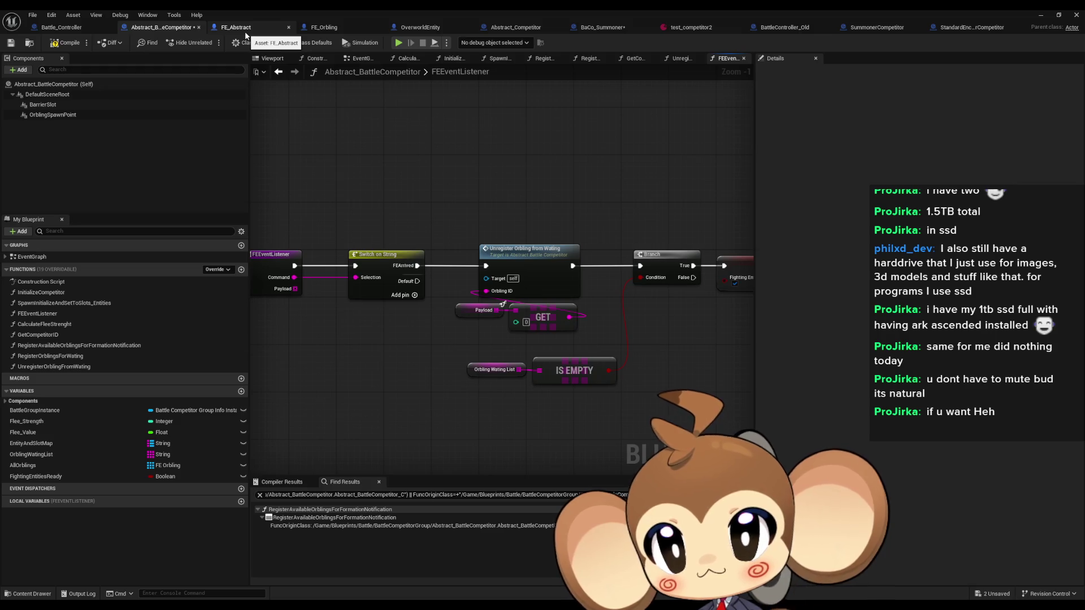
click(347, 29)
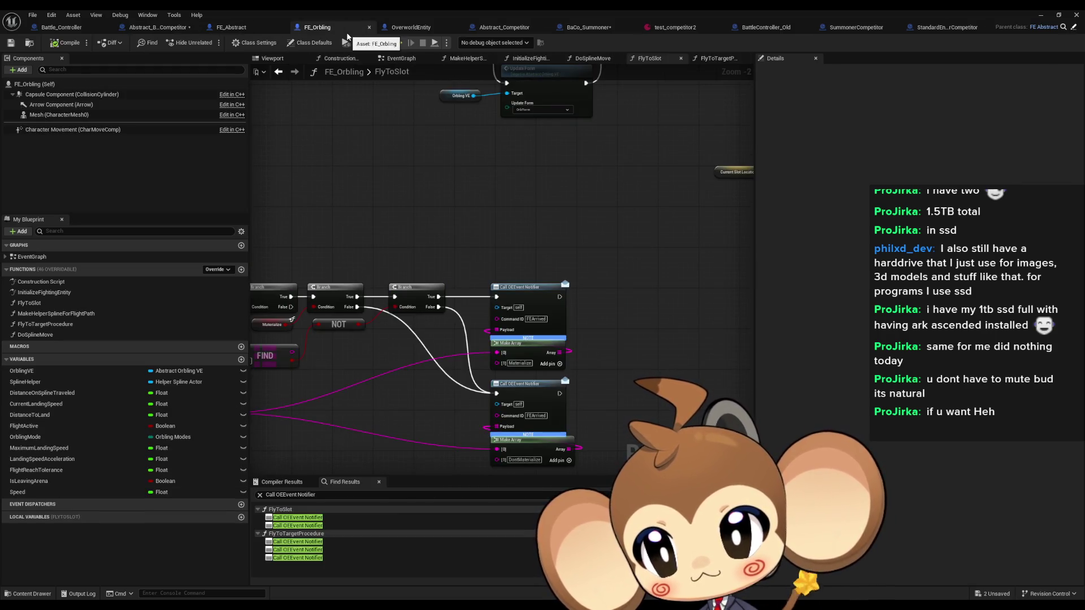
click(153, 29)
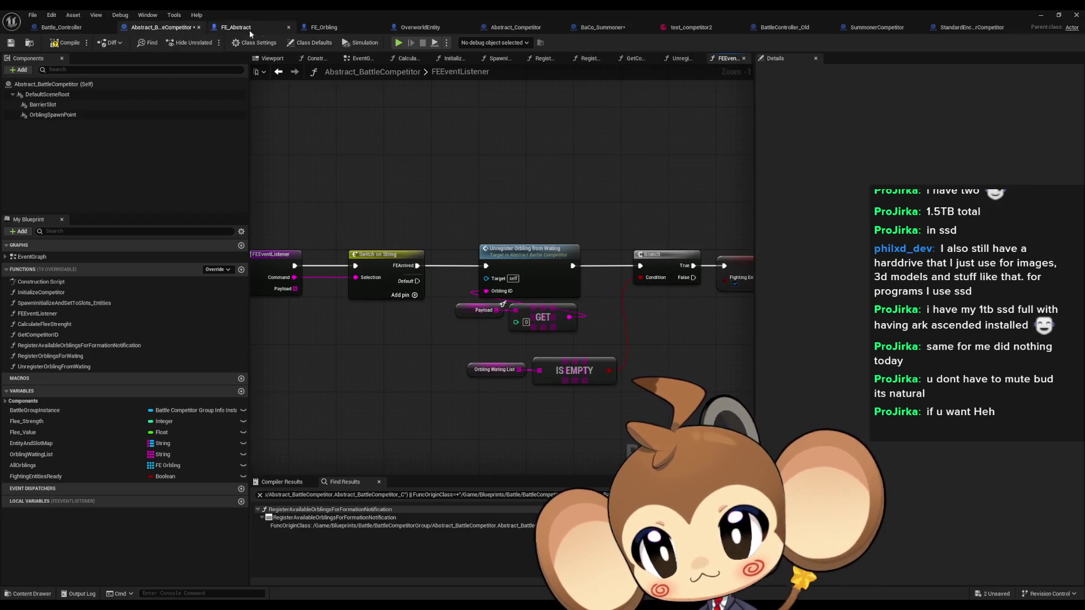
click(602, 30)
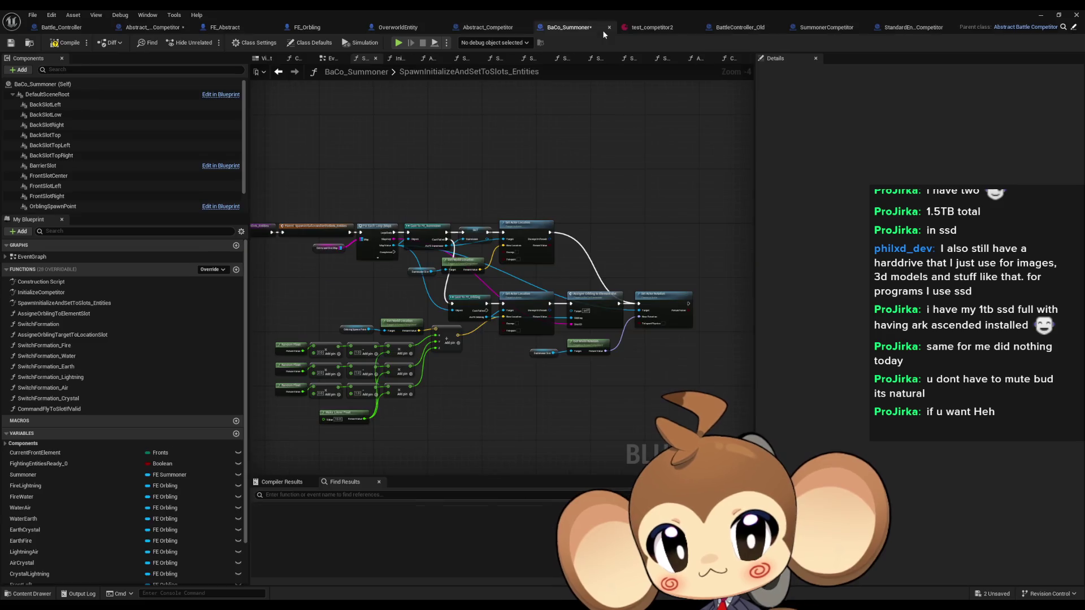
- Open SwitchFormation and inspect the old SET Fighting Entities Ready 0 node and variable
double_click(38, 324)
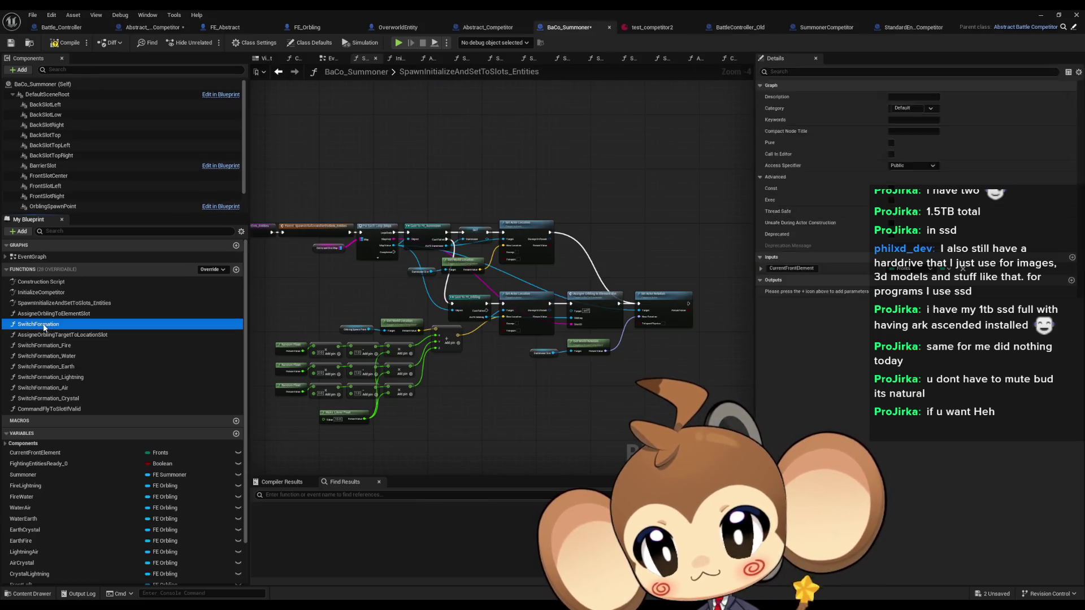
scroll(412, 306, up, 3)
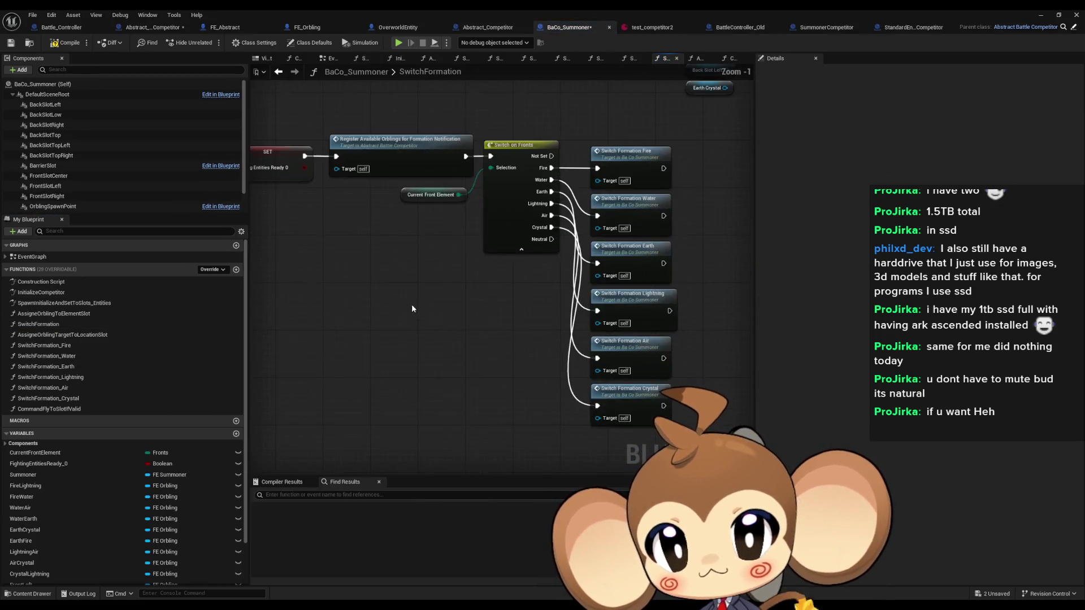
drag(446, 172, 495, 283)
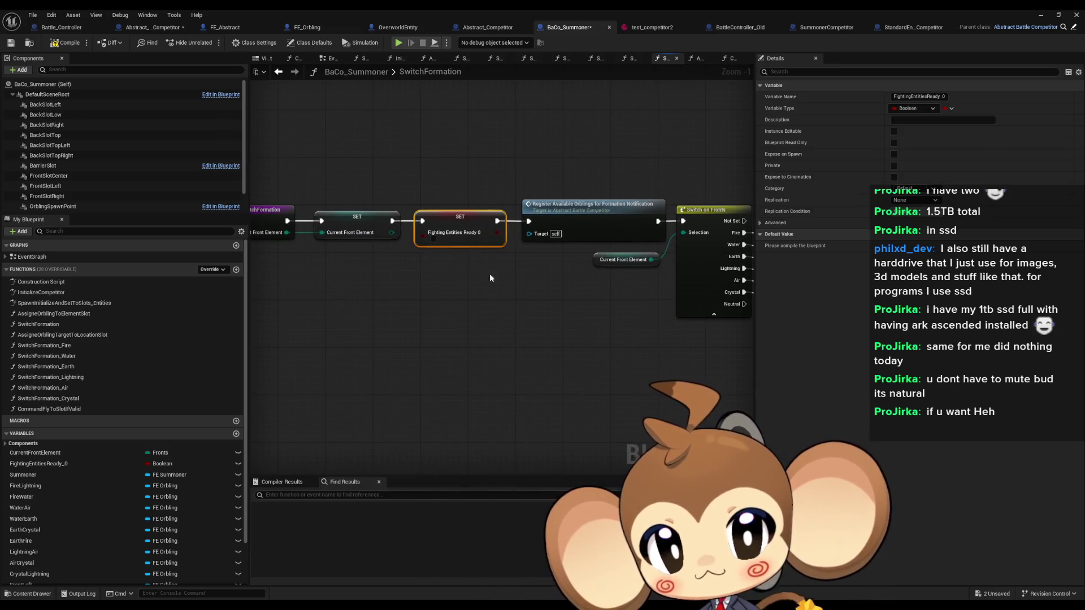
right_click(455, 226)
scroll(172, 477, down, 1)
scroll(173, 481, down, 1)
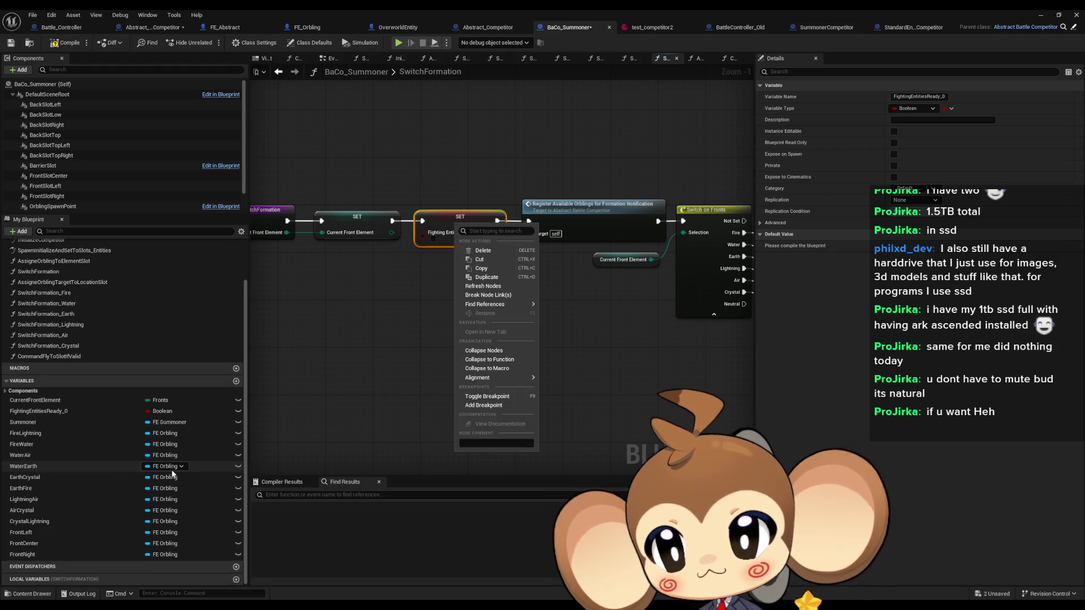
click(73, 412)
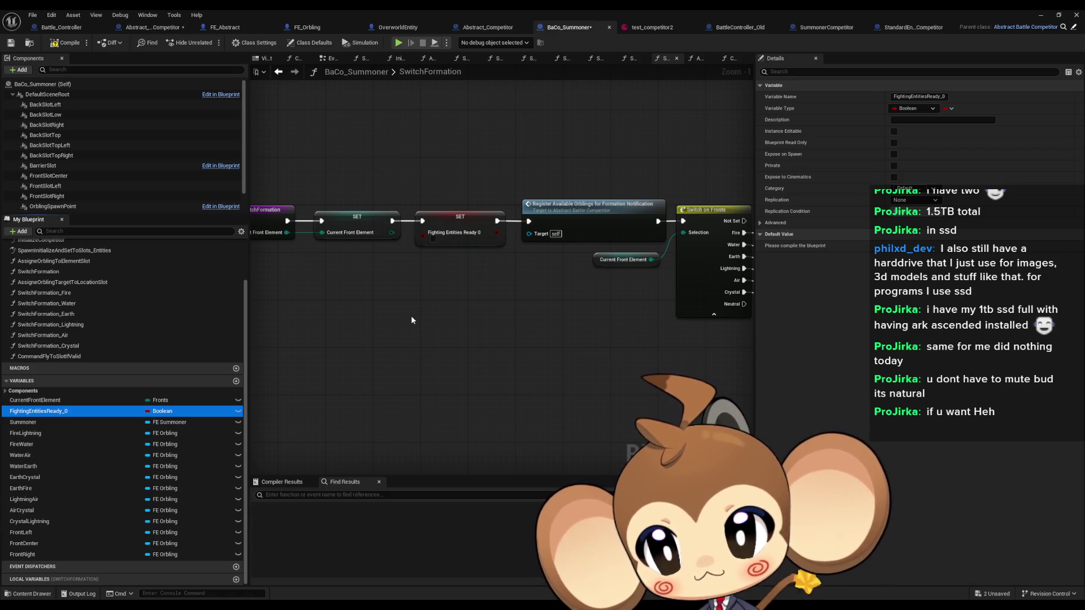
- Replace the old SET node with a new Set Fighting Entities Ready node
right_click(430, 304)
text(set figh en)
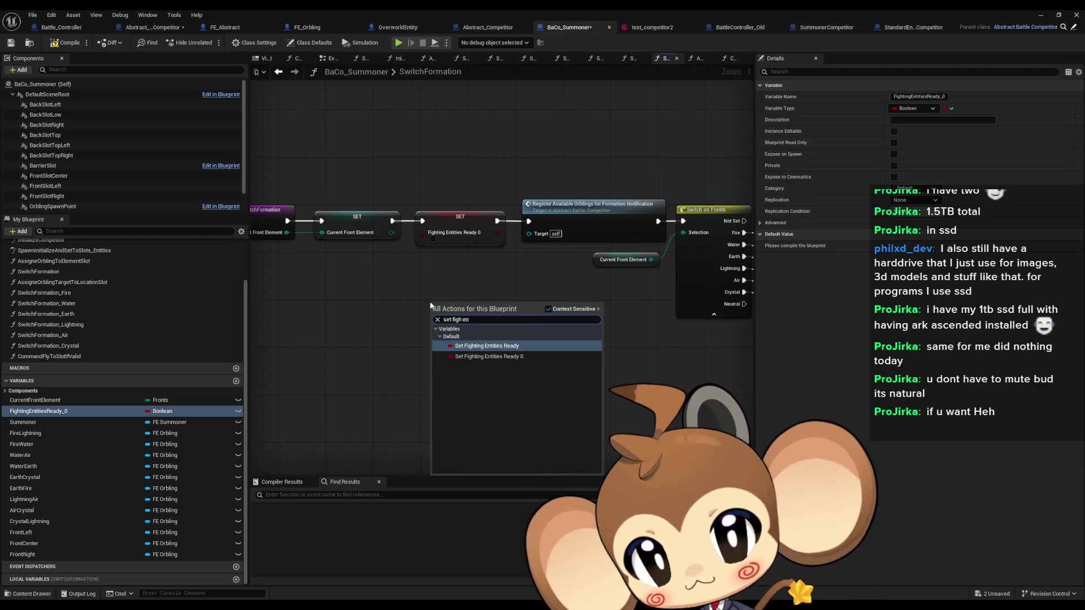
key(Return)
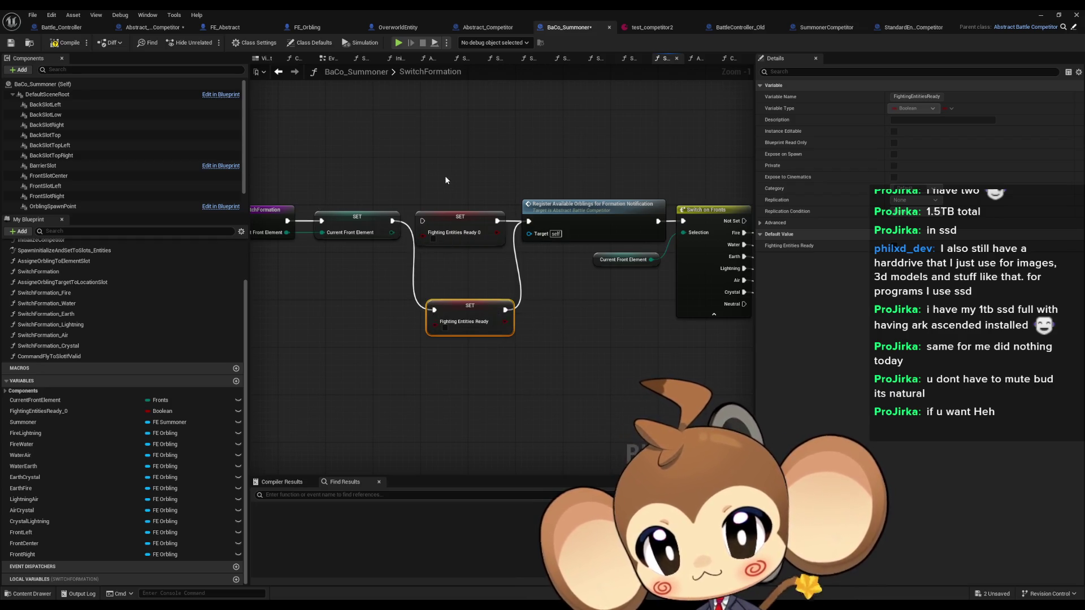
click(460, 218)
key(Delete)
drag(476, 307, 463, 218)
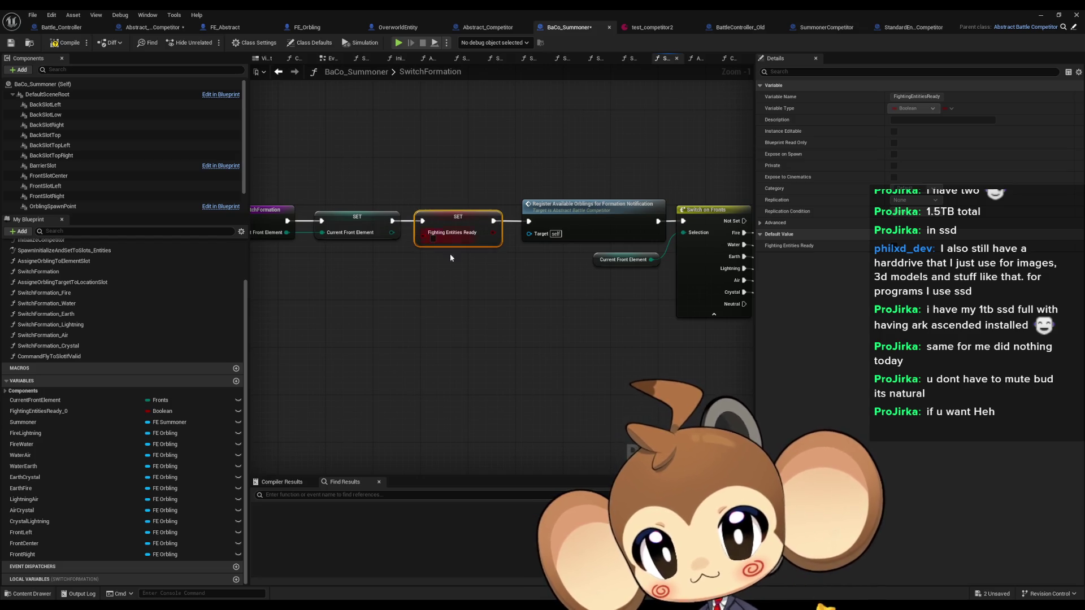
- Check FightingEntitiesReady_0 has no remaining uses and delete the variable
click(34, 411)
right_click(52, 411)
mouse_move(91, 439)
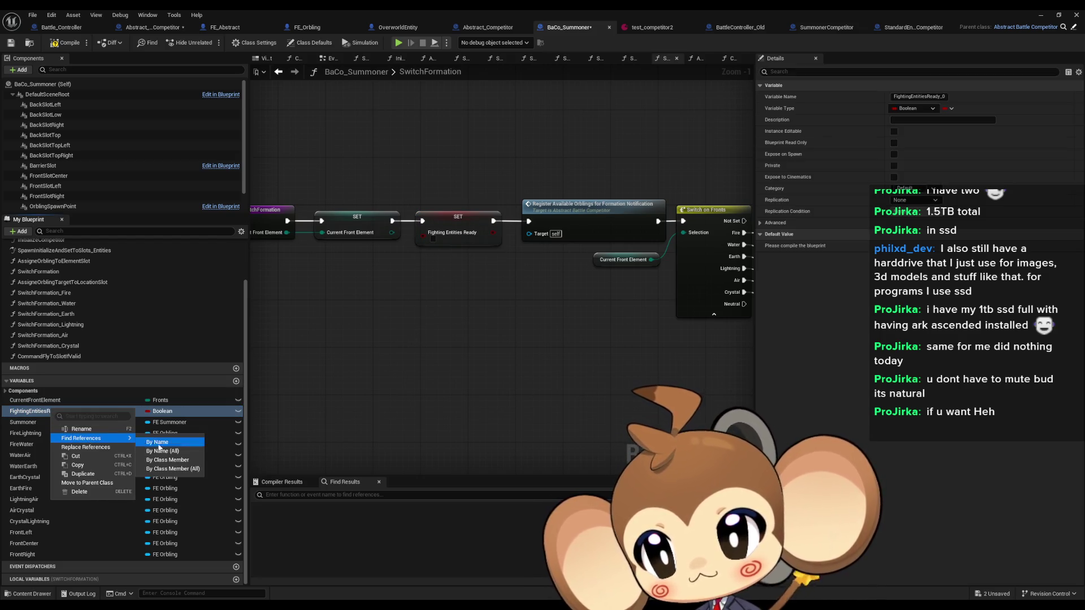
click(186, 459)
key(Delete)
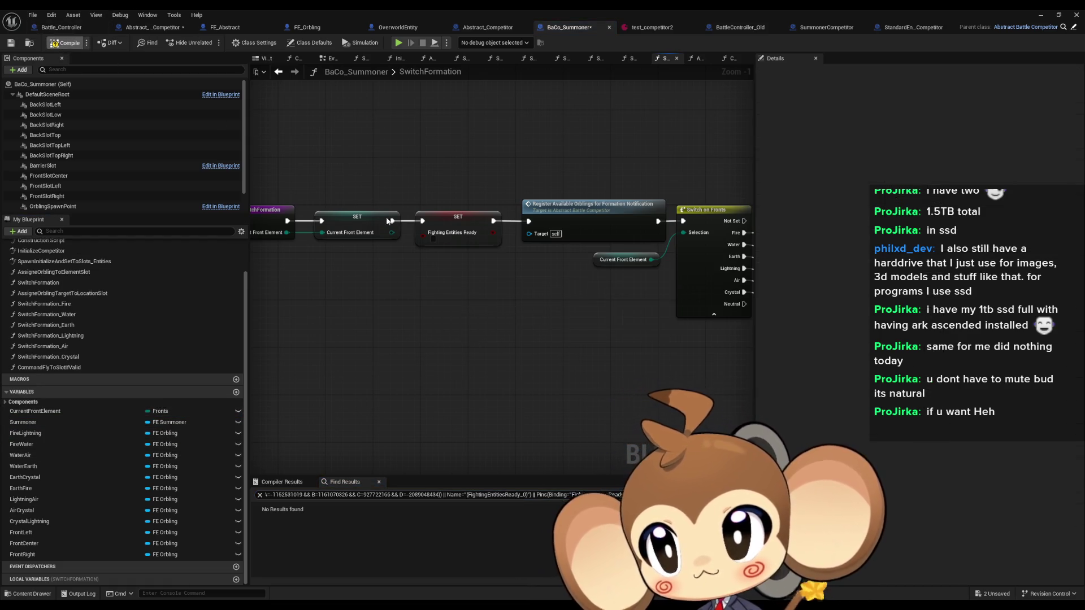
click(151, 27)
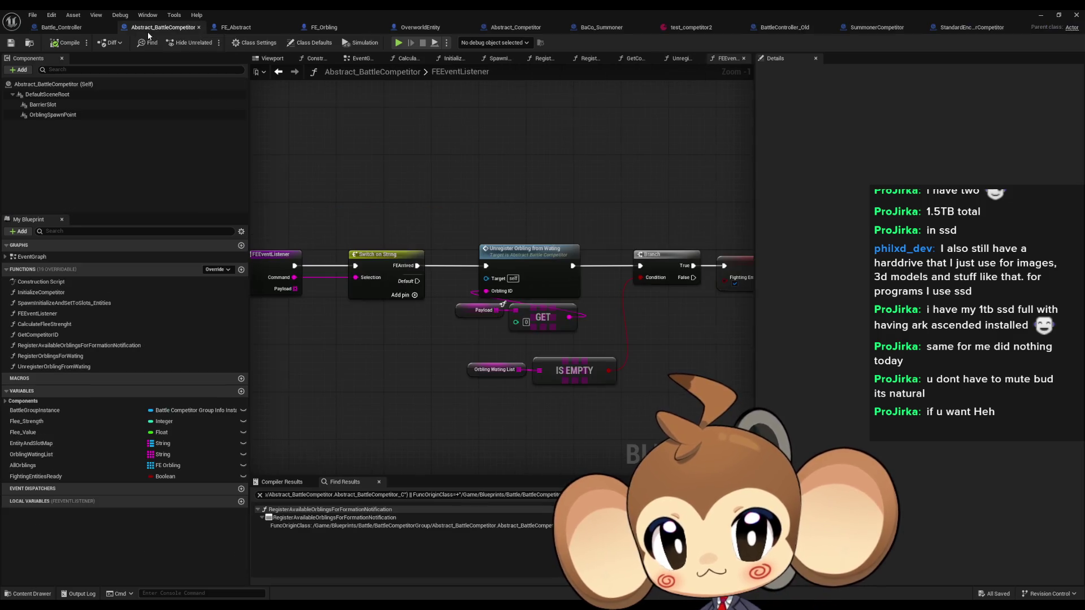
- Check FEEventListener's SET Fighting Entities Ready node, then open Battle_Controller's SetStateToRoundReadyAfterIntro graph
drag(654, 179, 509, 182)
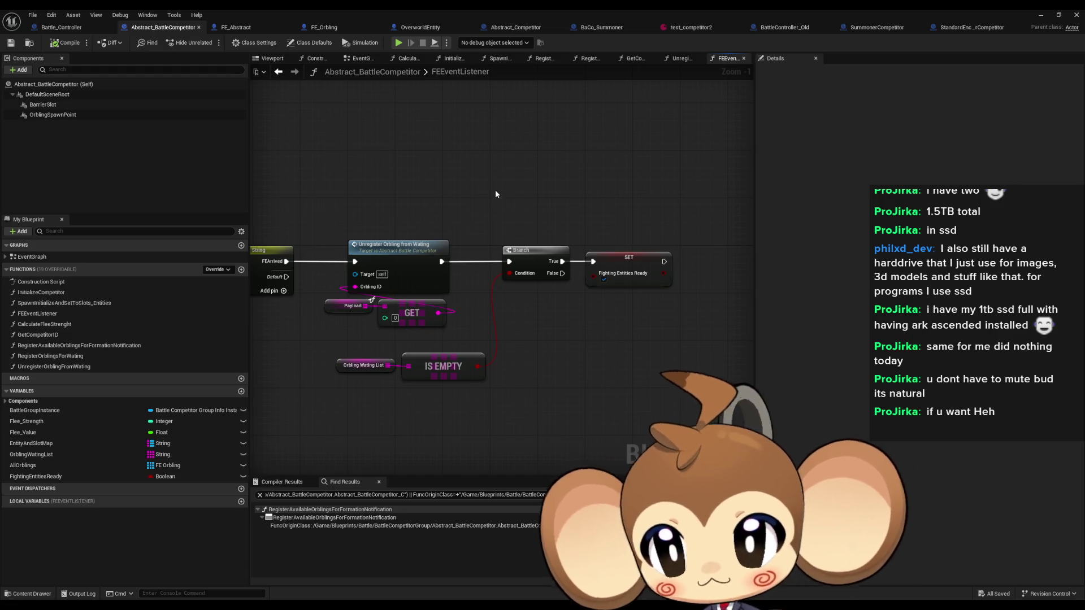
click(58, 314)
double_click(59, 315)
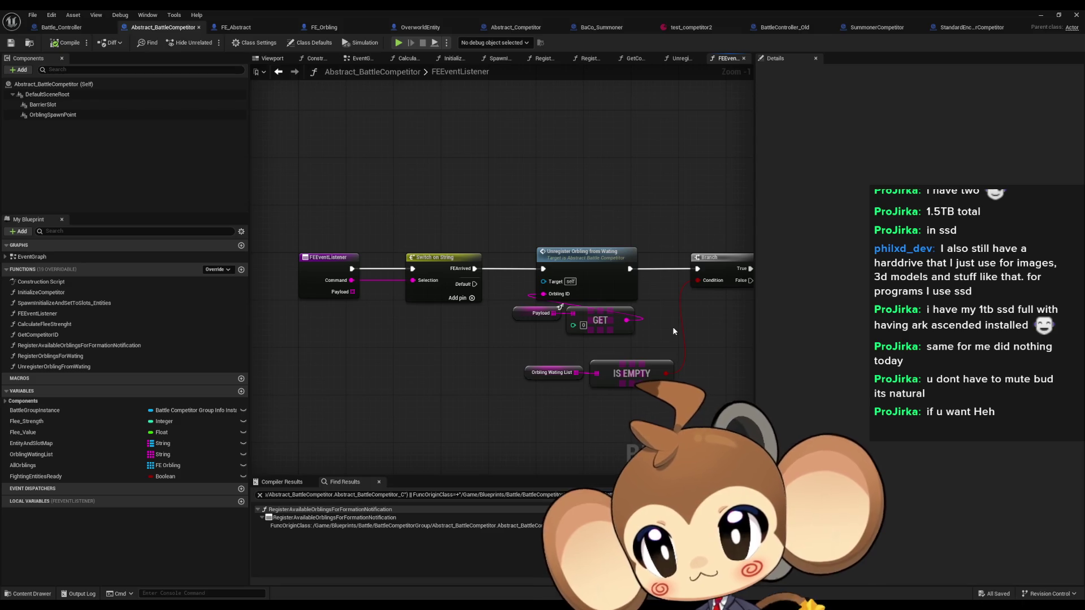
click(87, 28)
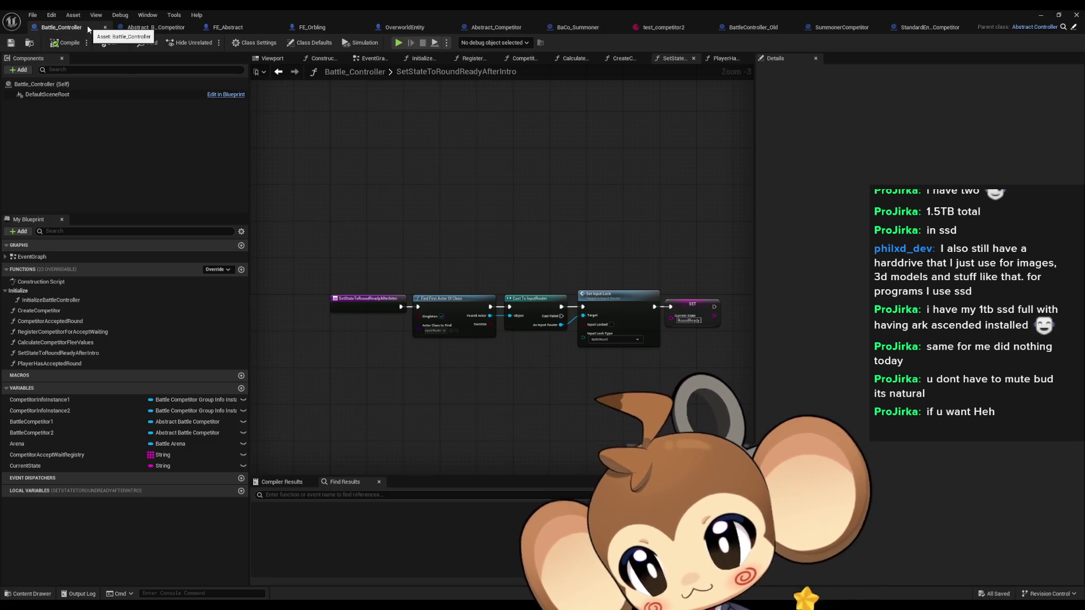
- Trace PlayerHasAcceptedRound into CompetitorAcceptedRound and locate its Try Start Round call
double_click(77, 365)
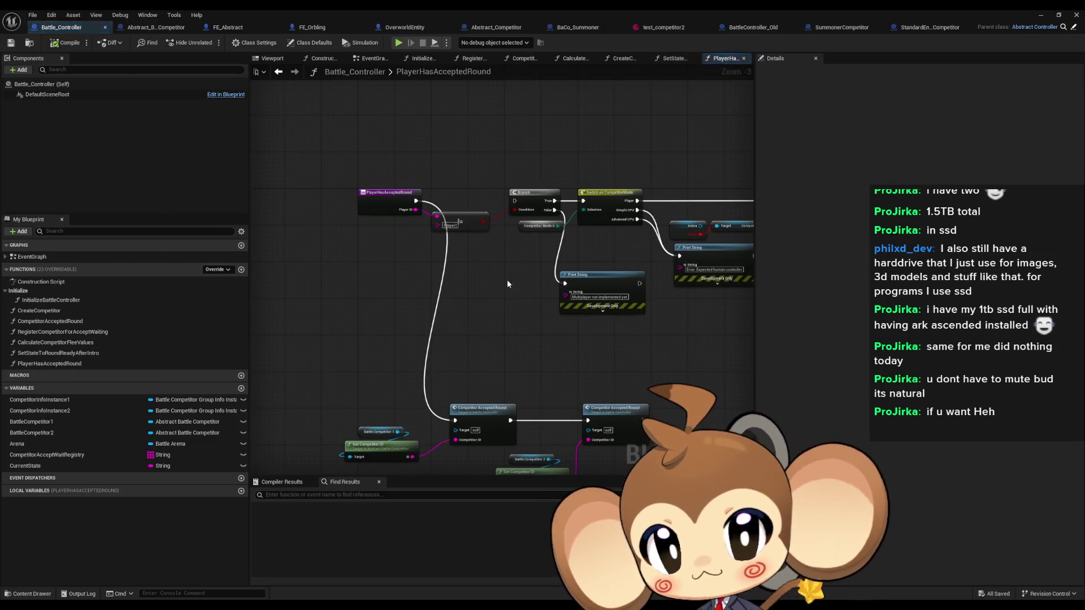
scroll(447, 325, up, 3)
click(448, 344)
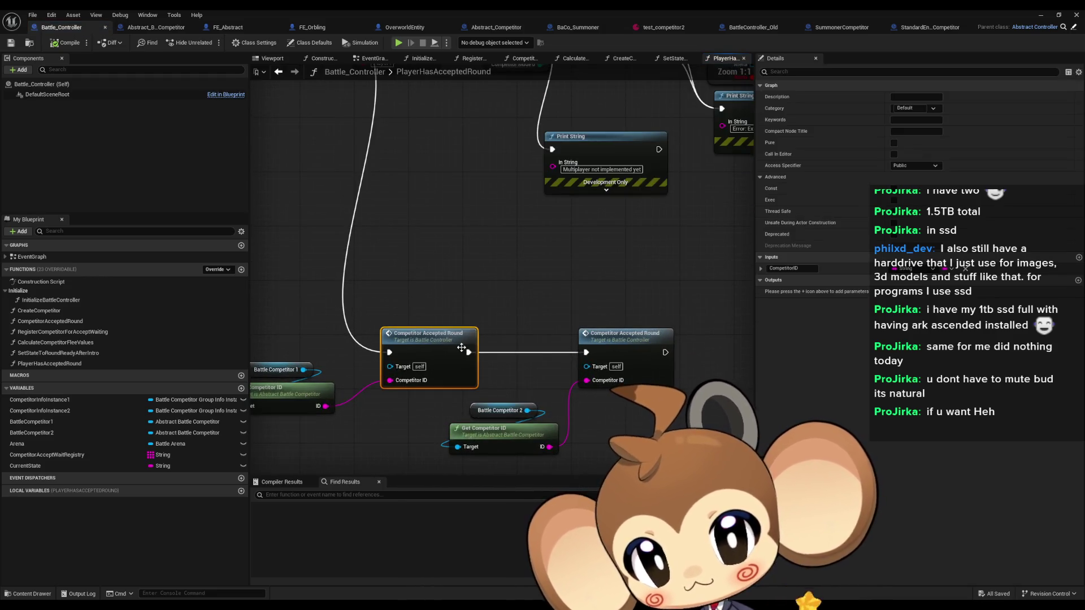
double_click(449, 344)
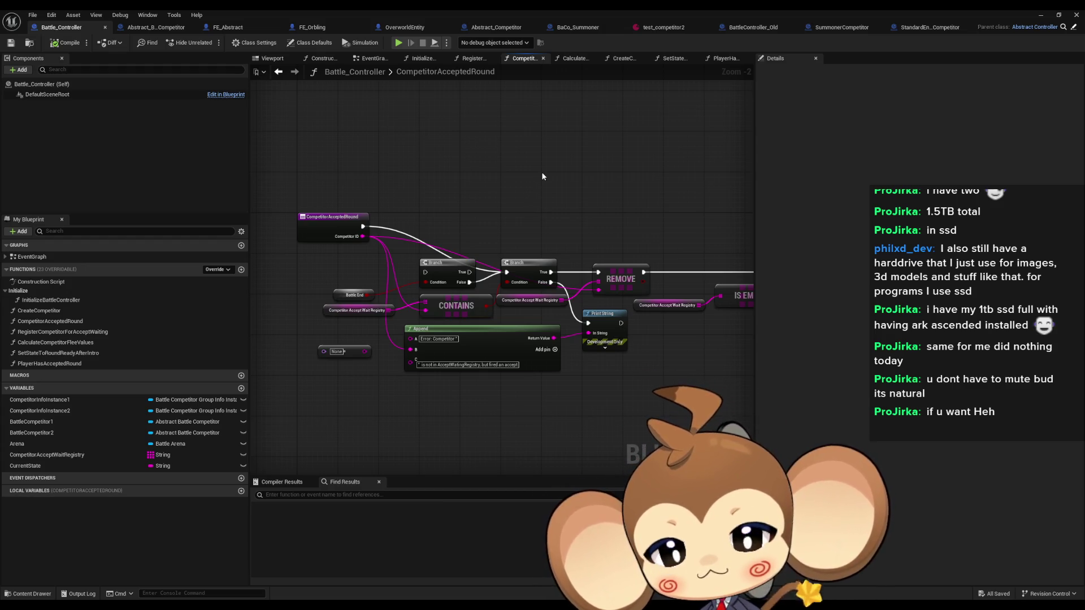
drag(534, 203, 226, 217)
scroll(558, 293, up, 2)
mouse_move(558, 293)
mouse_down()
mouse_move(279, 278)
mouse_move(426, 293)
mouse_up()
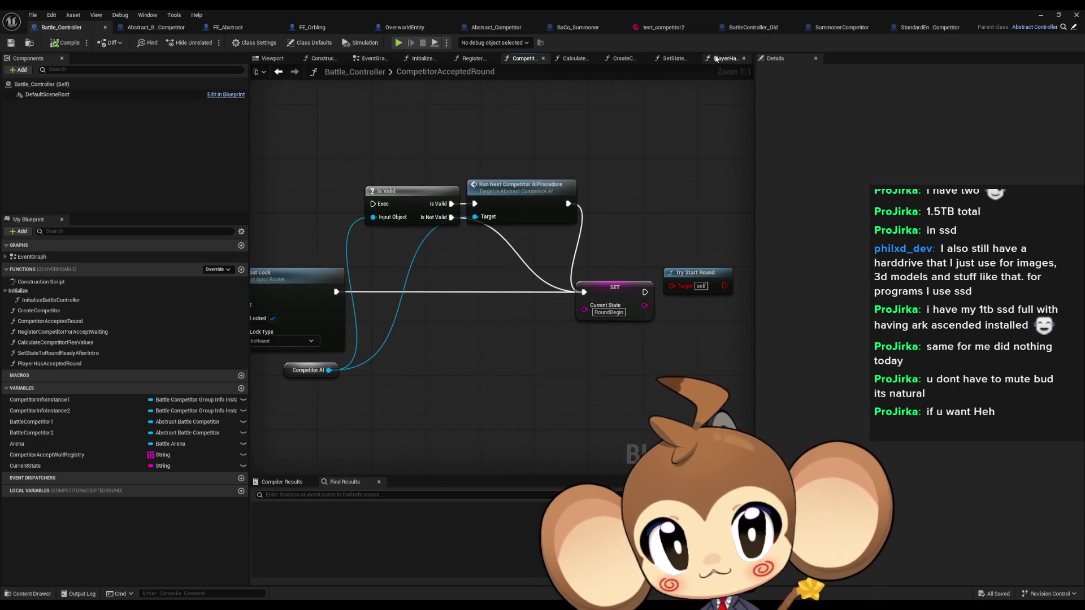
click(742, 28)
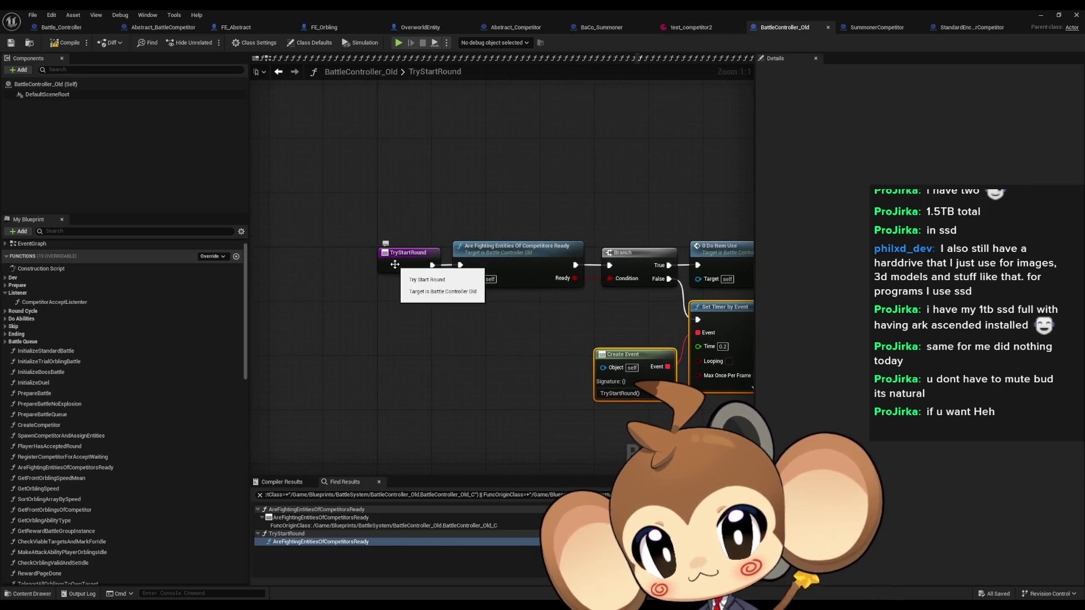
right_click(396, 266)
mouse_move(430, 354)
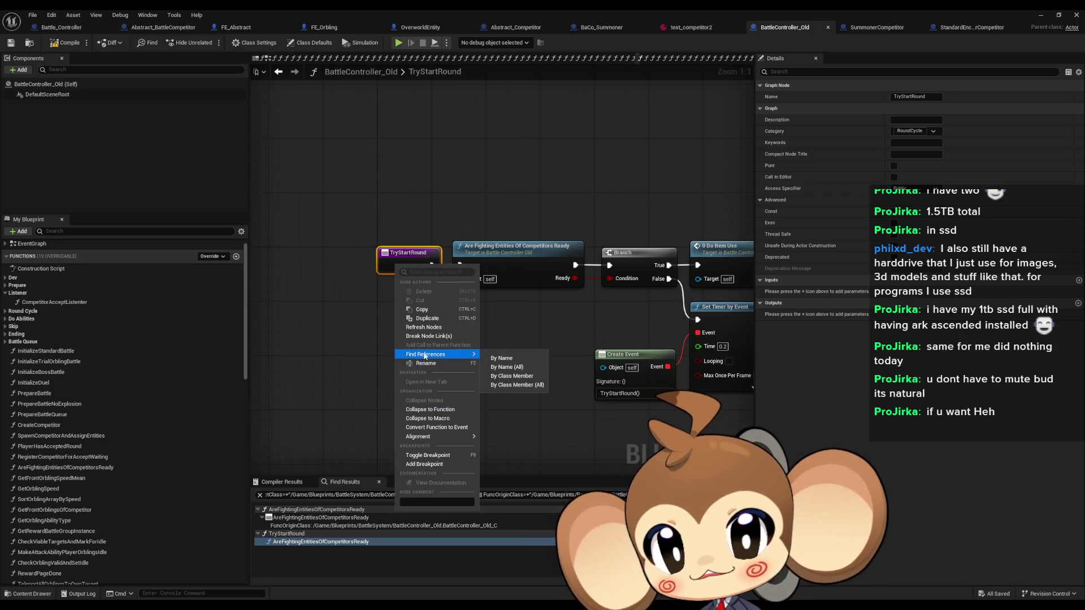
click(516, 375)
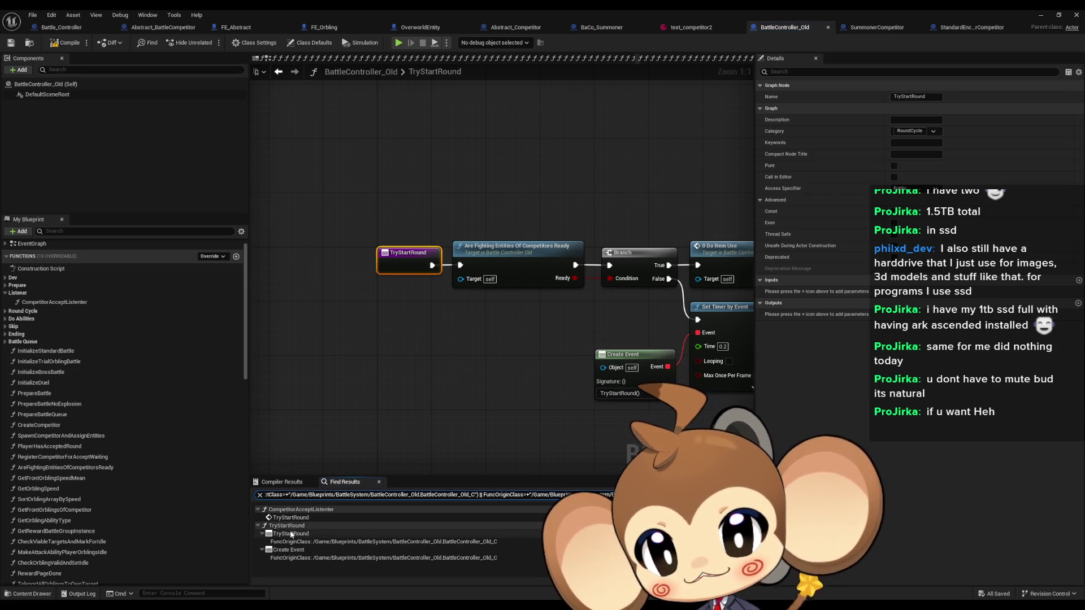
double_click(344, 518)
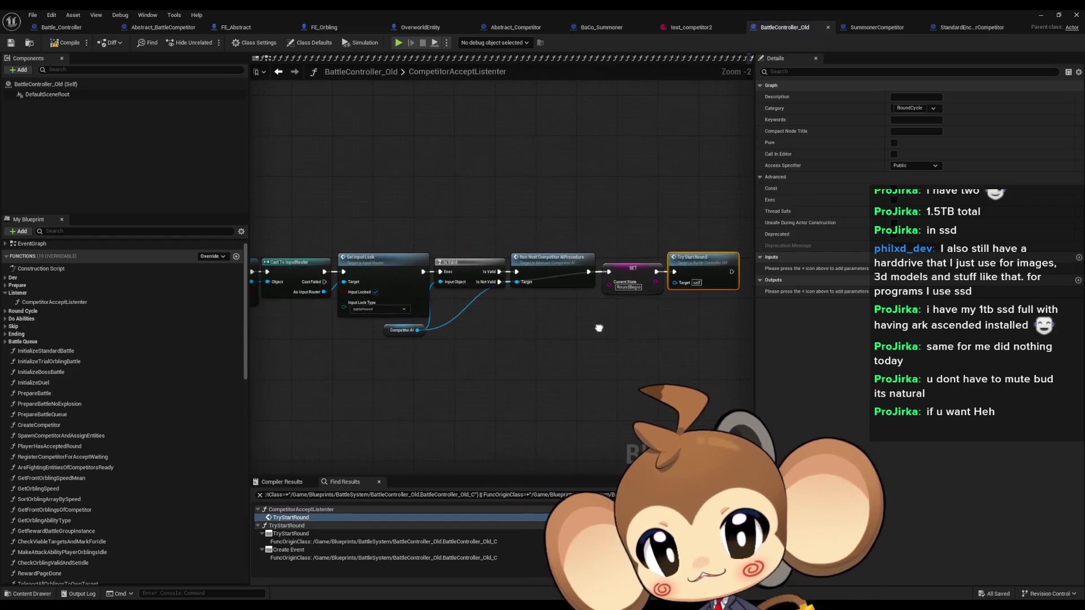
click(409, 337)
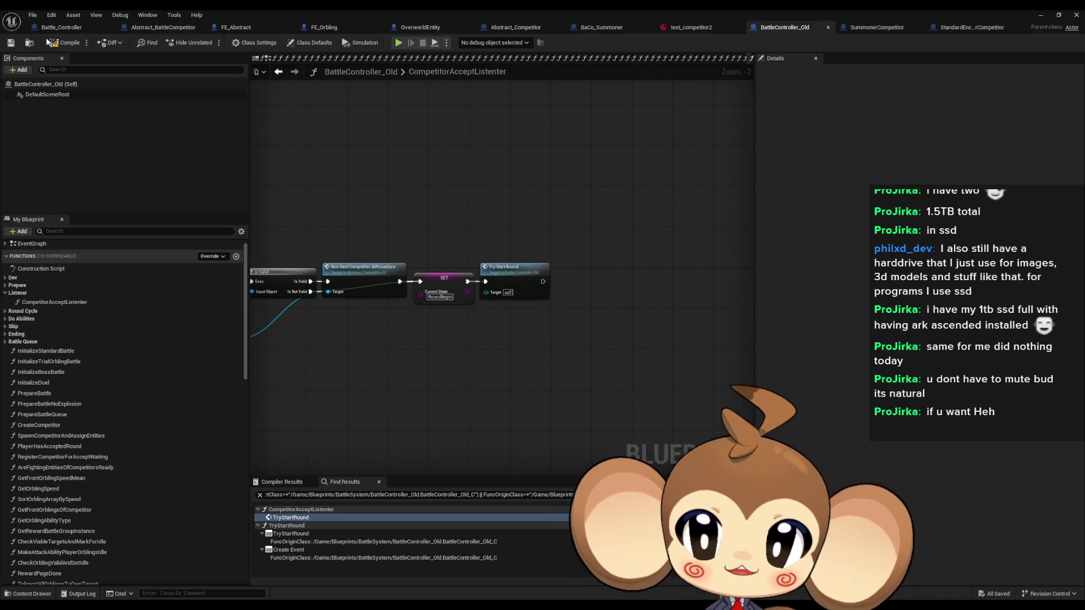
- Switch back to the Battle_Controller blueprint's CompetitorAcceptedRound graph
click(62, 27)
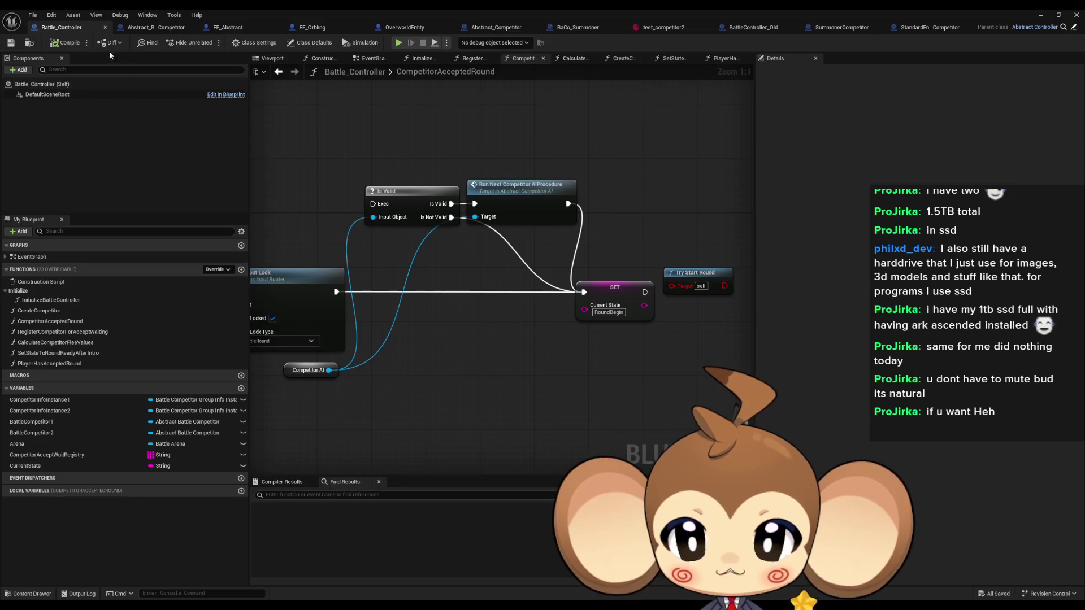
- Go back to BattleController_Old and open its TryStartRound function graph
mouse_move(500, 405)
mouse_down()
mouse_move(452, 390)
mouse_move(400, 351)
mouse_up()
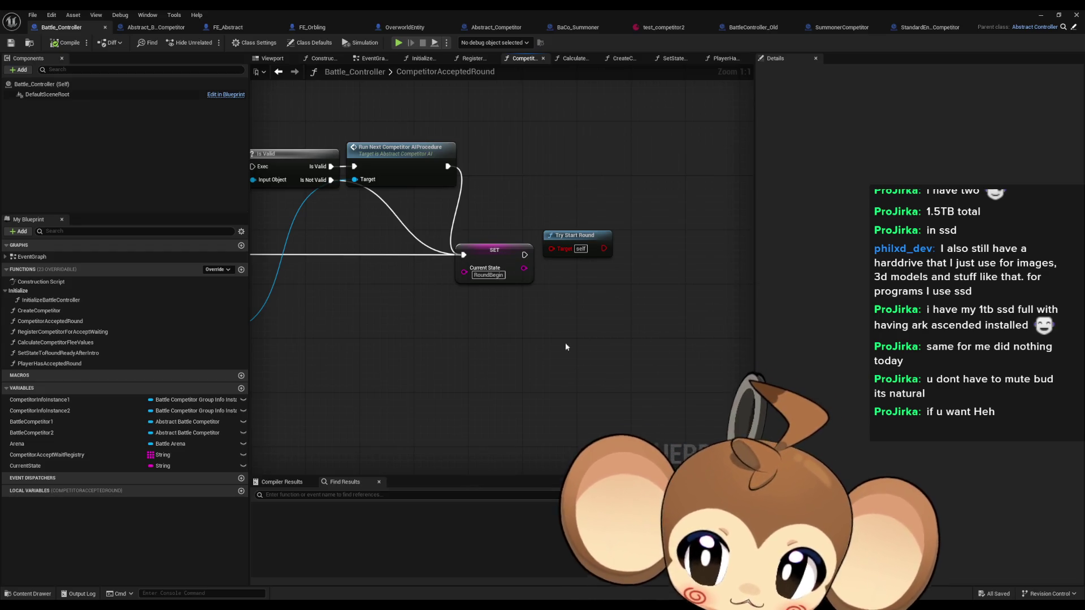
click(758, 27)
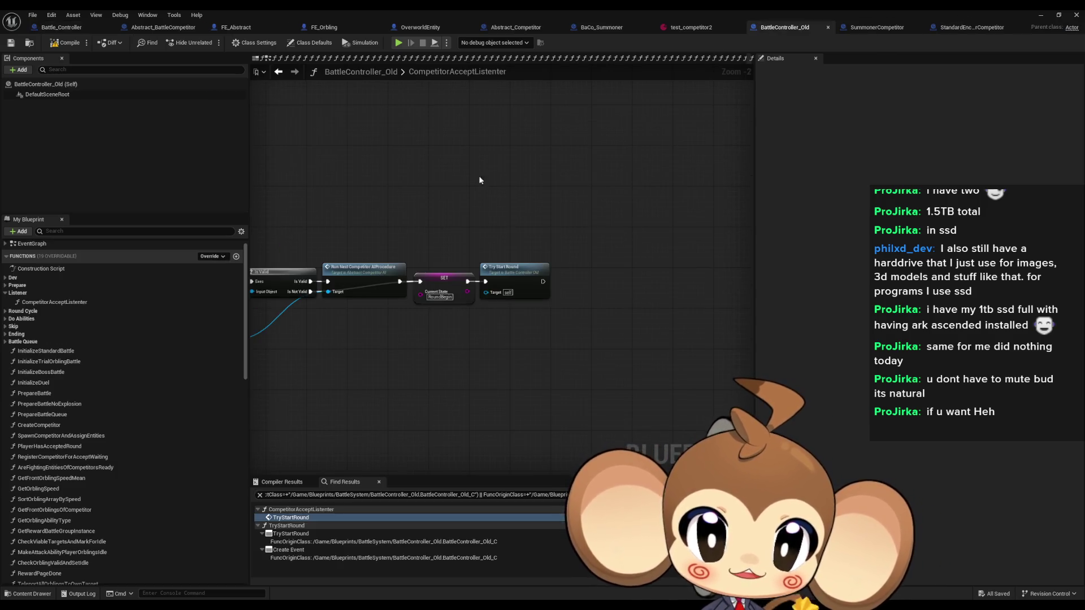
double_click(514, 267)
- Drill through AreFightingEntitiesOfCompetitorsReady into the competitor's AreFightingEntitiesReady function
drag(372, 158, 417, 277)
mouse_move(363, 178)
mouse_down()
mouse_move(430, 320)
mouse_move(391, 231)
mouse_up()
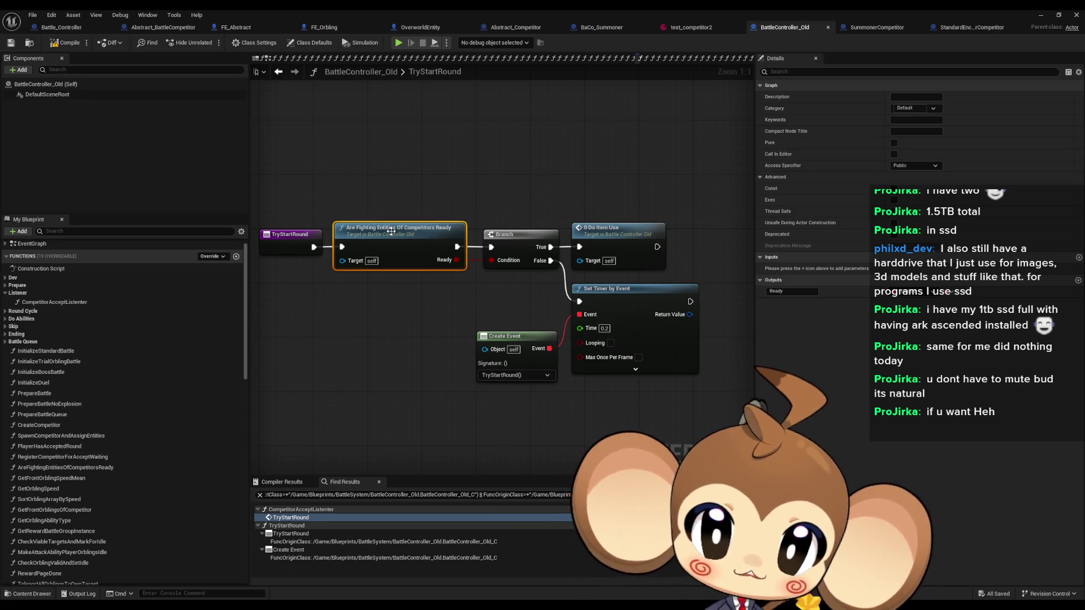
double_click(391, 231)
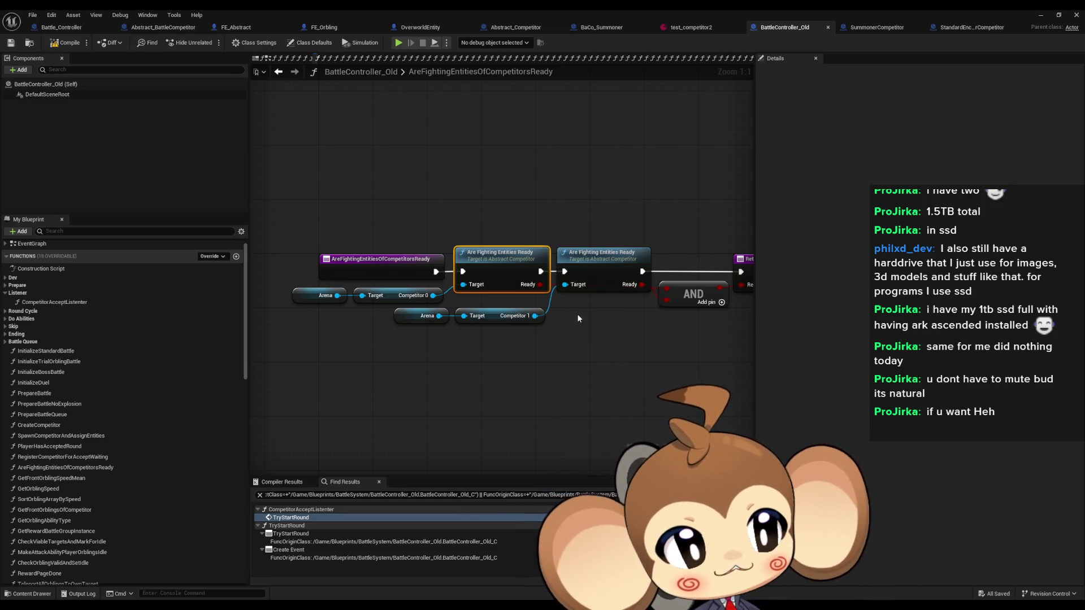
drag(501, 259, 520, 255)
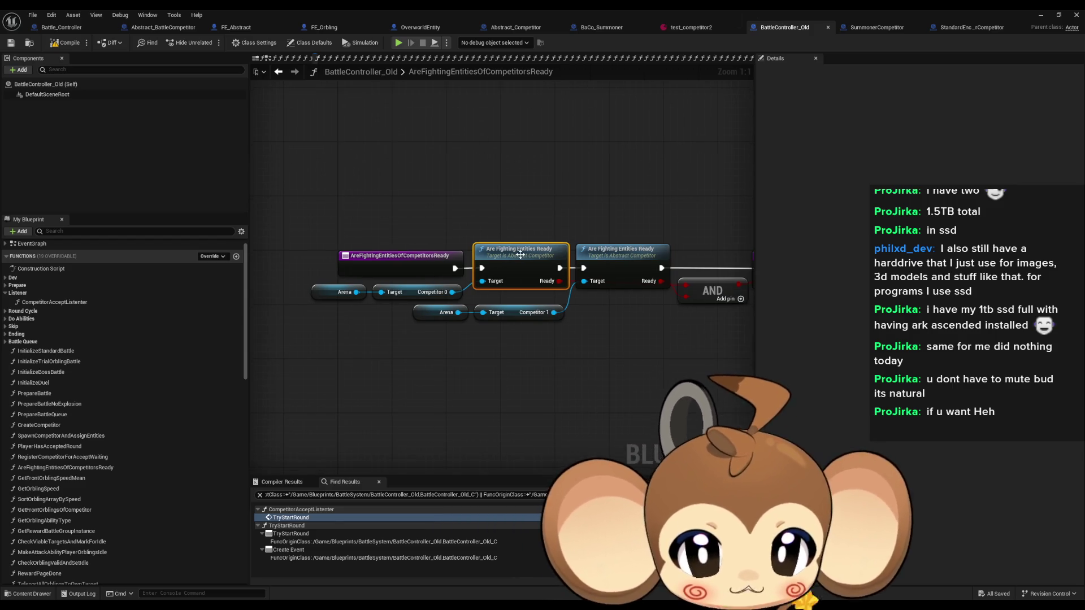
double_click(520, 256)
click(480, 270)
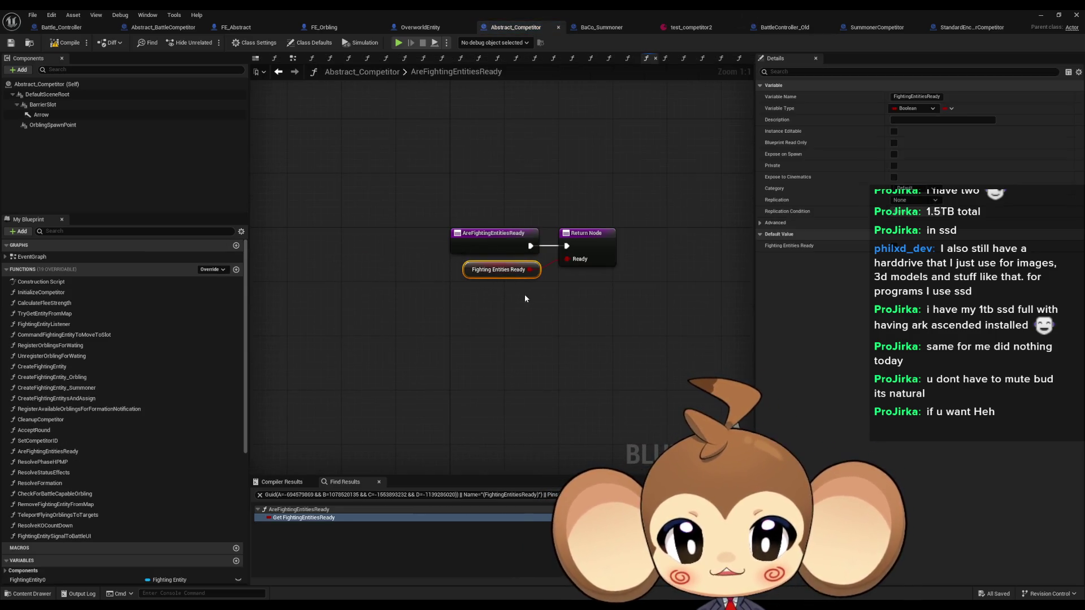
- Find references to OrblingWatingList and browse its set, UnregisterOrblingForWating and TeleportFlyingOrblingsToTargets uses
click(499, 323)
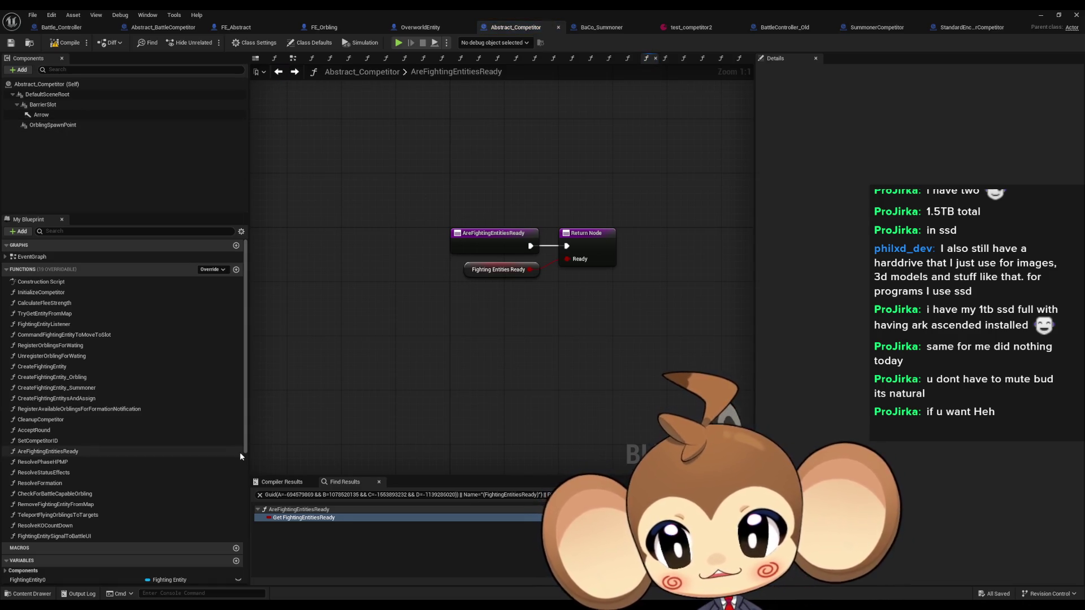
scroll(170, 478, down, 3)
scroll(169, 478, down, 3)
click(58, 481)
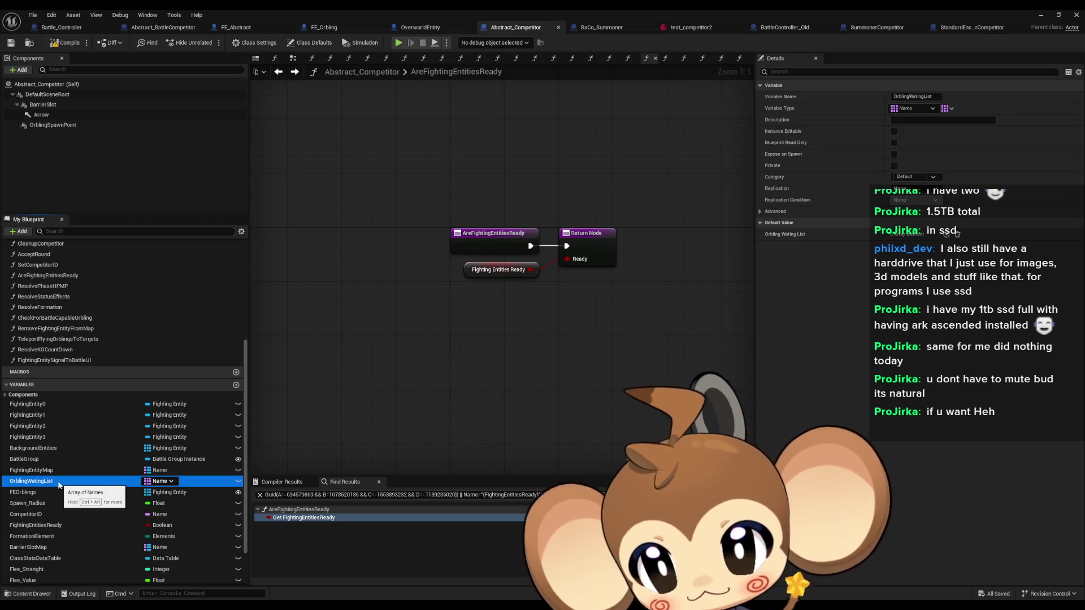
right_click(59, 483)
mouse_move(90, 512)
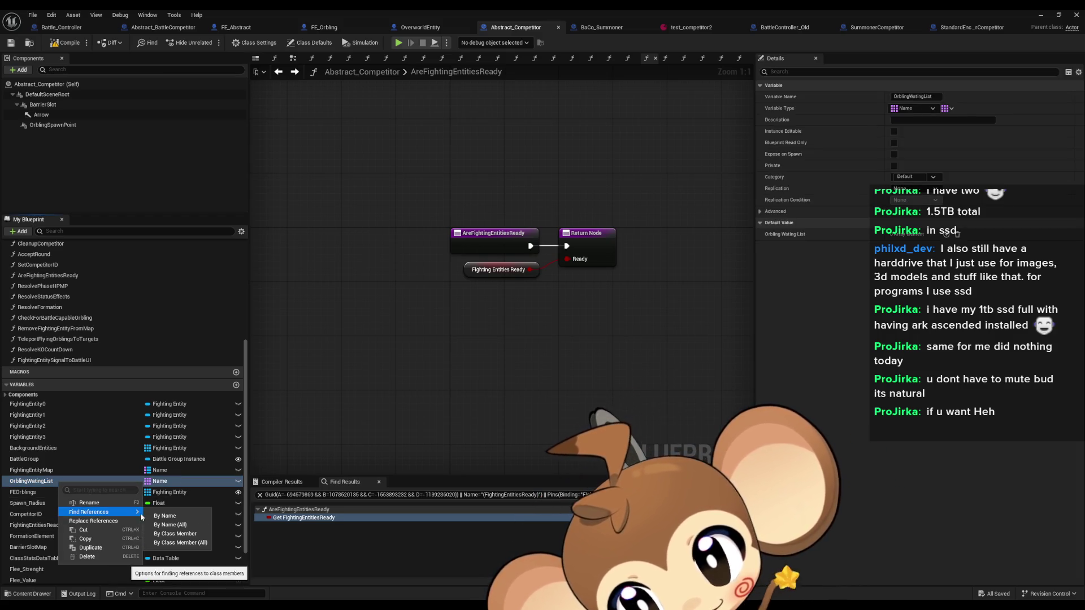
click(186, 537)
click(299, 533)
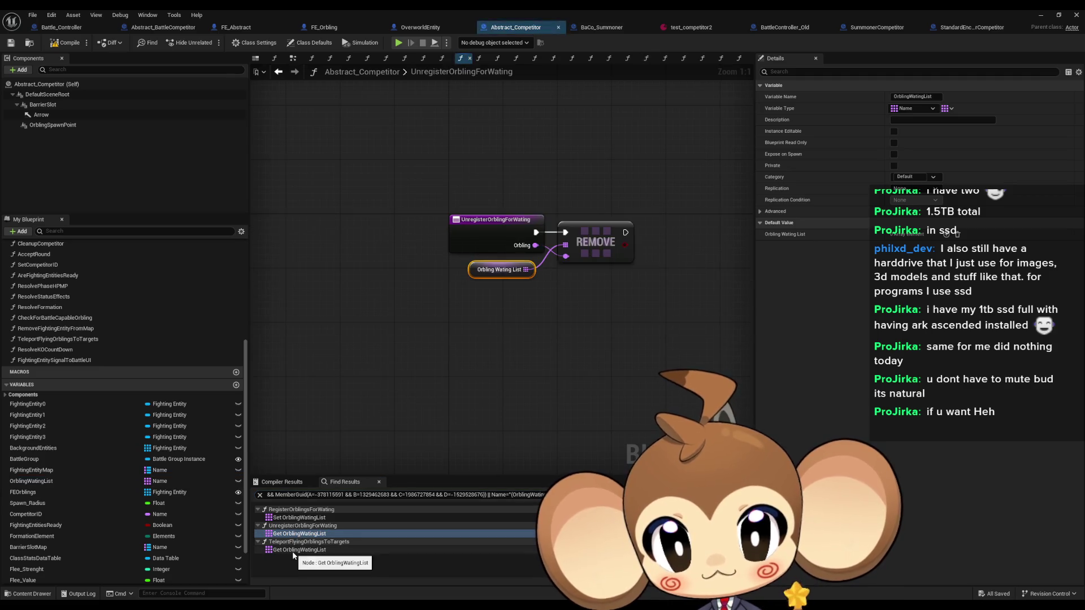
click(293, 550)
click(296, 518)
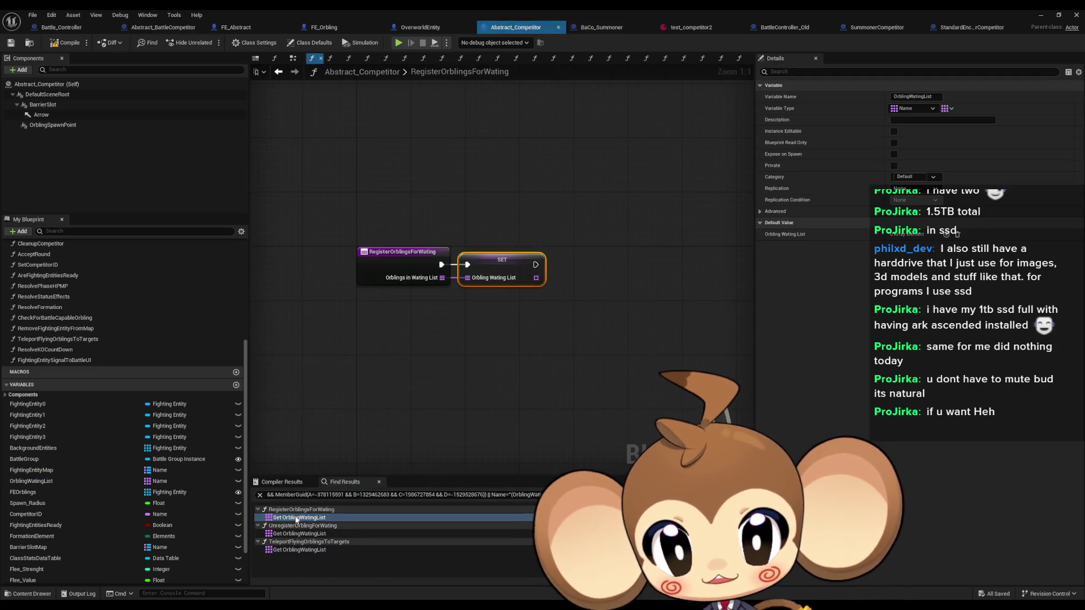
click(299, 533)
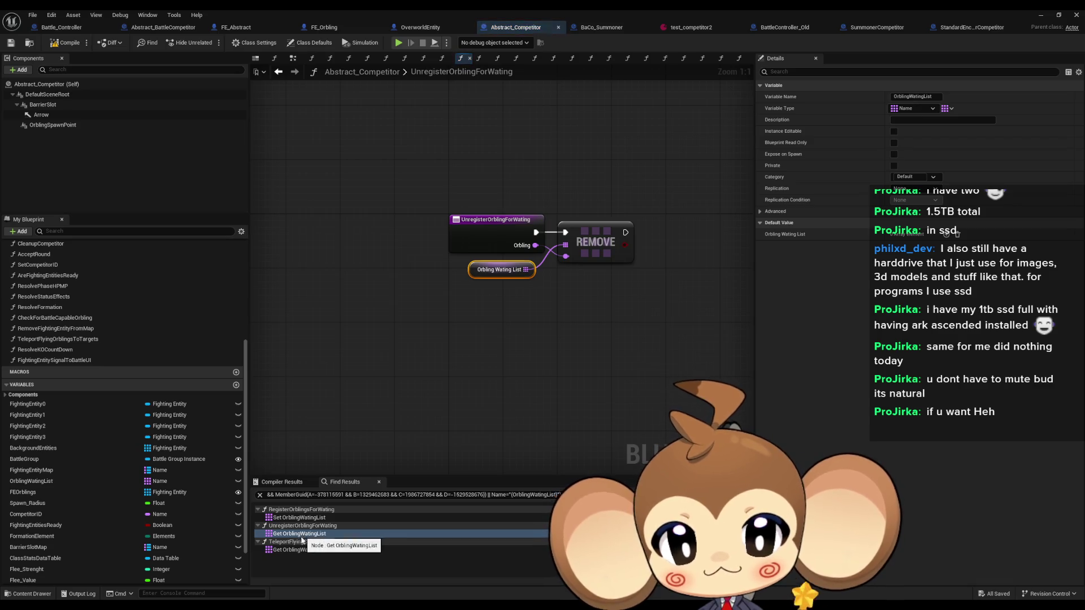
click(299, 550)
- Find references to FightingEntitiesReady and inspect FightingEntityListener's Orbling Wating List length check
right_click(96, 525)
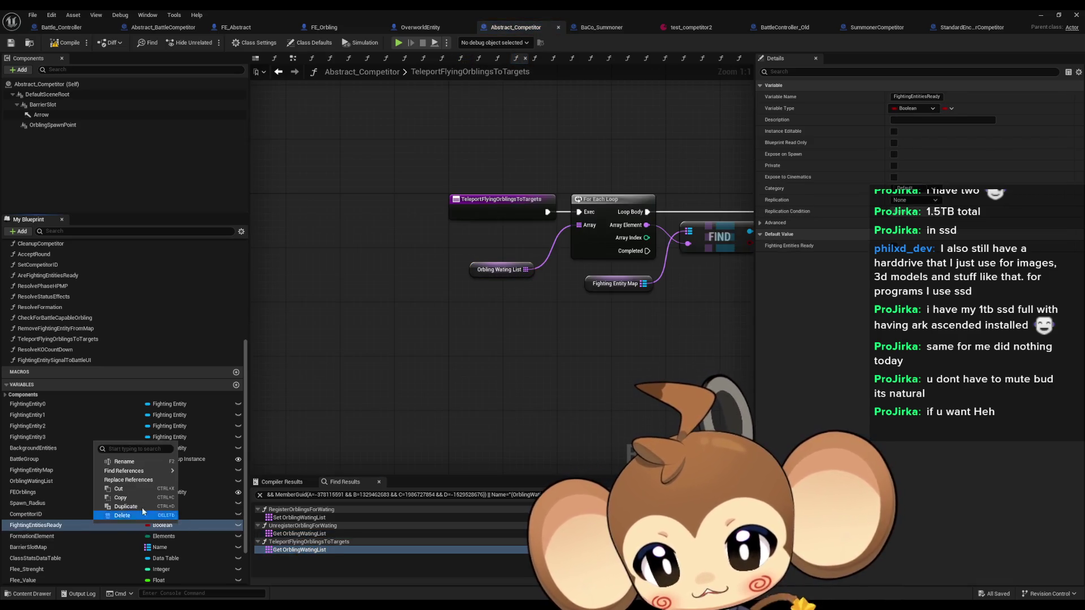
mouse_move(139, 474)
click(210, 493)
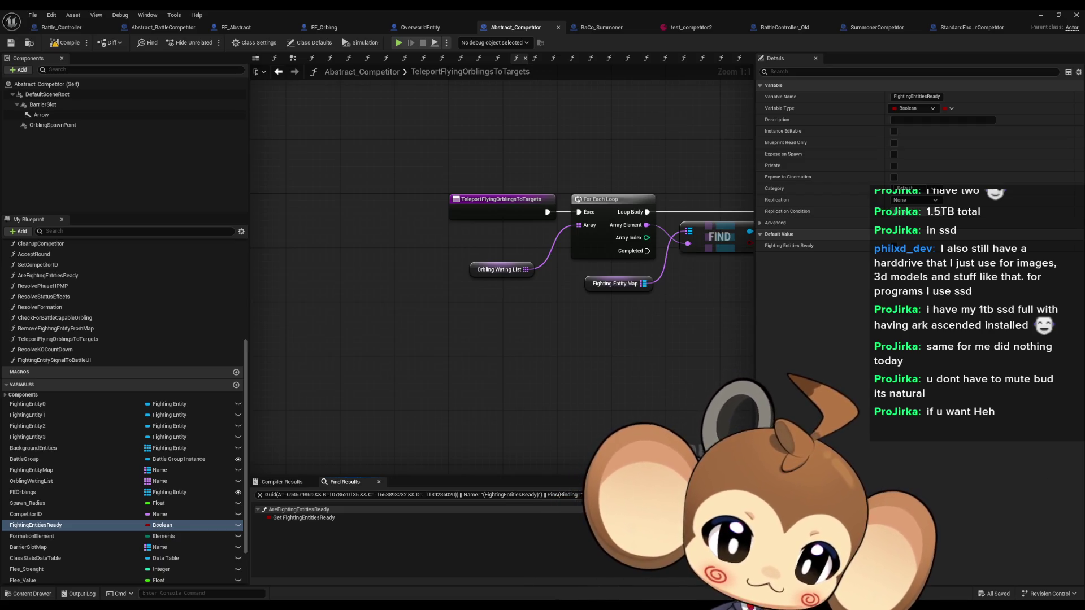
click(304, 517)
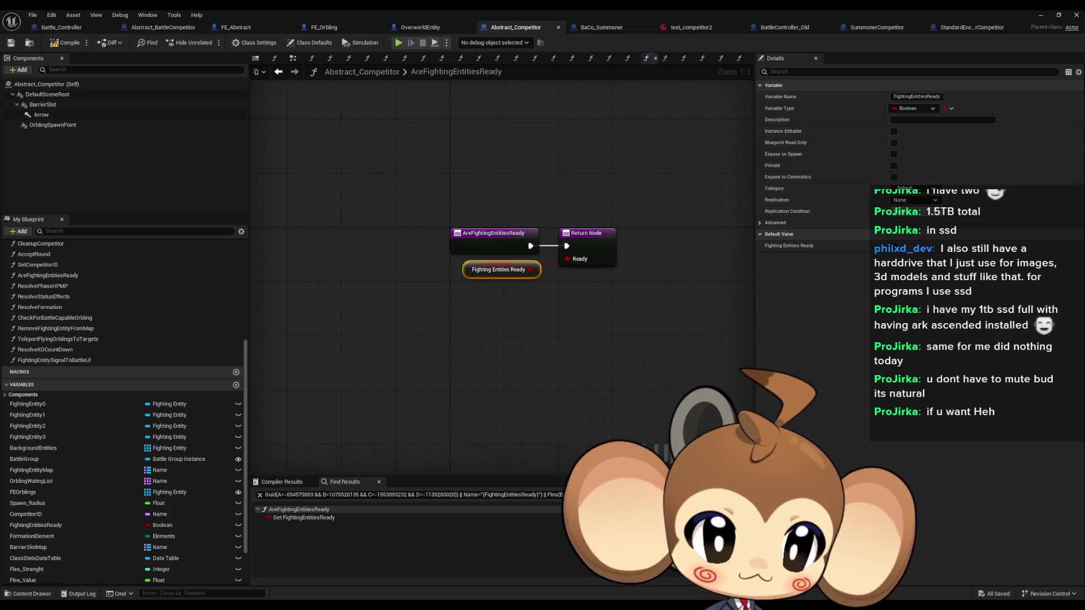
mouse_move(345, 294)
mouse_down()
mouse_move(645, 294)
mouse_move(622, 260)
mouse_up()
drag(327, 364, 304, 333)
drag(287, 277, 351, 343)
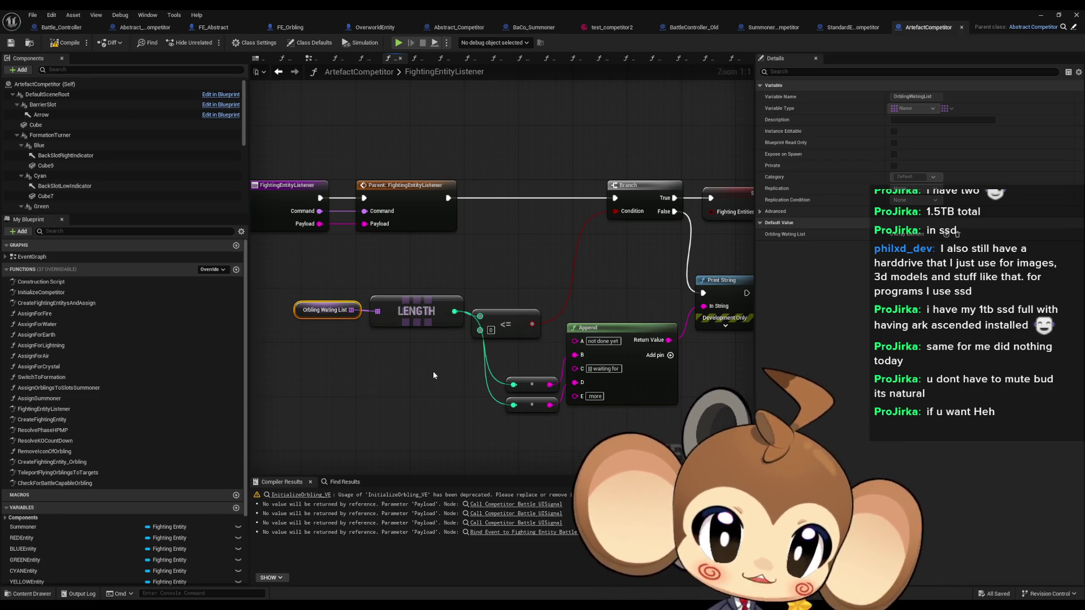
- Inspect ArtefactCompetitor's SET Fighting Entities Ready node, then return to Battle_Controller's CompetitorAcceptedRound graph
click(655, 201)
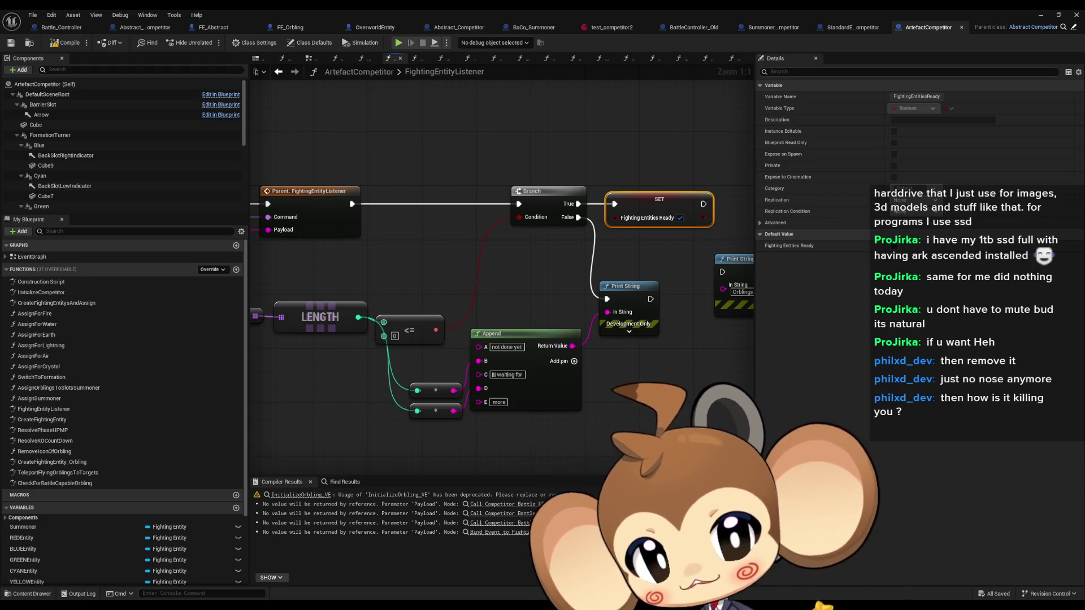
click(62, 27)
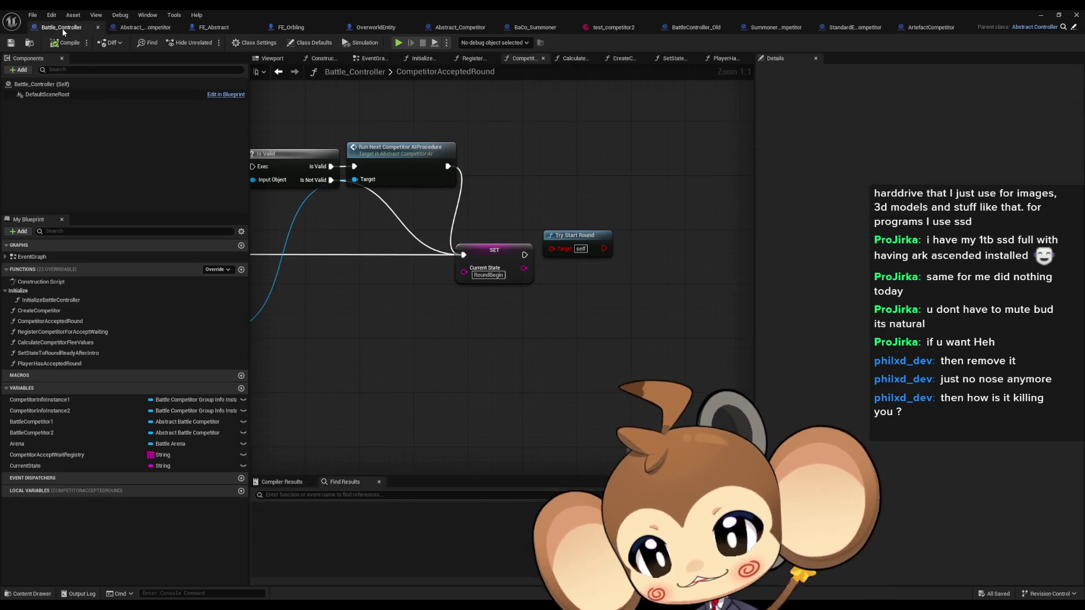
- Pan Battle_Controller's graph to view the Set Input Lock and Competitor AI nodes
mouse_move(430, 308)
mouse_down()
mouse_move(554, 367)
mouse_move(515, 367)
mouse_move(446, 338)
mouse_up()
scroll(554, 374, down, 2)
scroll(486, 334, up, 1)
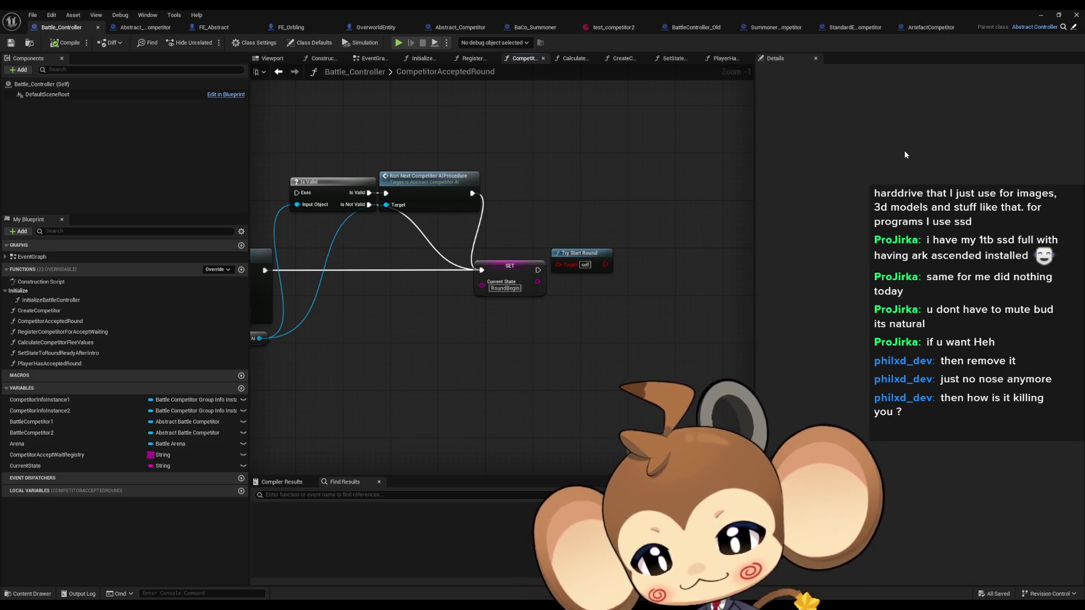
- Review ArtefactCompetitor's FightingEntityListener, then bring up Abstract_BattleCompetitor's FEEventListener graph
click(920, 29)
click(648, 394)
scroll(649, 395, up, 3)
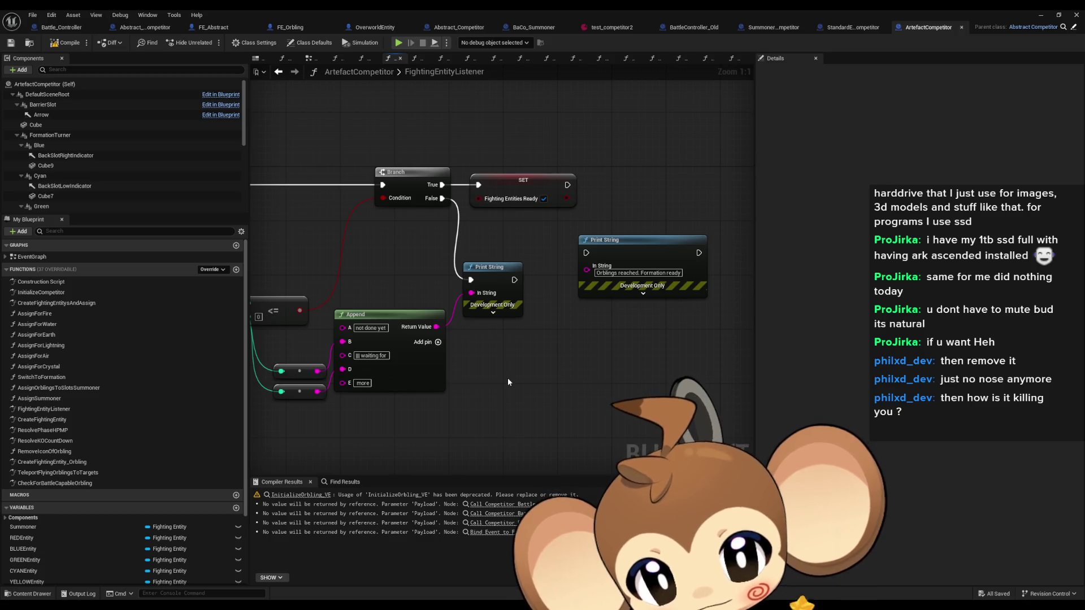
drag(588, 361, 570, 370)
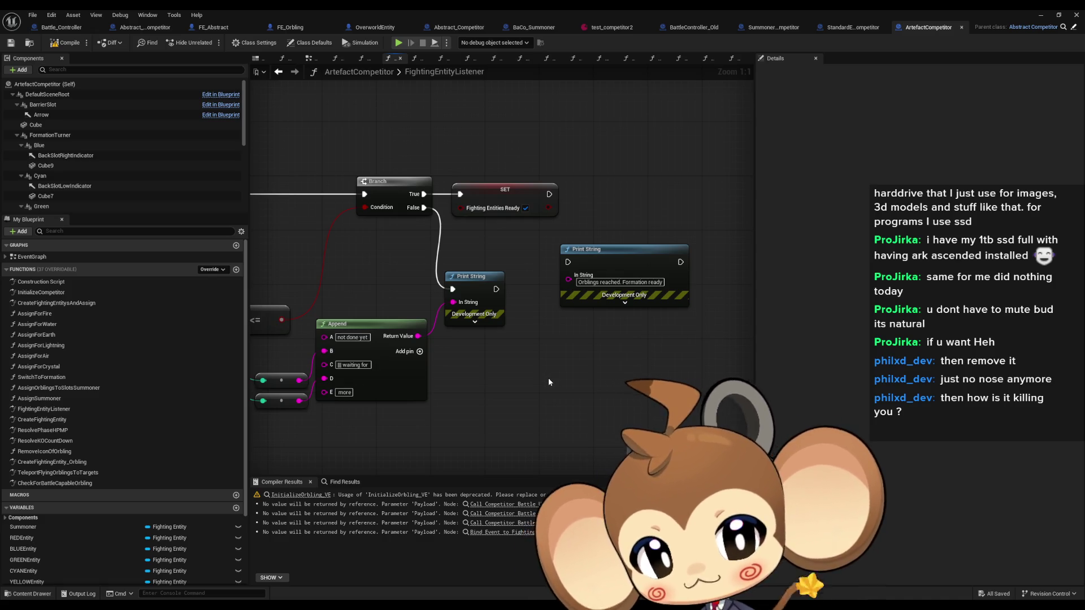
click(144, 27)
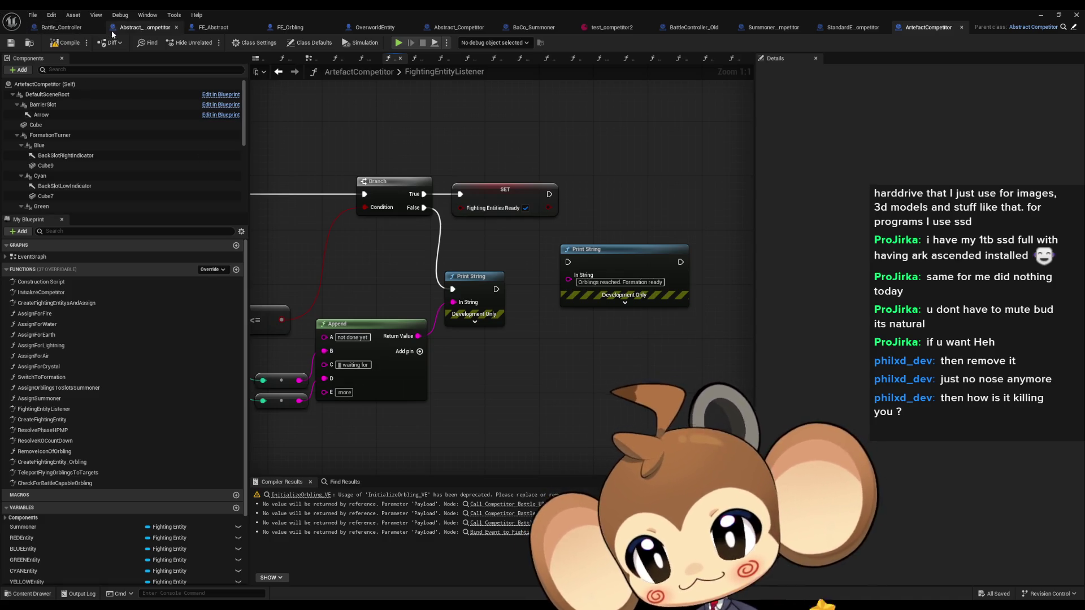
scroll(559, 365, up, 1)
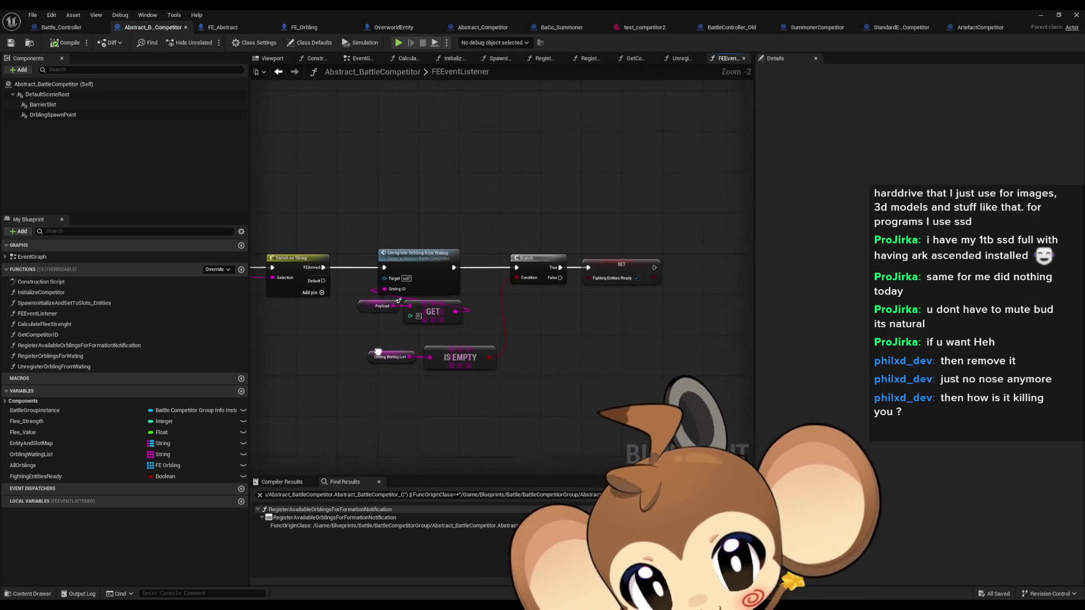
- Check FEEventListener's Switch on String and SET Fighting Entities Ready nodes, then return to Battle_Controller
scroll(450, 382, up, 1)
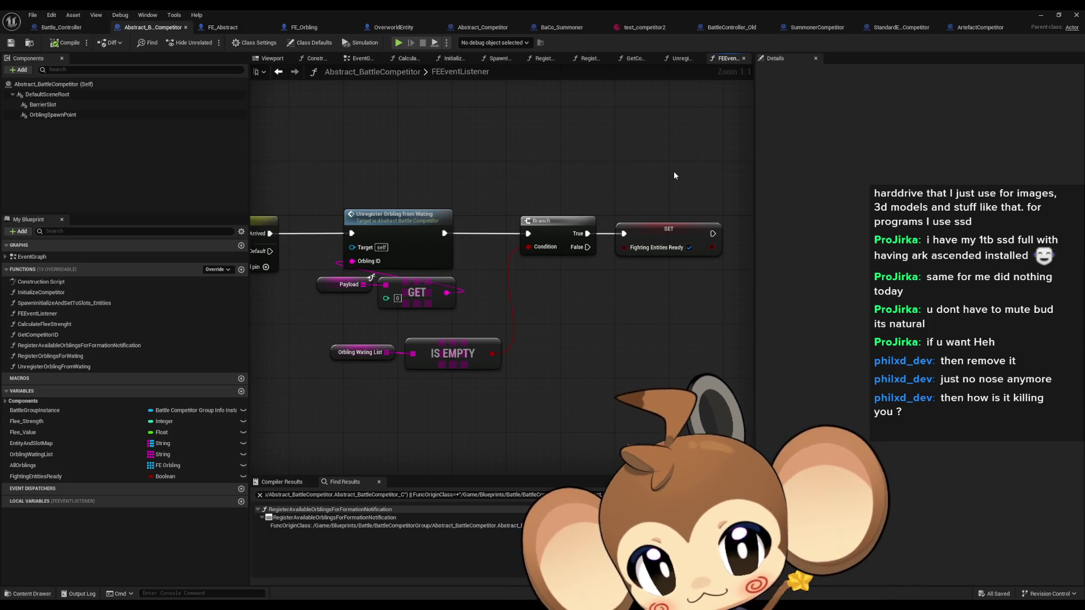
drag(615, 181, 692, 184)
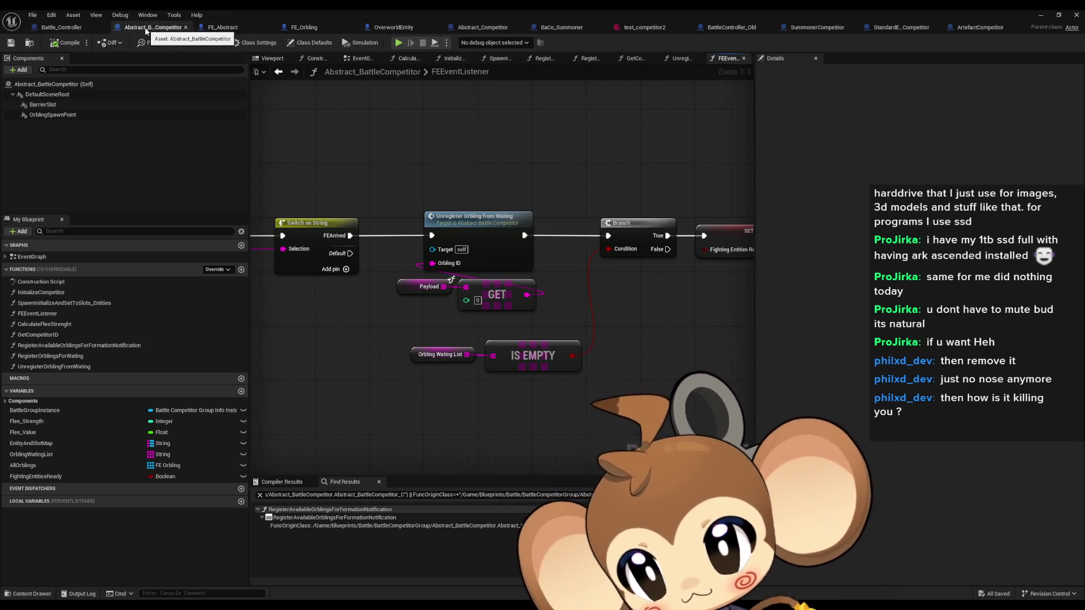
mouse_move(573, 263)
mouse_down()
mouse_move(556, 263)
mouse_move(570, 243)
mouse_move(624, 243)
mouse_move(447, 243)
mouse_up()
click(621, 218)
drag(526, 324, 571, 321)
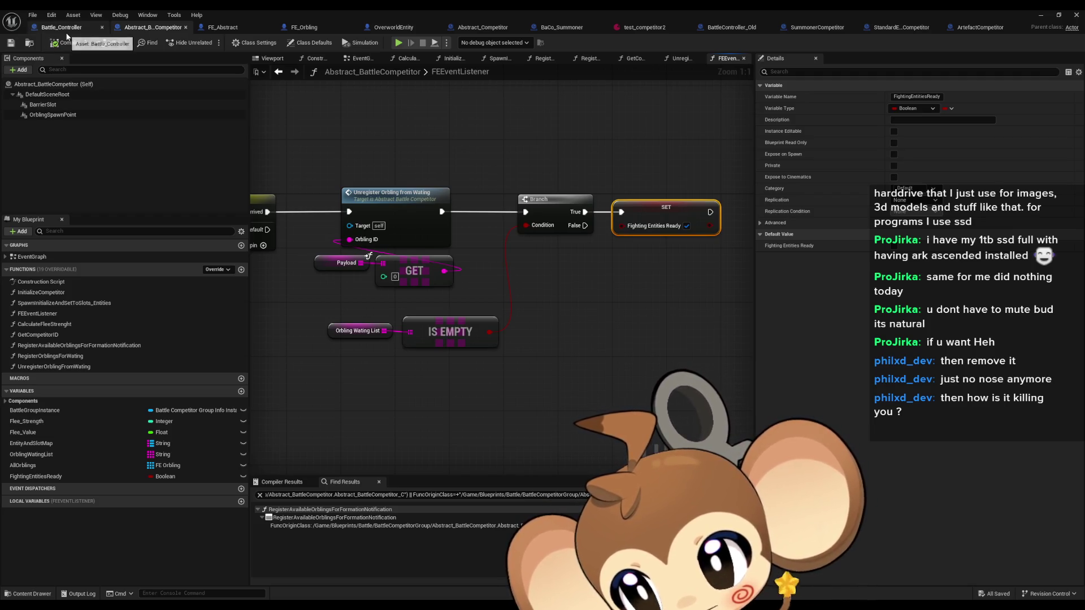
click(61, 27)
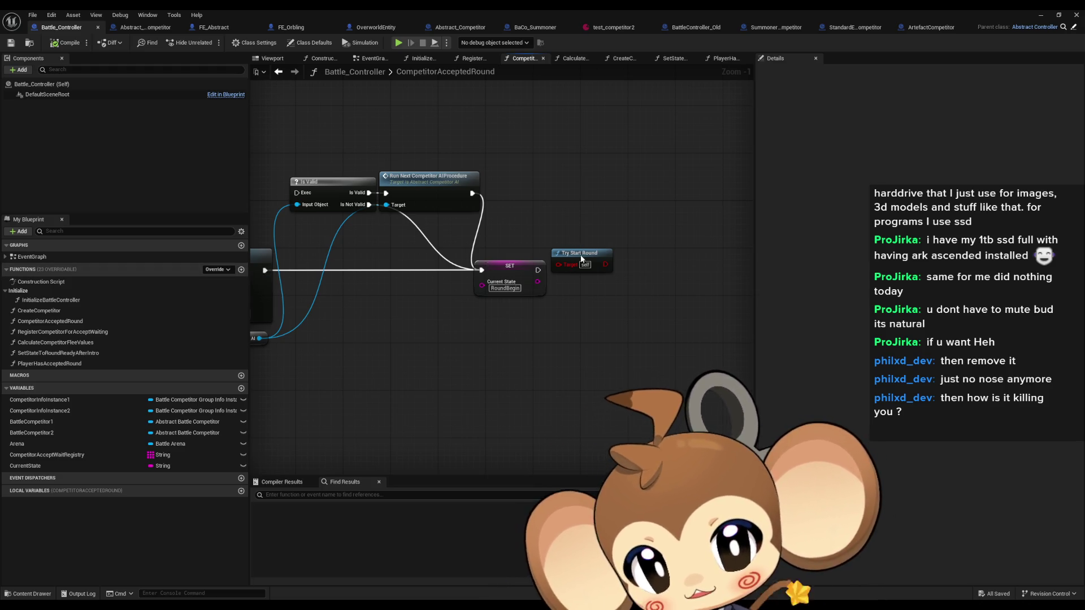
- Create a TryStartRound function and call it after the SET node in CompetitorAcceptedRound
click(240, 271)
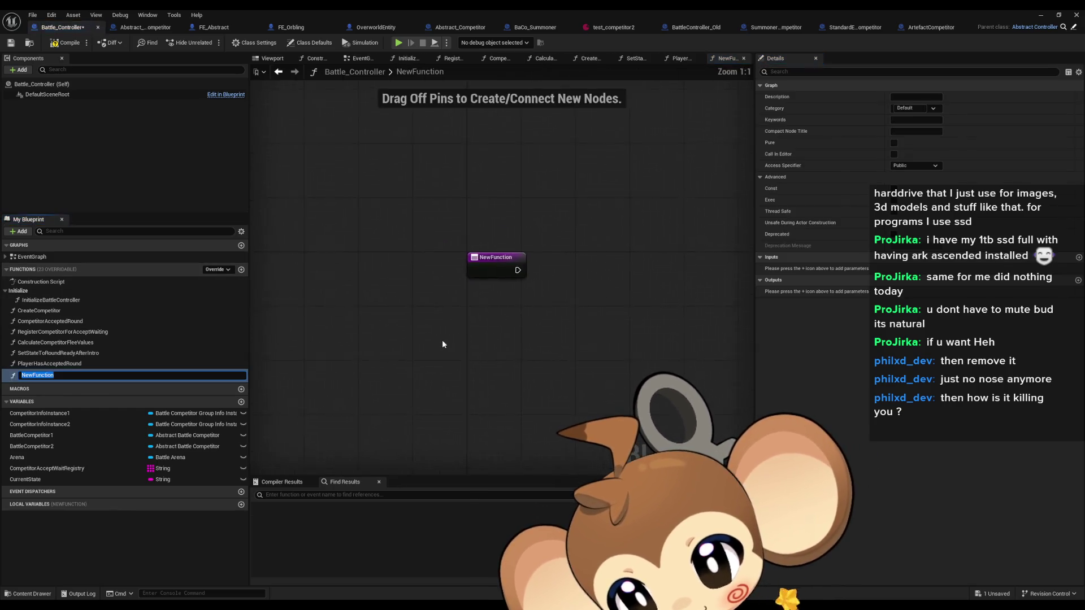
text(Try)
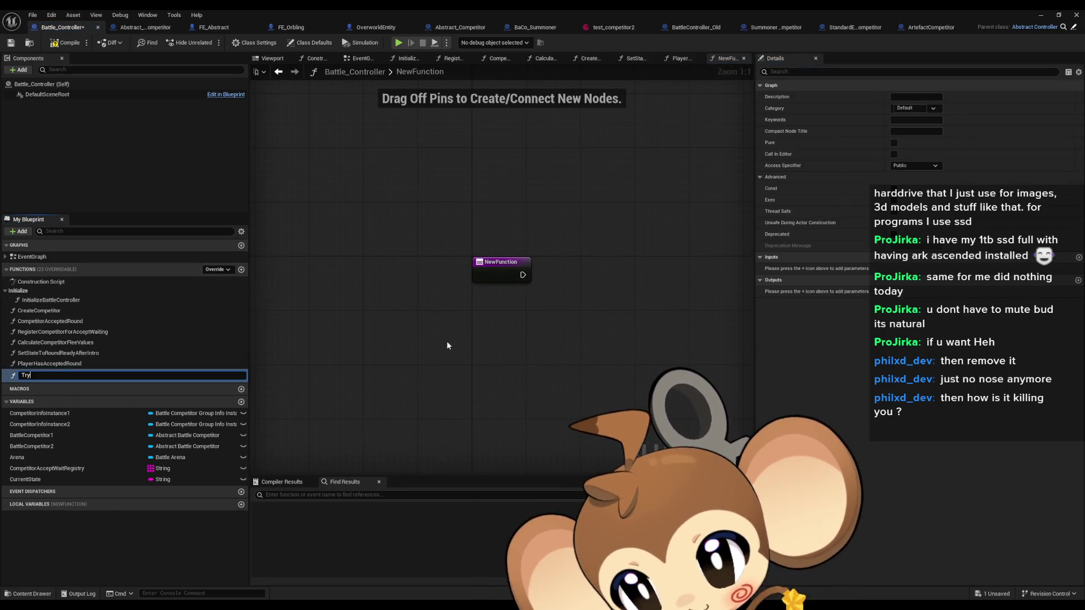
text(Start)
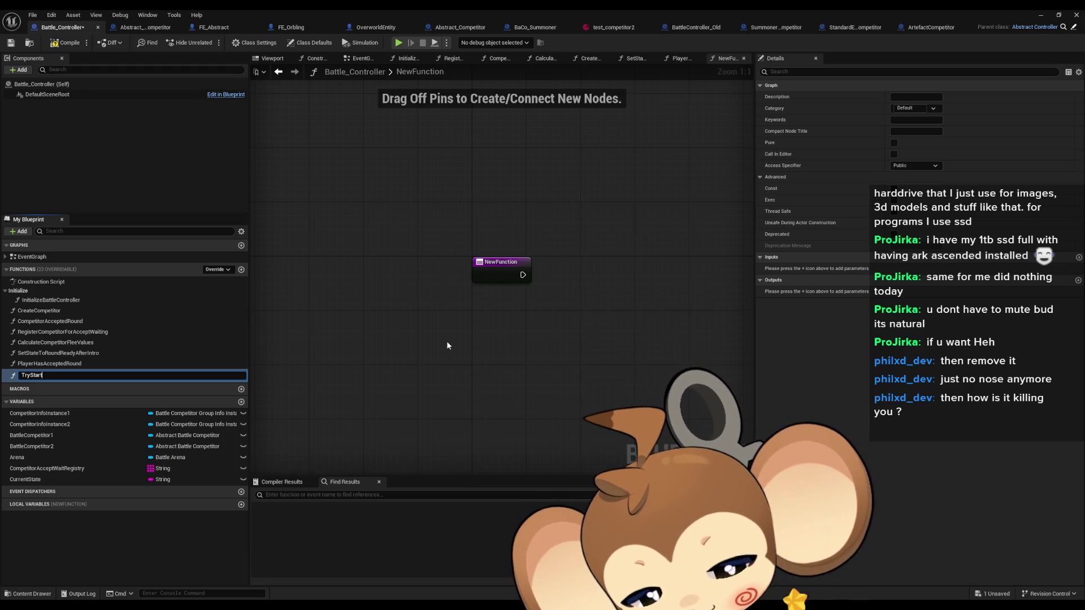
text(Round)
key(Return)
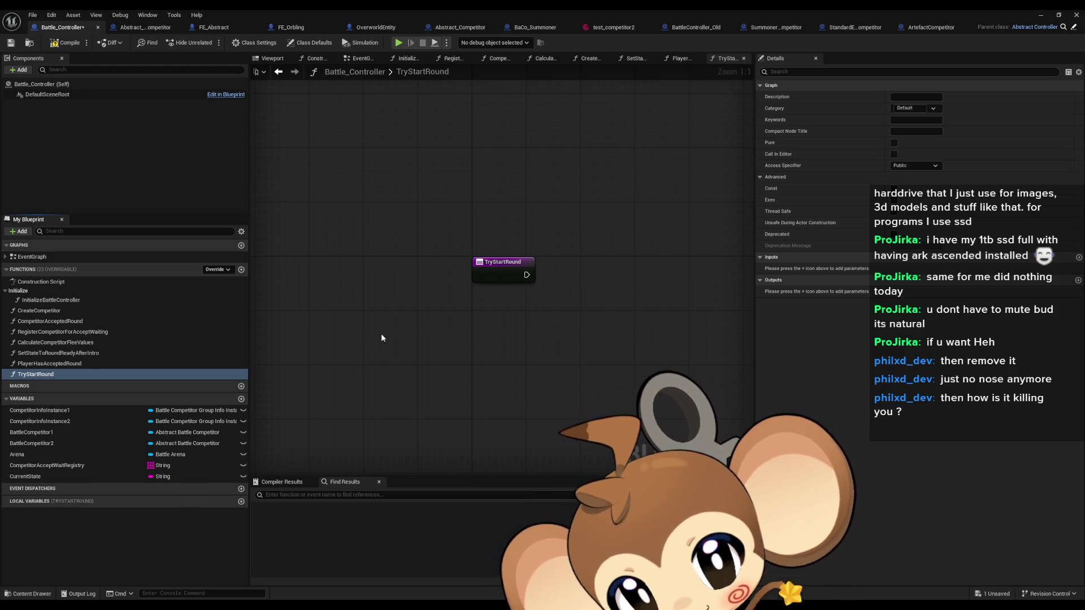
click(277, 72)
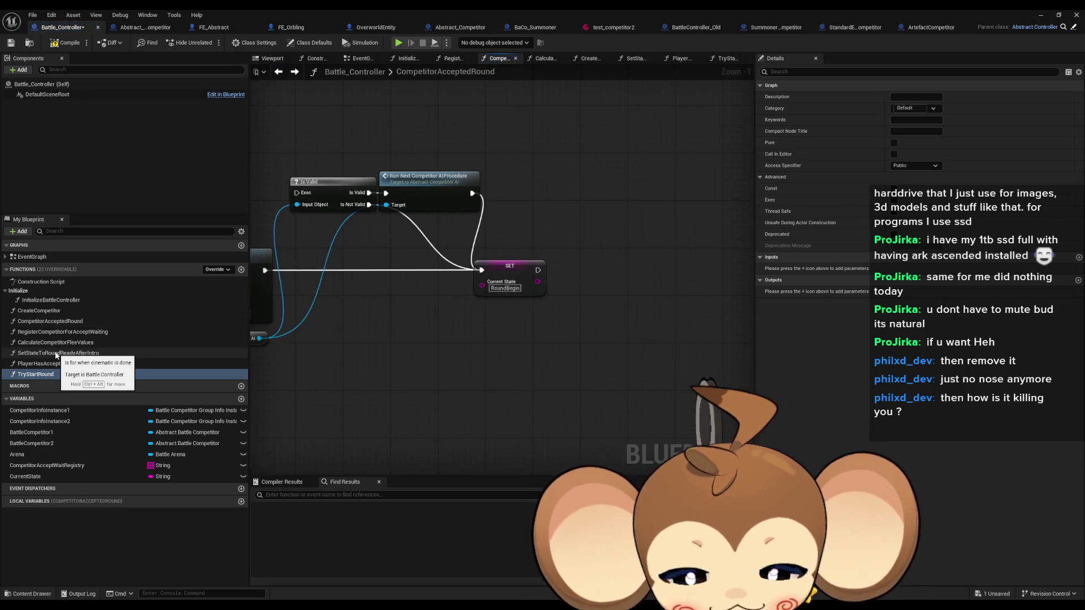
mouse_move(35, 375)
mouse_down()
mouse_move(561, 279)
mouse_move(570, 258)
mouse_move(576, 276)
mouse_up()
double_click(593, 264)
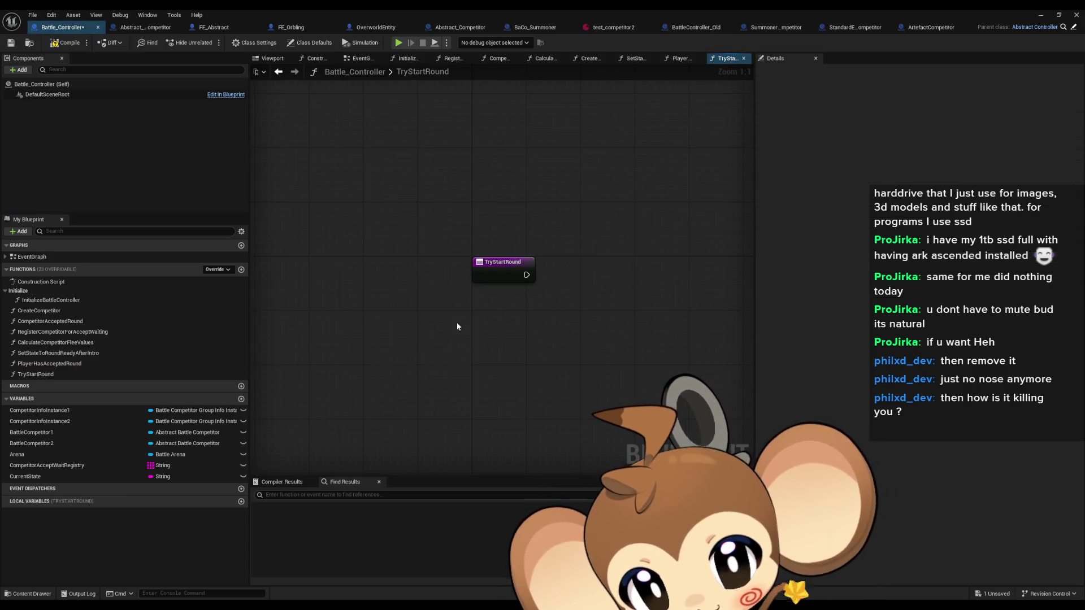
- Create AreCompetitorsReady with a Yes return value and call it inside TryStartRound
click(241, 270)
text(AreCompetitorsReady)
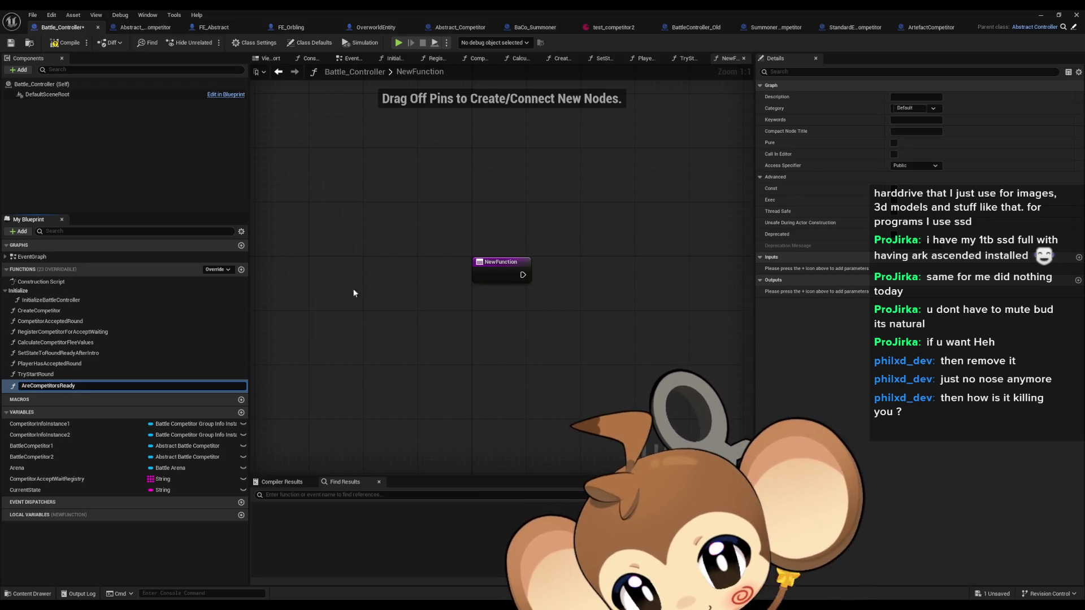
key(Return)
click(1078, 281)
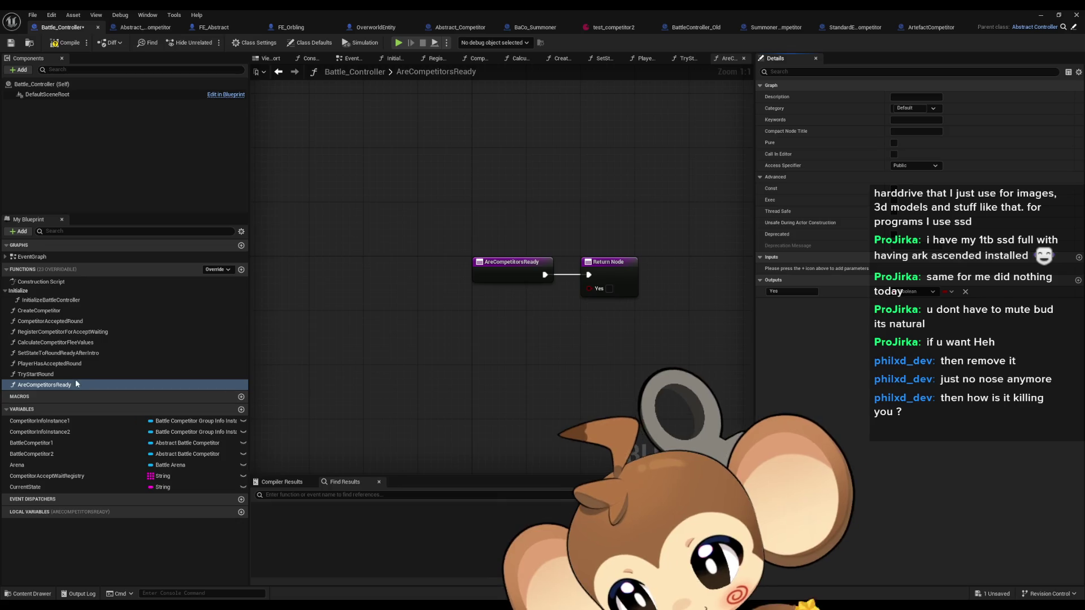
double_click(60, 373)
mouse_move(46, 387)
mouse_down()
mouse_move(560, 277)
mouse_move(579, 262)
mouse_up()
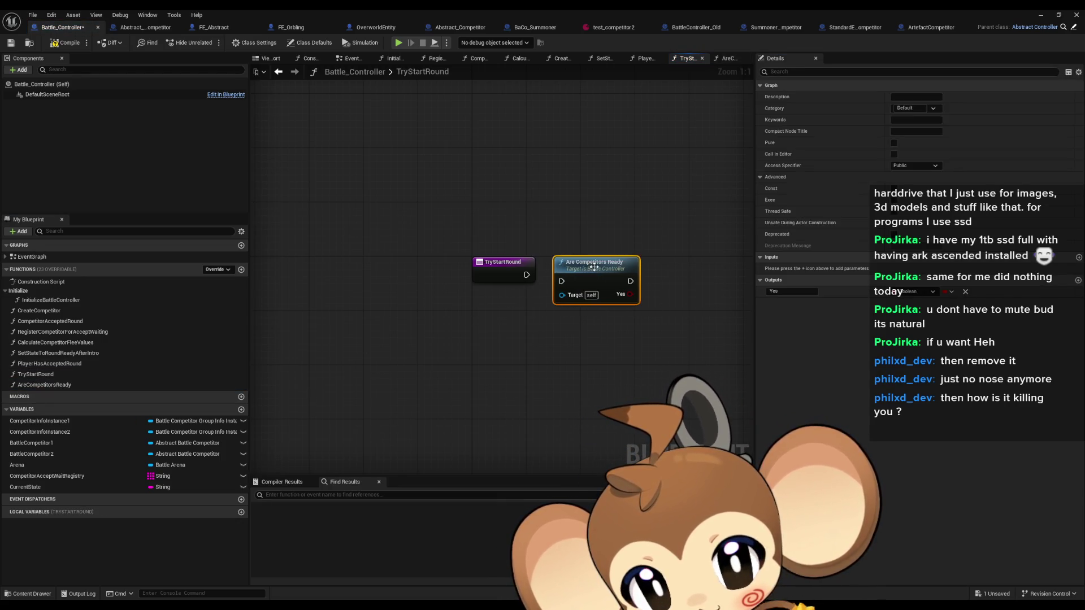
double_click(467, 275)
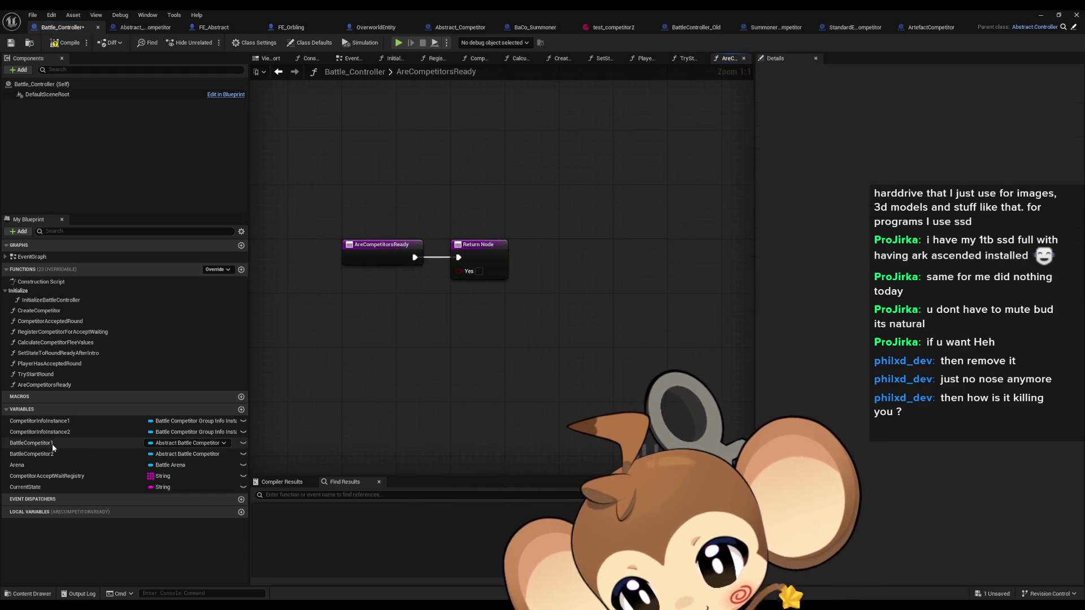
- Add Battle Competitor 1 and 2 getters to AreCompetitorsReady and search their actions for 'get ready'
drag(52, 443, 338, 333)
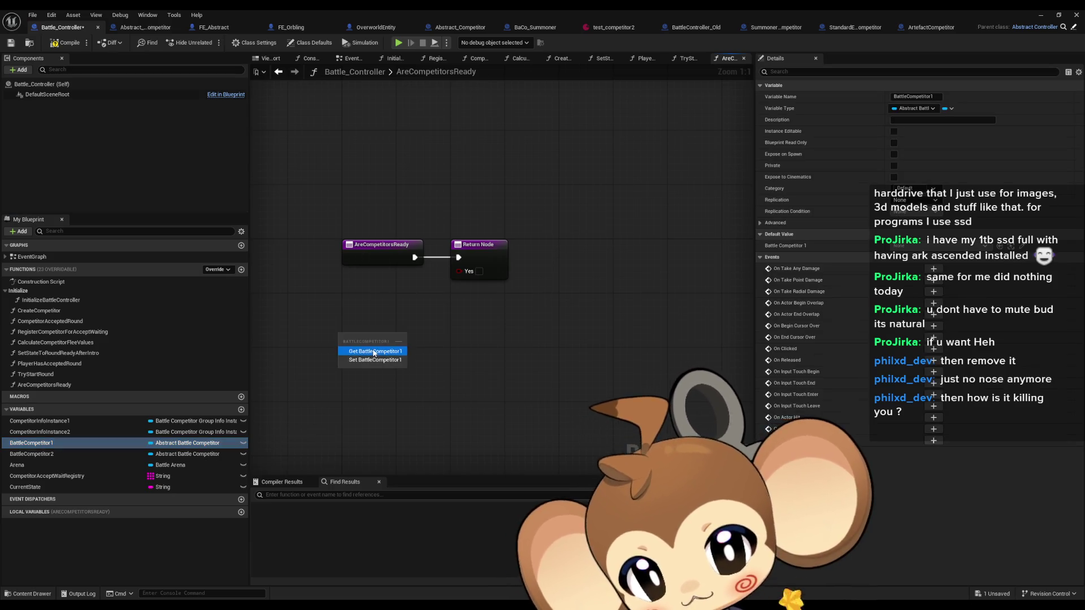
click(370, 351)
mouse_move(69, 454)
mouse_down()
mouse_move(451, 371)
mouse_move(444, 333)
mouse_up()
click(476, 350)
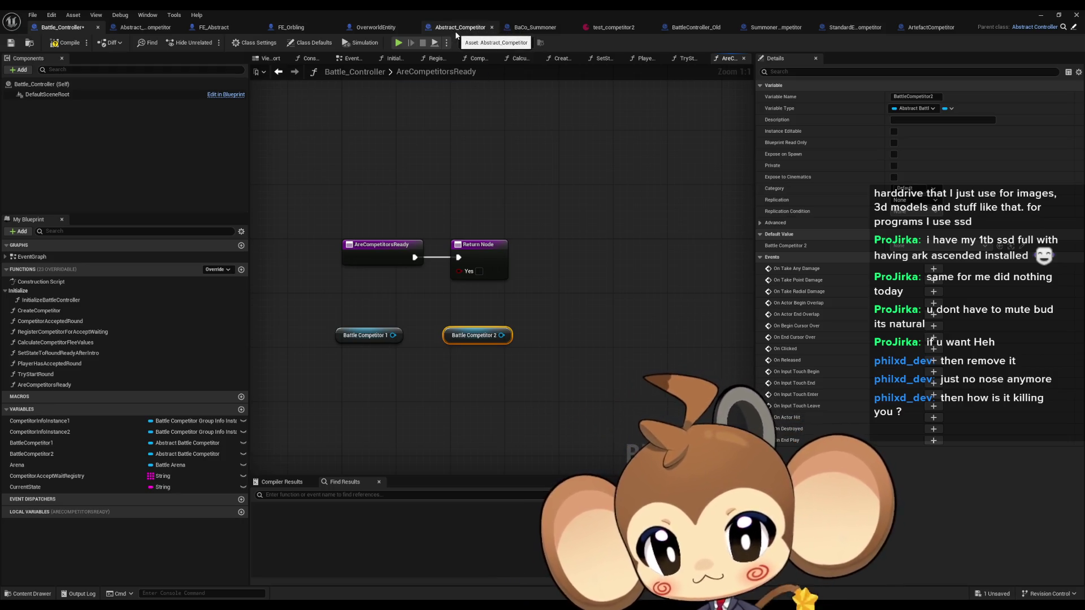
drag(393, 335, 402, 363)
text(get ready)
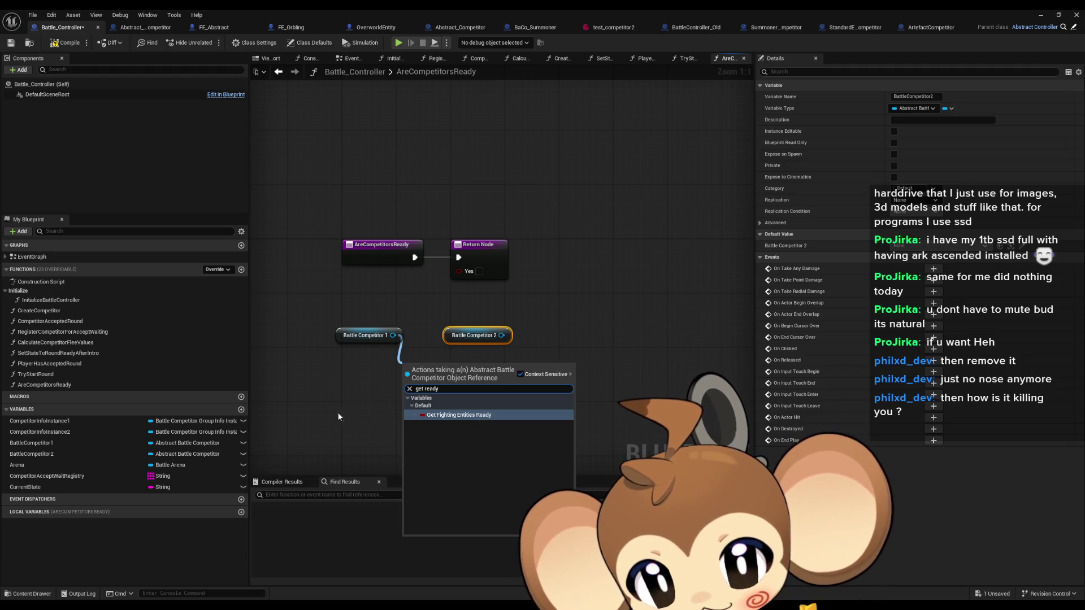
click(322, 417)
click(470, 31)
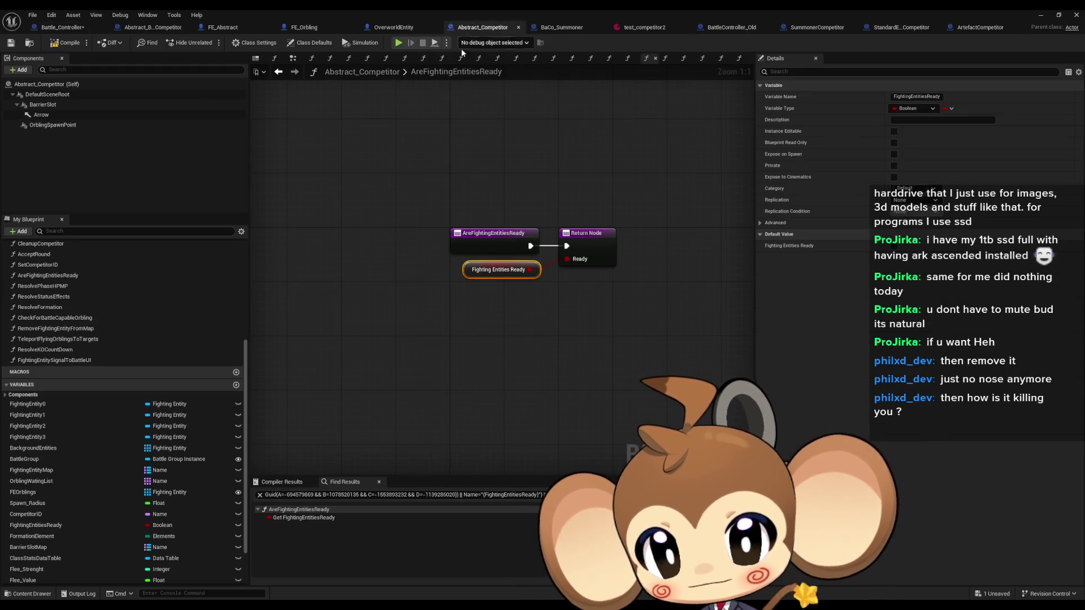
- Add an IsCompetitorReady function to Abstract_BattleCompetitor with a Fighting Entities Ready getter
scroll(157, 334, up, 5)
scroll(164, 339, up, 3)
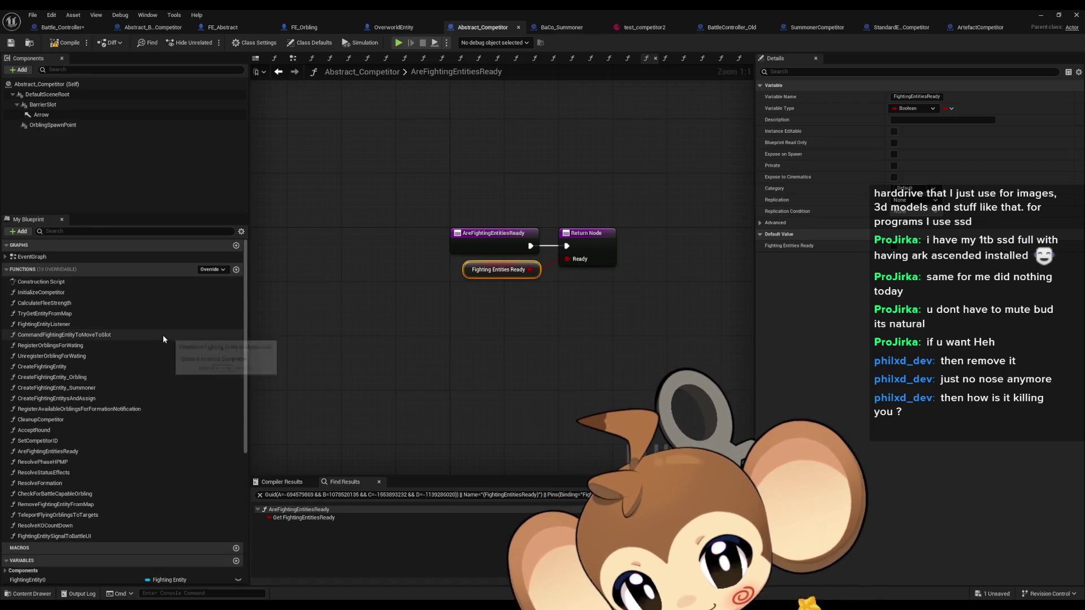
click(136, 28)
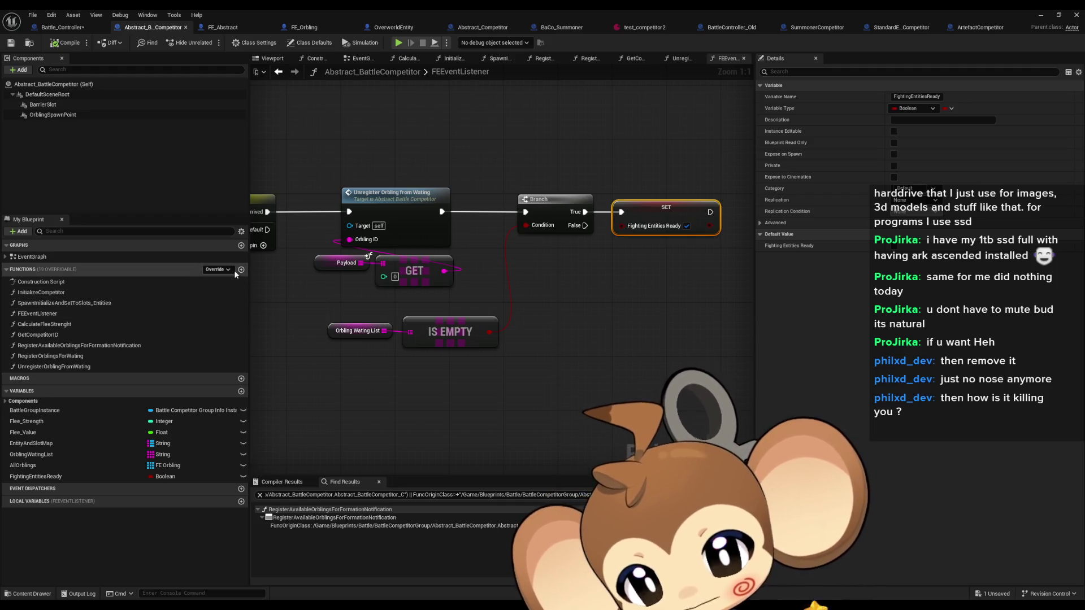
click(240, 270)
text(IsC)
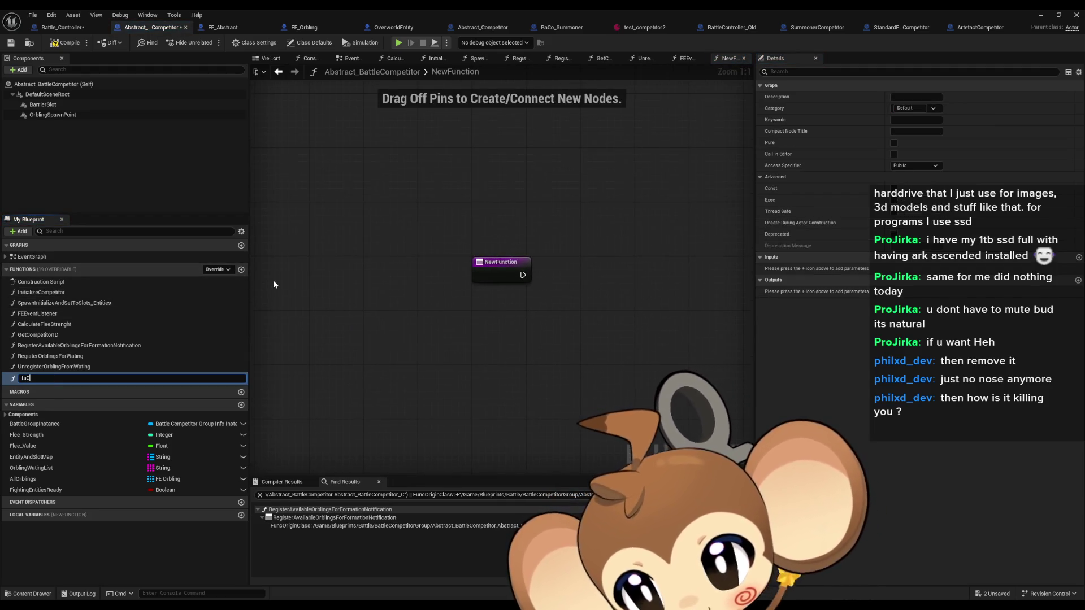
text(ompetitorRe)
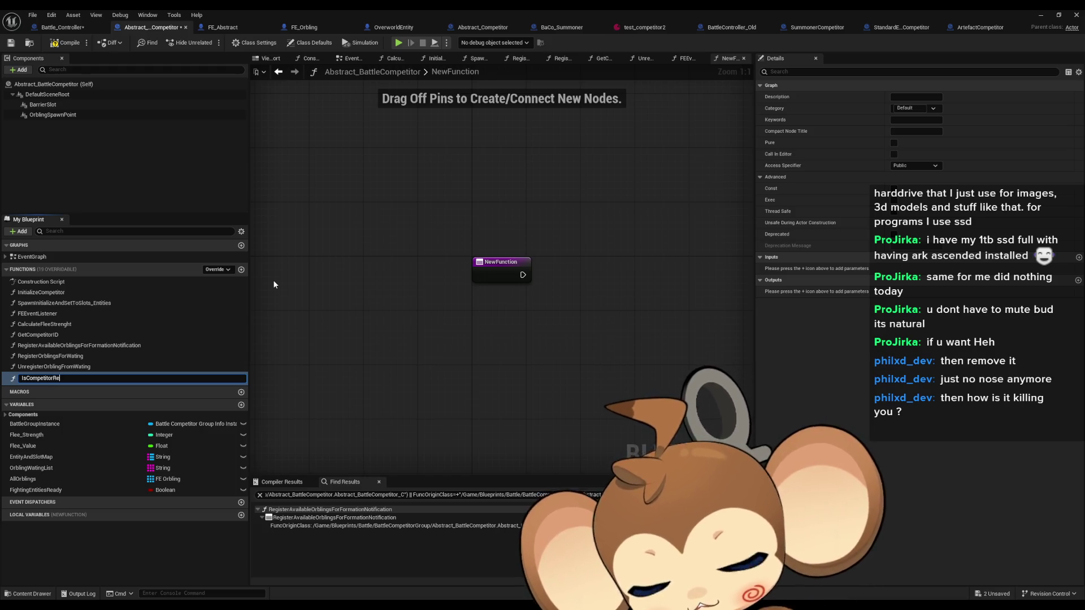
text(ady)
key(Return)
mouse_move(55, 487)
mouse_down()
mouse_move(489, 306)
mouse_move(504, 314)
mouse_up()
click(520, 319)
- Give IsCompetitorReady a single Boolean output and return Fighting Entities Ready through it
click(509, 266)
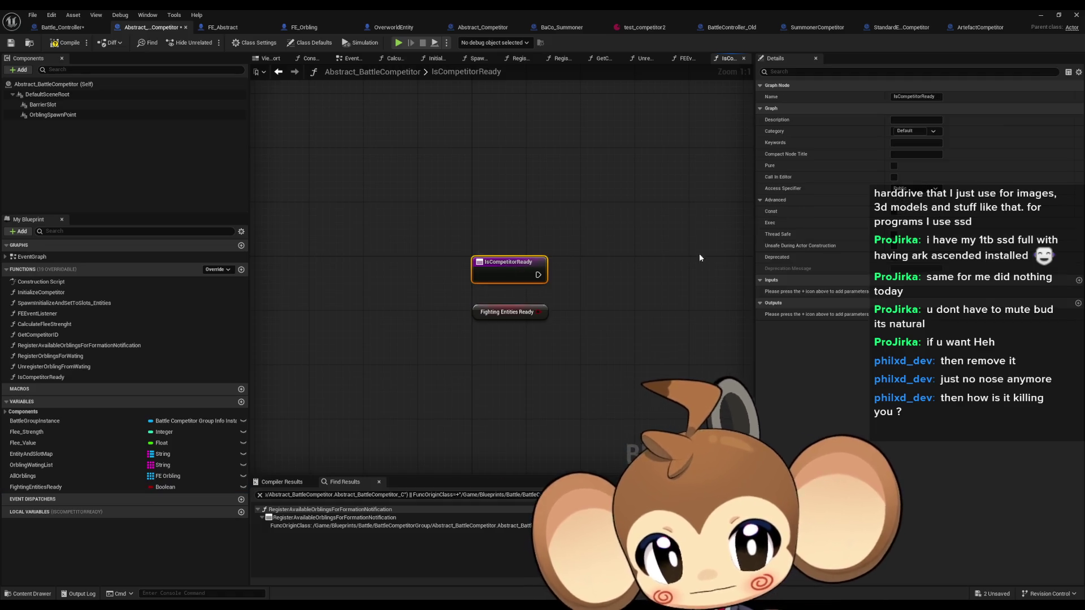
click(1078, 304)
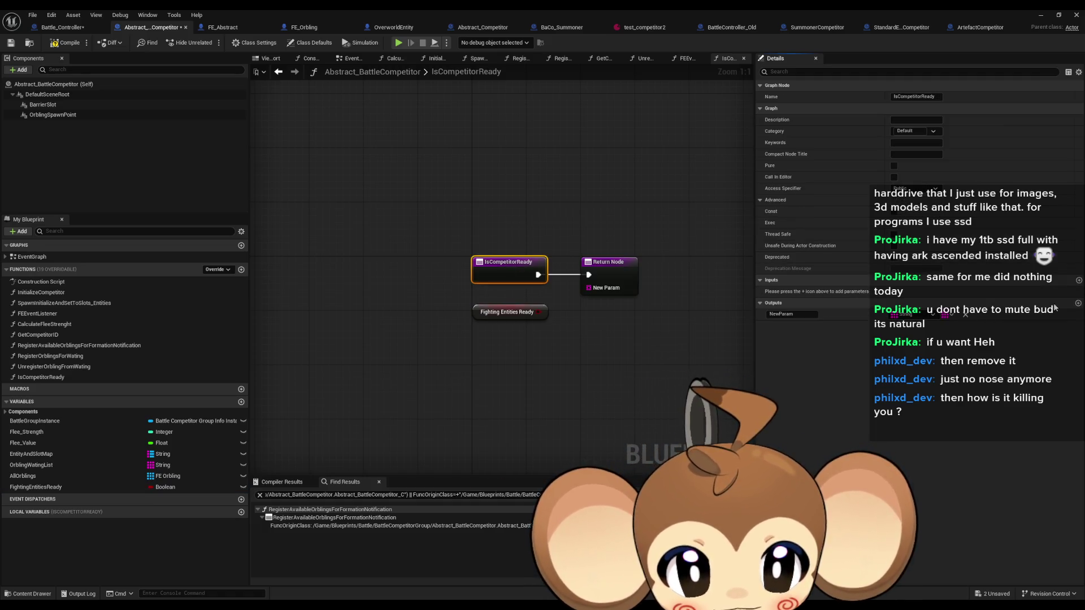
click(911, 316)
click(910, 346)
click(951, 315)
click(950, 327)
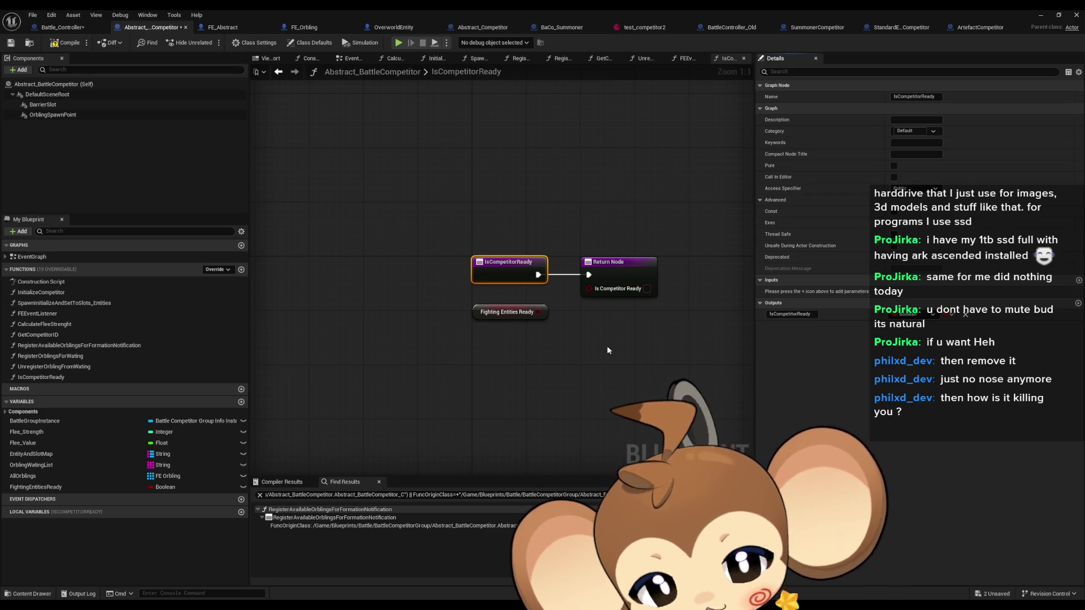
drag(585, 289, 589, 288)
click(561, 336)
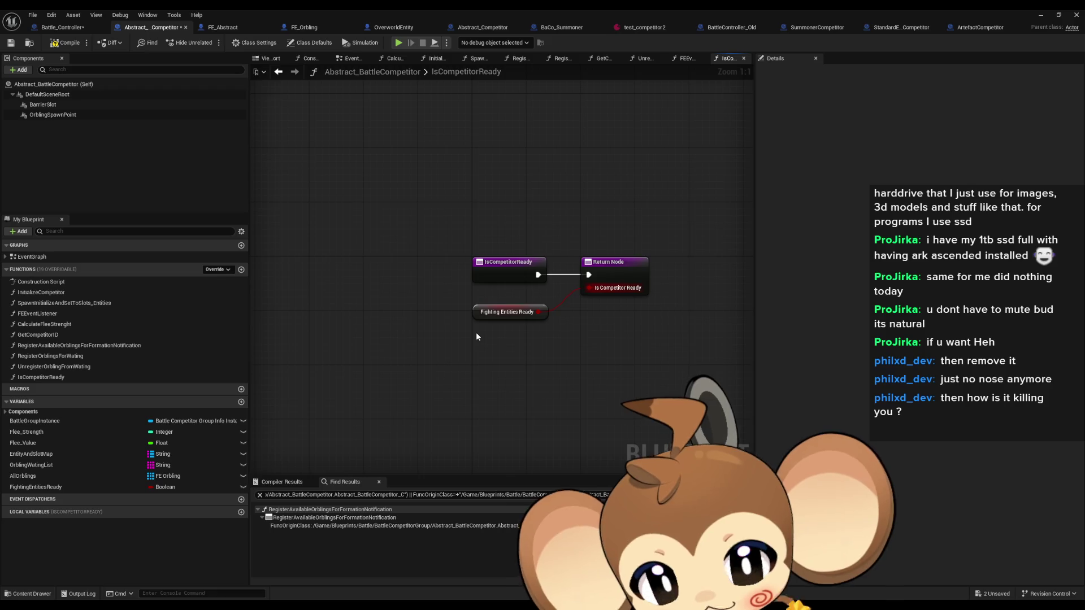
- Find every reference to the FightingEntitiesReady variable
click(34, 487)
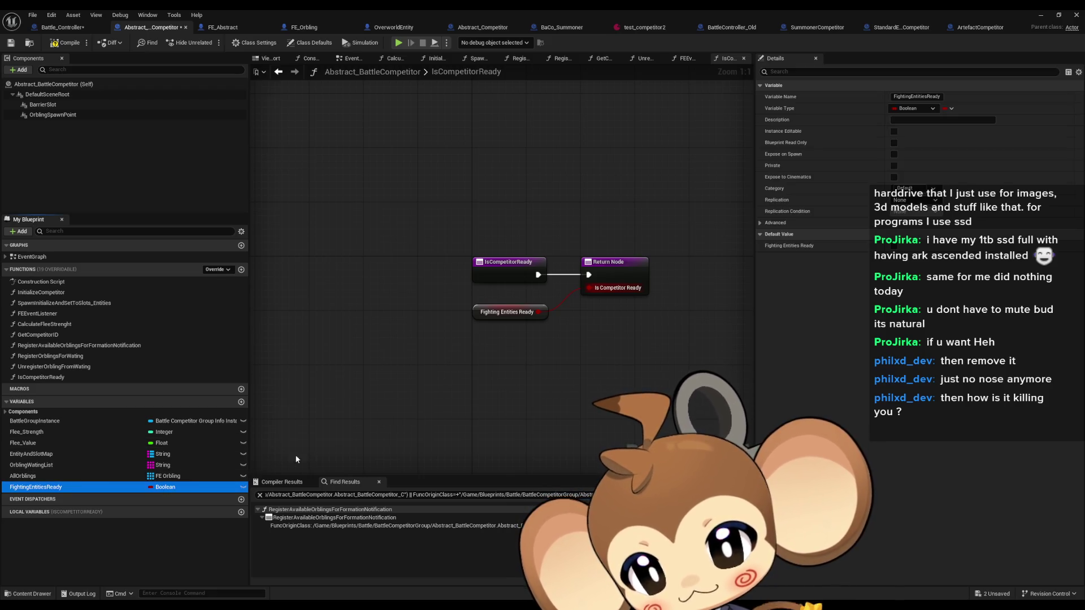
right_click(27, 490)
mouse_move(68, 519)
click(293, 523)
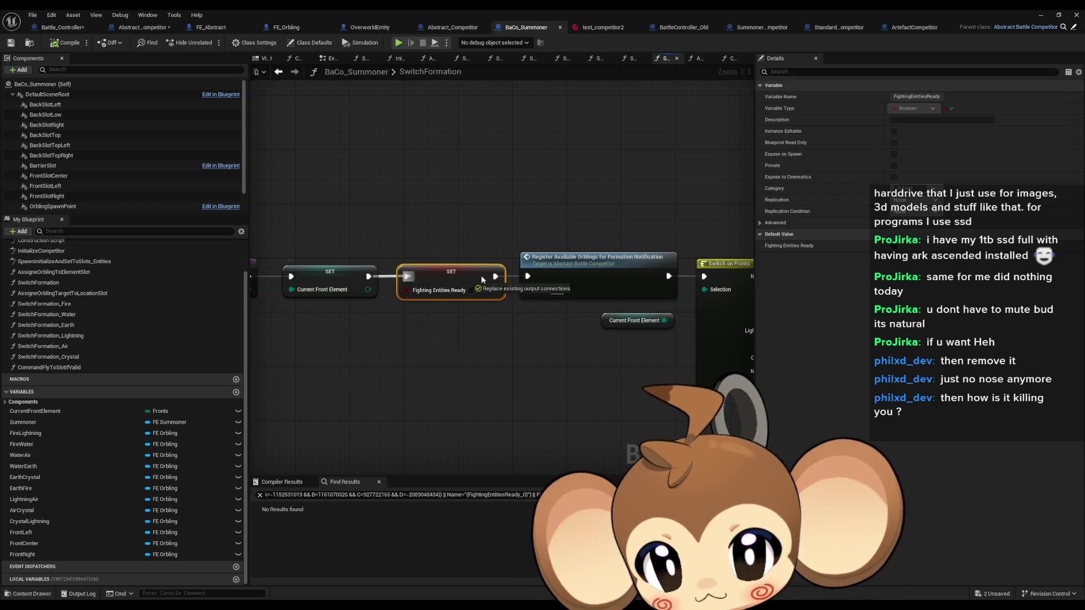
- Remove SwitchFormation's SET Fighting Entities Ready node and shift the Register, Current Front Element and Switch nodes left
click(493, 371)
scroll(493, 371, down, 4)
scroll(493, 375, up, 2)
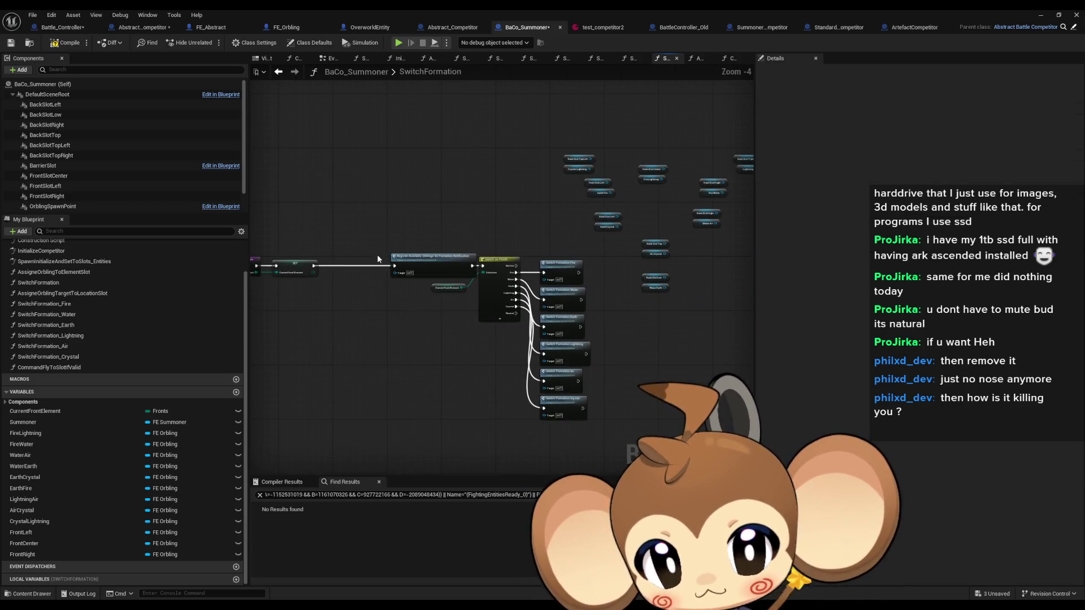
drag(378, 243, 591, 421)
scroll(552, 274, up, 3)
drag(553, 273, 424, 273)
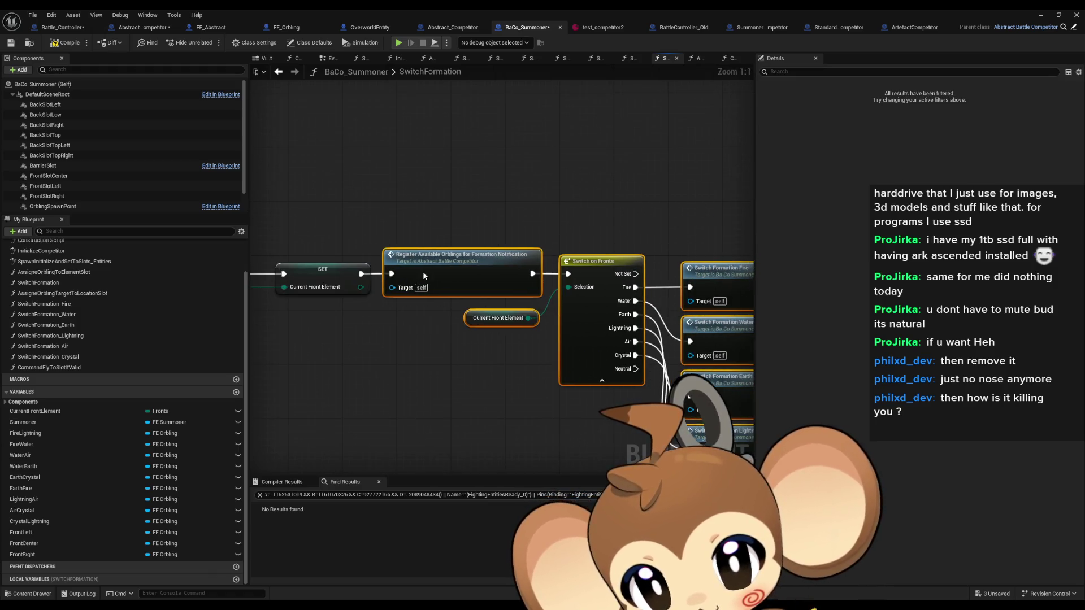
click(386, 411)
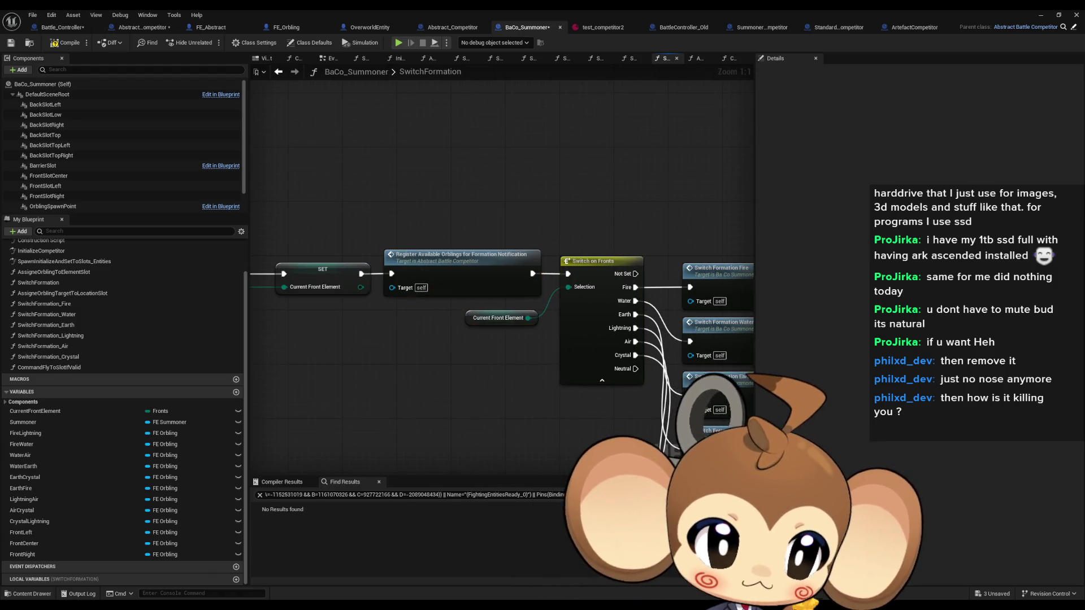
- Remove the Branch, SET and IS EMPTY nodes from FEEventListener and save all blueprints
click(143, 27)
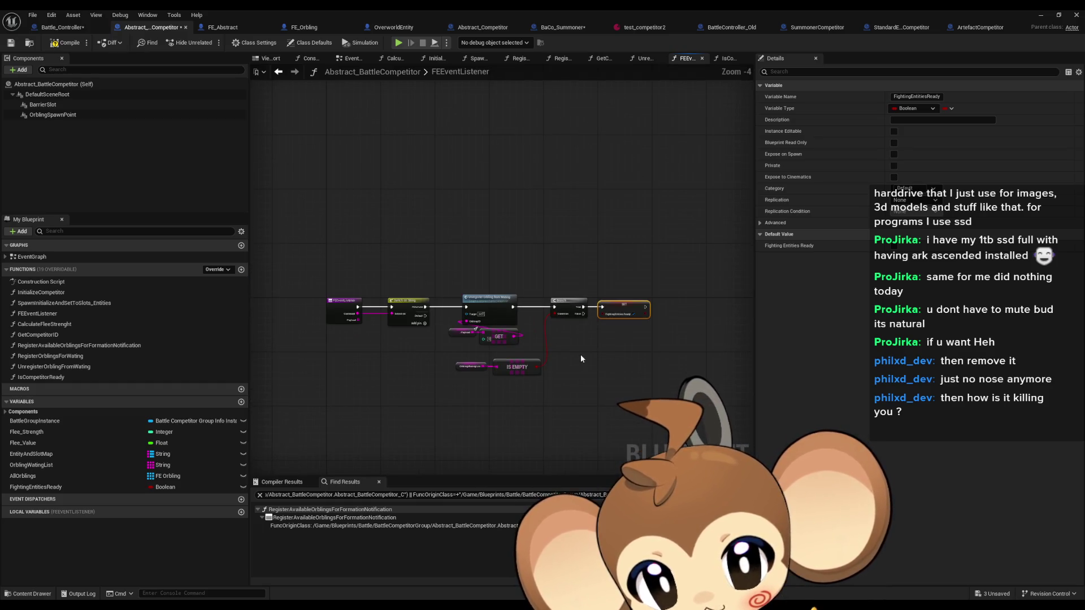
scroll(580, 355, up, 2)
key(ctrl+z)
key(ctrl+z)
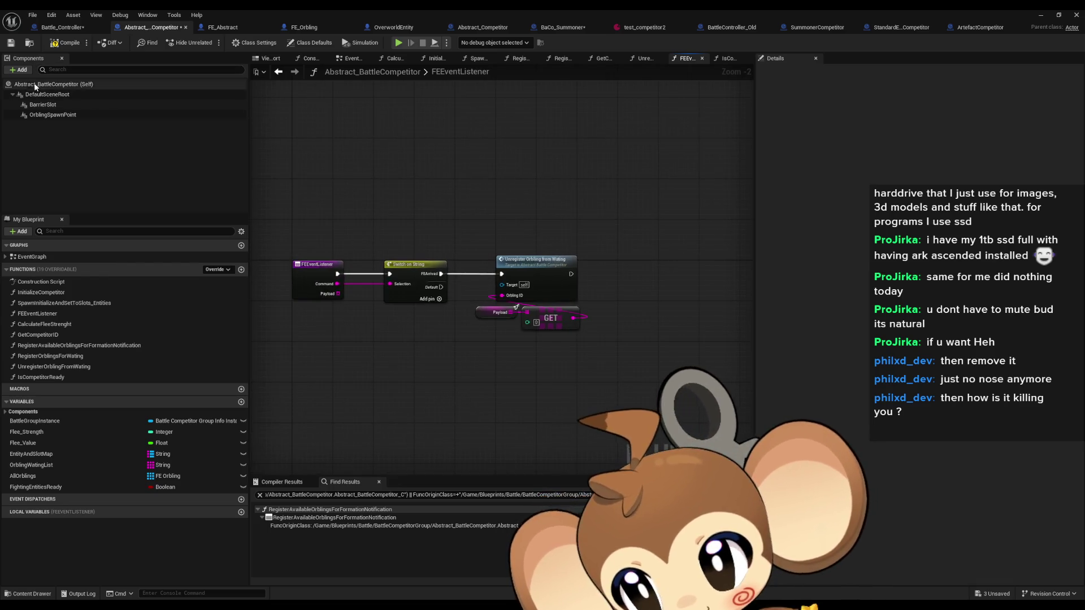
click(67, 43)
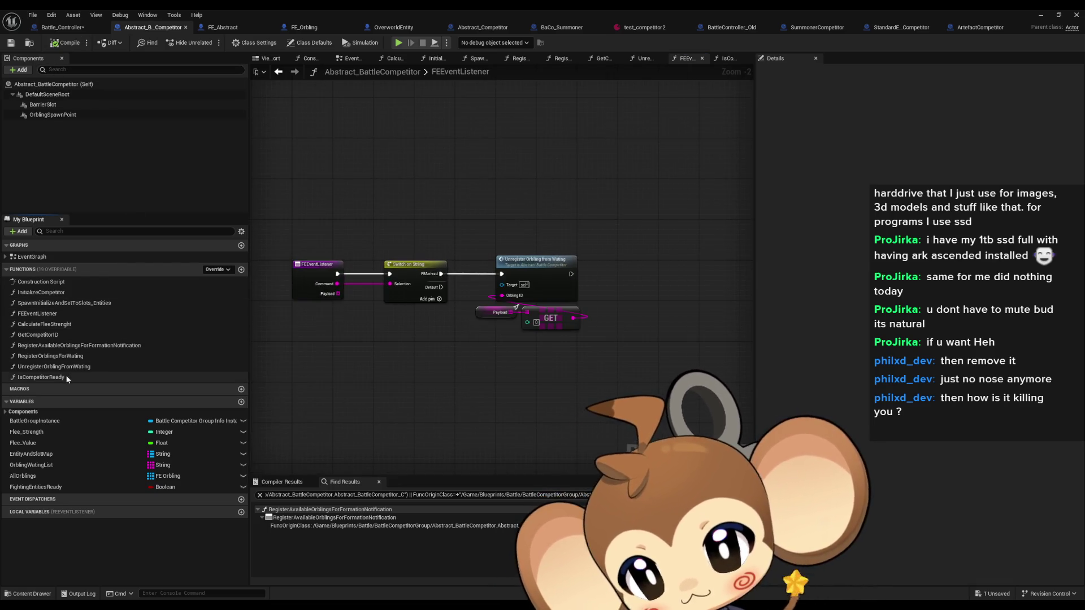
double_click(41, 377)
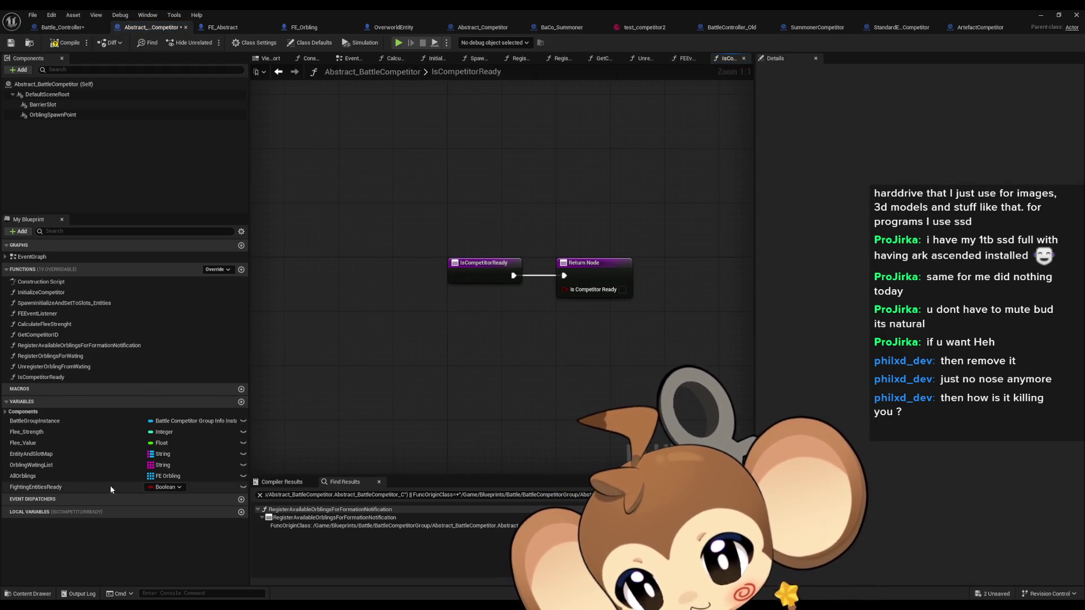
- Delete FightingEntitiesReady and return Orbling Wating List Is Empty as Is Competitor Ready
click(36, 487)
key(Delete)
mouse_move(40, 467)
mouse_down()
mouse_move(408, 354)
mouse_move(482, 345)
mouse_up()
click(430, 356)
text(empt)
key(Return)
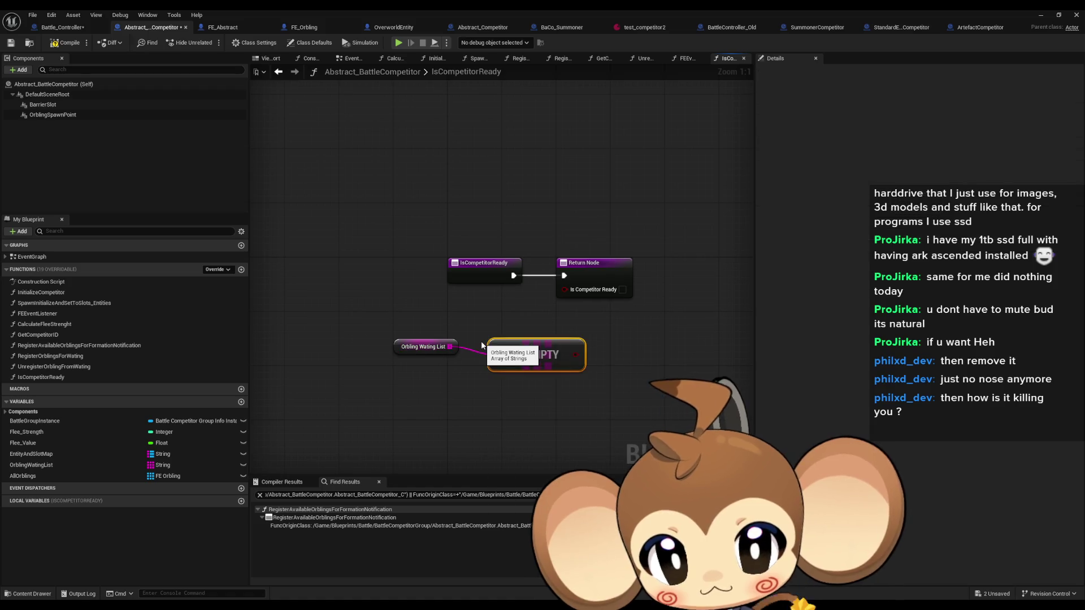
drag(577, 354, 564, 290)
- Tidy the Is Empty and Orbling Wating List nodes and compile Abstract_BattleCompetitor
drag(534, 345, 474, 299)
drag(447, 217, 493, 245)
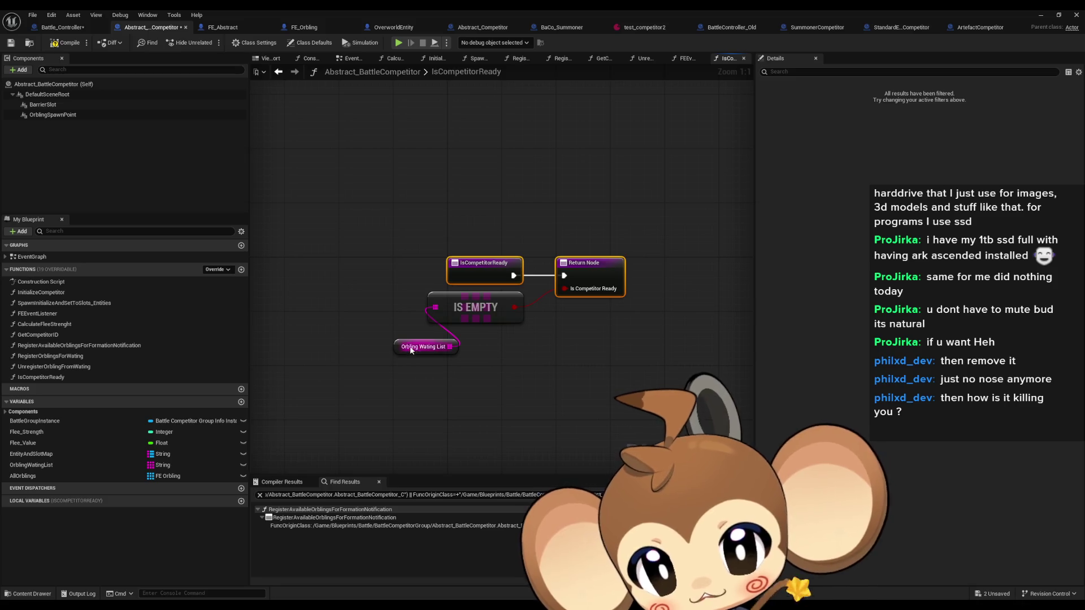
drag(429, 346, 476, 339)
click(484, 385)
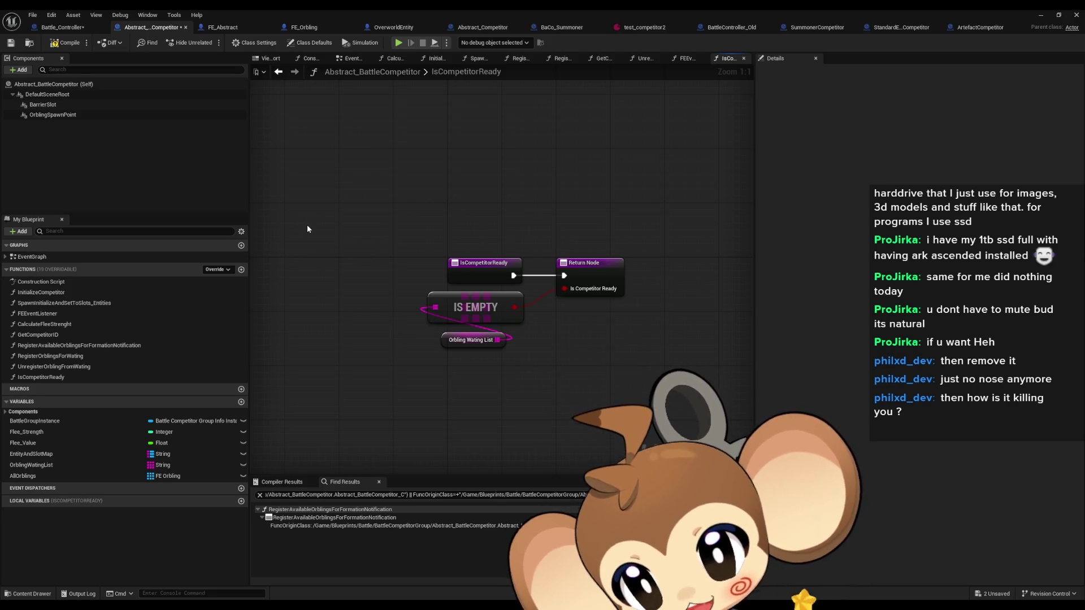
click(68, 46)
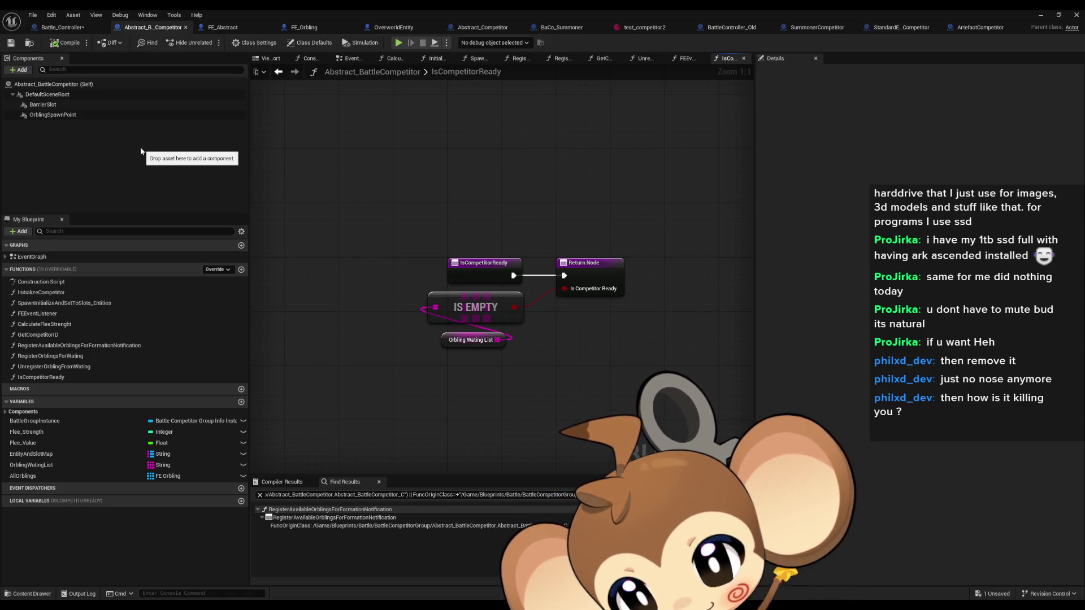
click(73, 30)
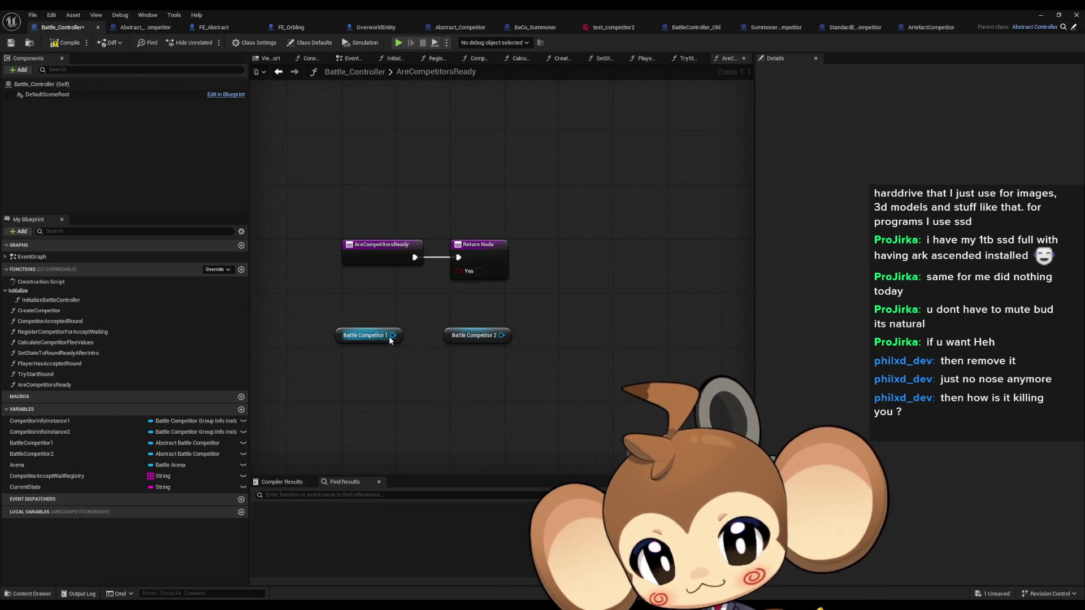
- Add Is Competitor Ready calls on Battle Competitor 1 and Battle Competitor 2
drag(393, 335, 414, 362)
text(is comp)
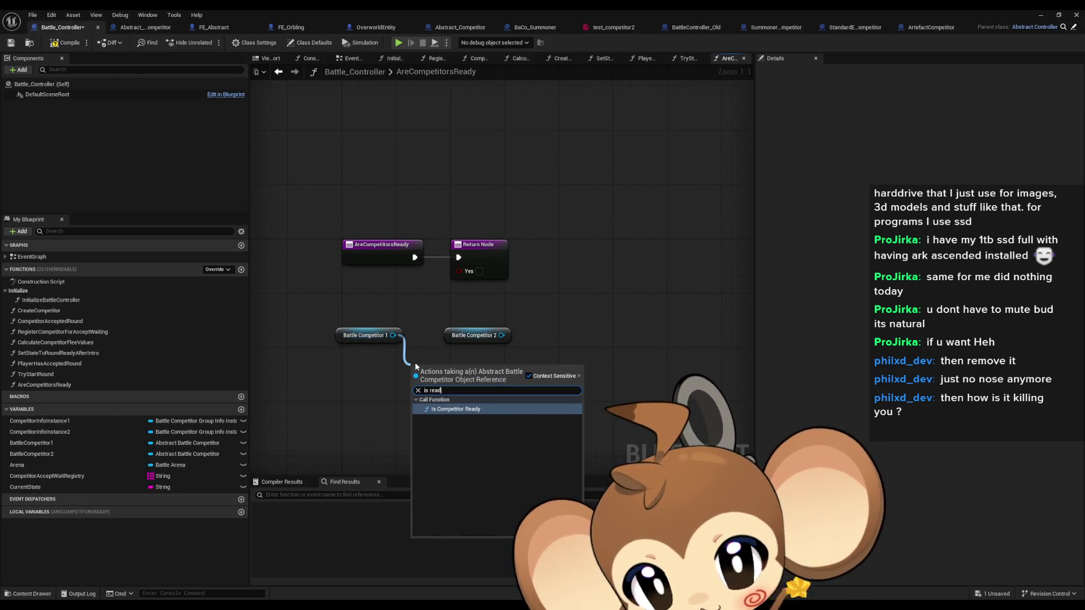
key(Return)
drag(501, 335, 579, 348)
text(is ready)
key(Return)
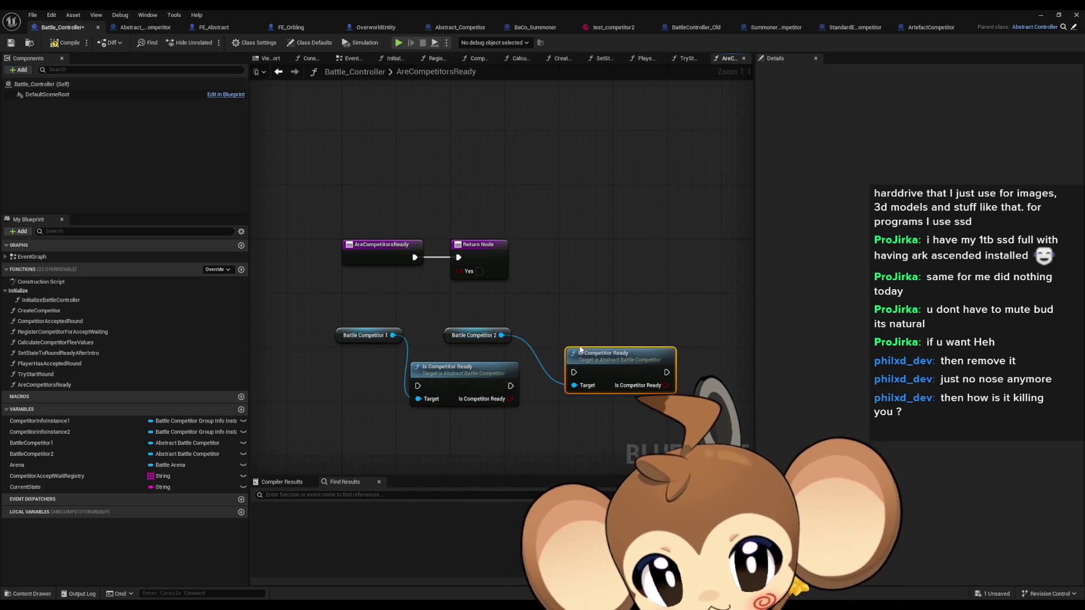
- Feed both ready results through an AND into the Yes output and chain the checks from the entry
mouse_move(509, 399)
mouse_down()
mouse_move(567, 421)
mouse_move(666, 386)
mouse_up()
text(and)
key(Return)
drag(484, 262, 680, 262)
mouse_move(628, 418)
mouse_down()
mouse_move(655, 272)
mouse_move(641, 305)
mouse_move(667, 372)
mouse_up()
drag(574, 373, 511, 386)
mouse_move(415, 257)
mouse_down()
mouse_move(430, 339)
mouse_move(419, 386)
mouse_move(474, 260)
mouse_up()
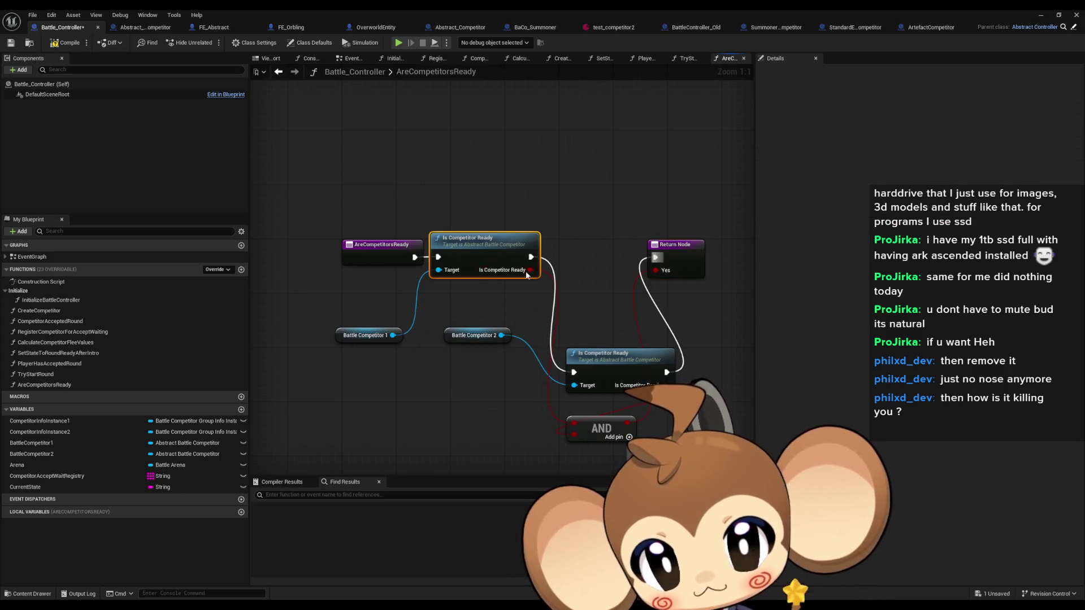
- Arrange the ready checks, AND node, Return Node and competitor getters into a tidy layout
drag(613, 352, 599, 237)
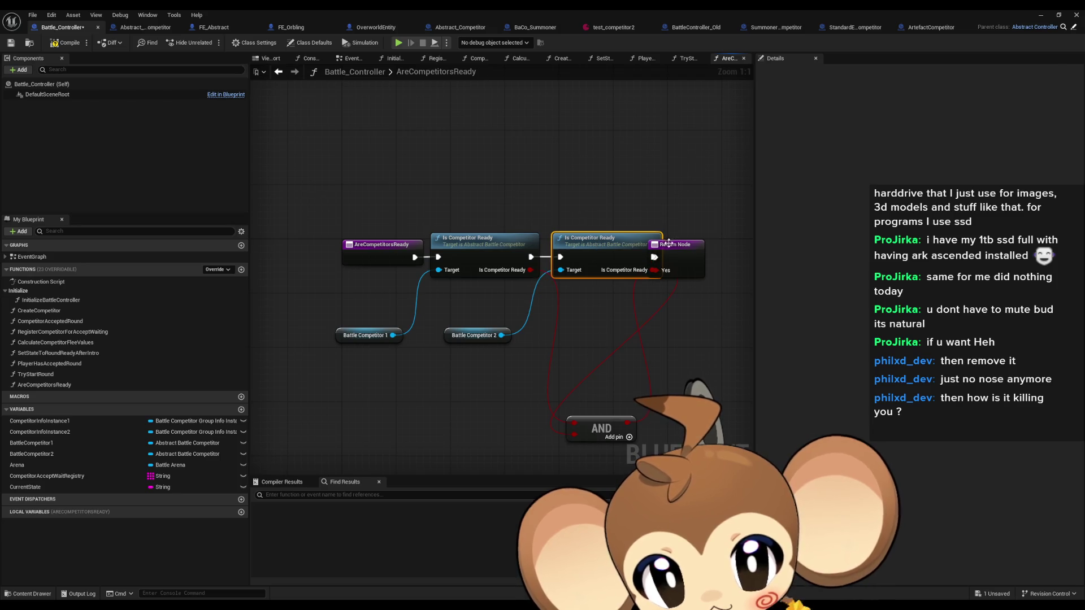
drag(678, 245, 722, 244)
mouse_move(634, 430)
mouse_down()
mouse_move(722, 358)
mouse_move(717, 309)
mouse_up()
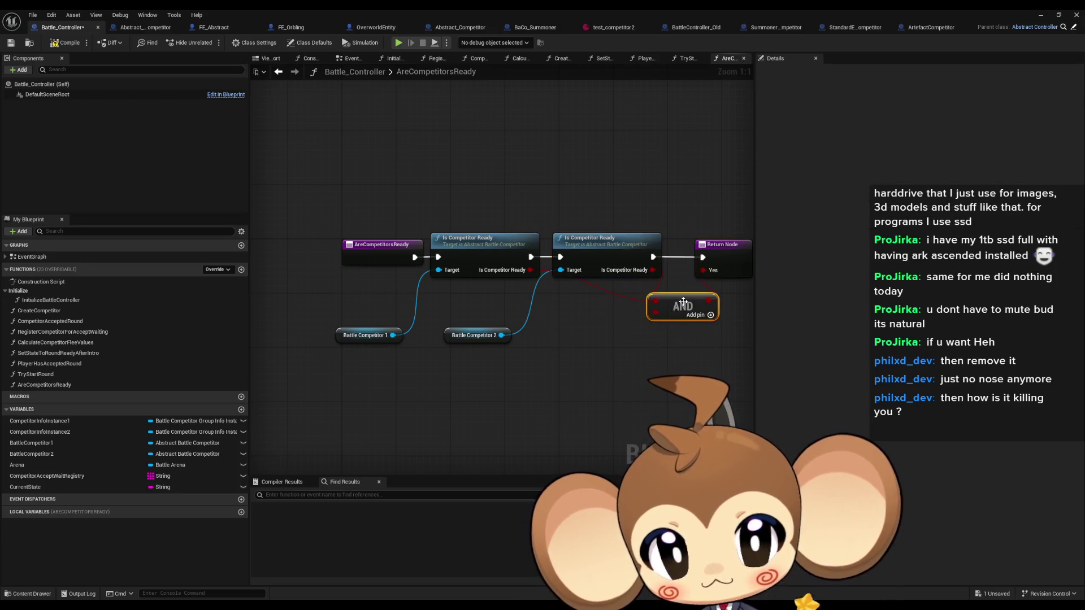
drag(715, 259, 618, 279)
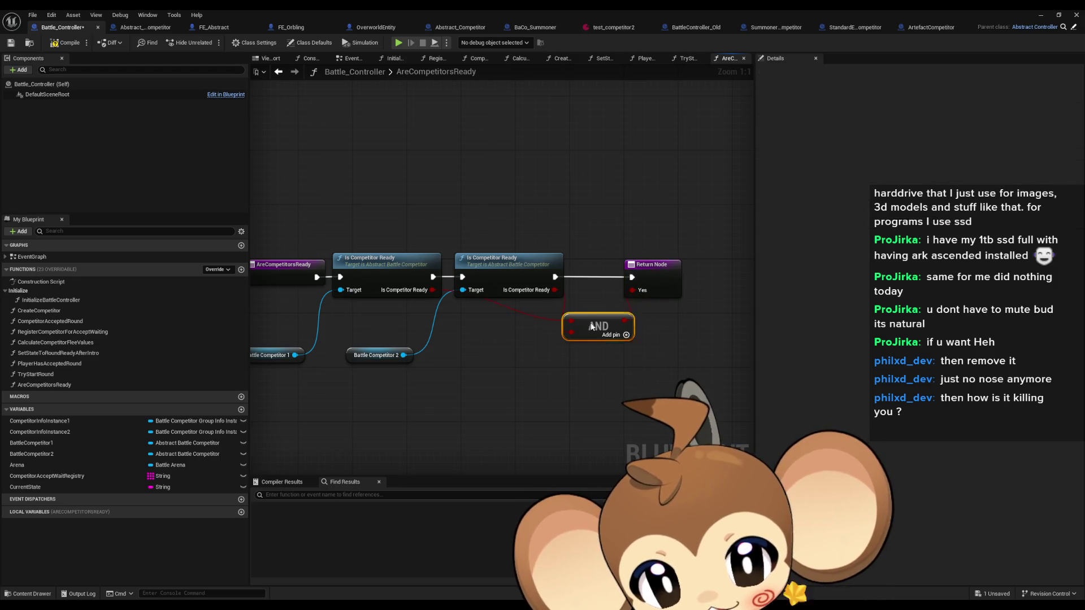
drag(472, 380, 529, 383)
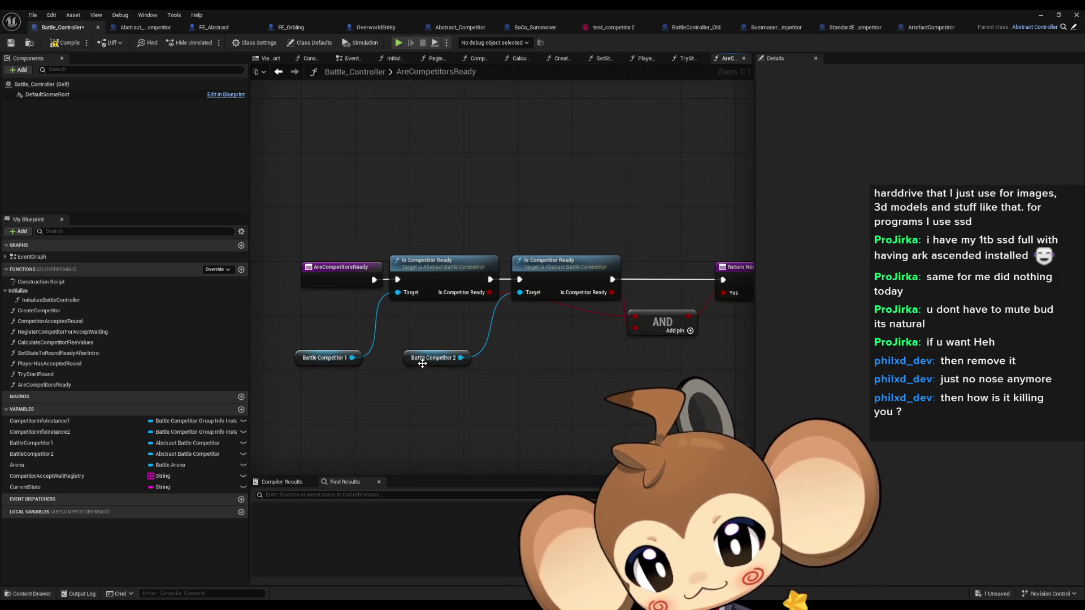
drag(435, 359, 455, 318)
drag(313, 364, 334, 323)
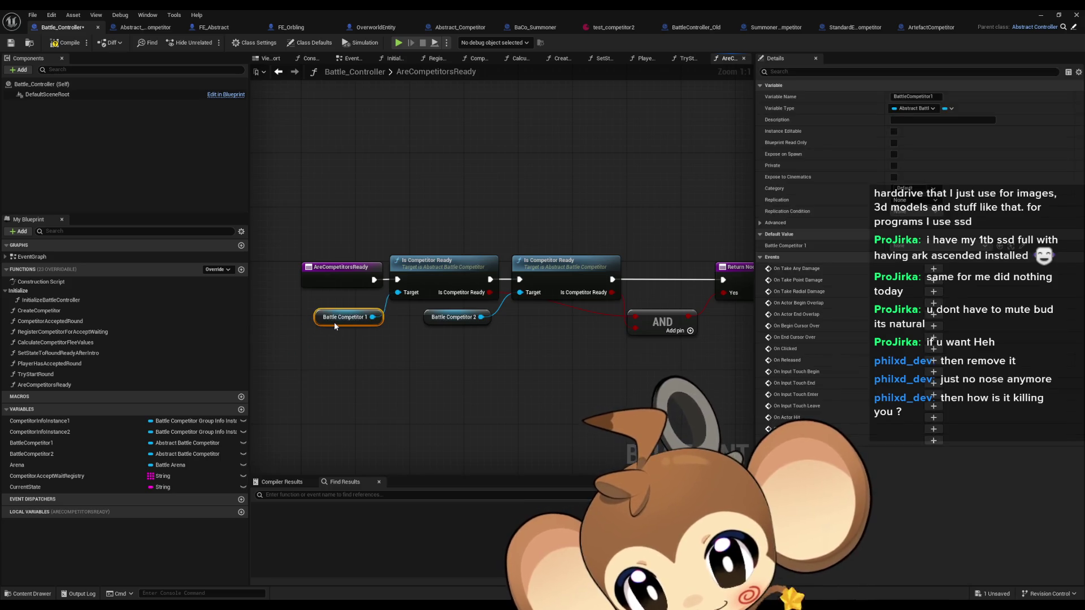
click(427, 377)
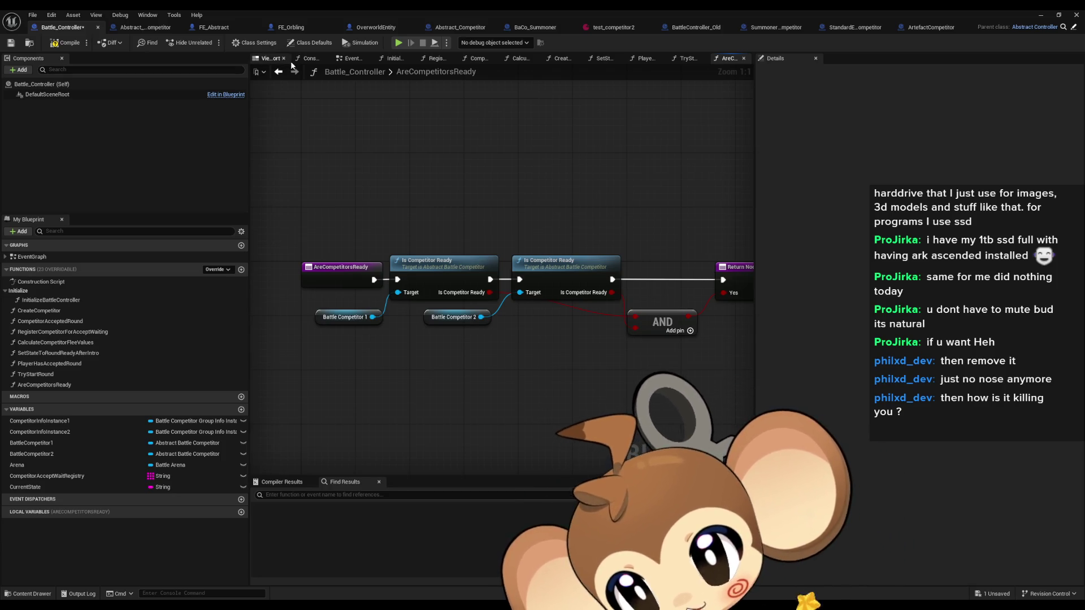
drag(414, 390, 473, 360)
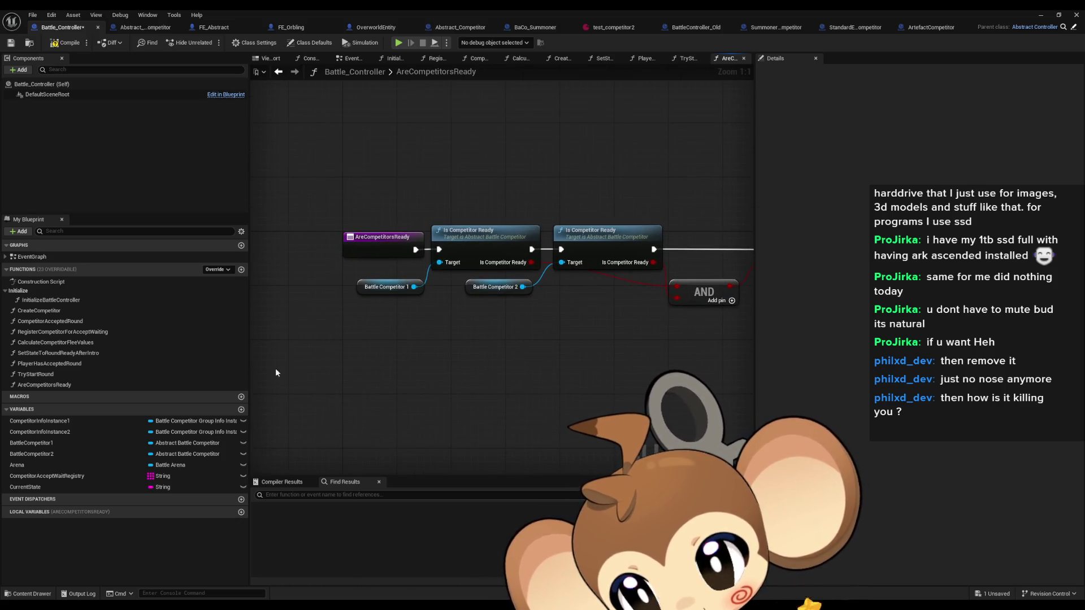
double_click(46, 374)
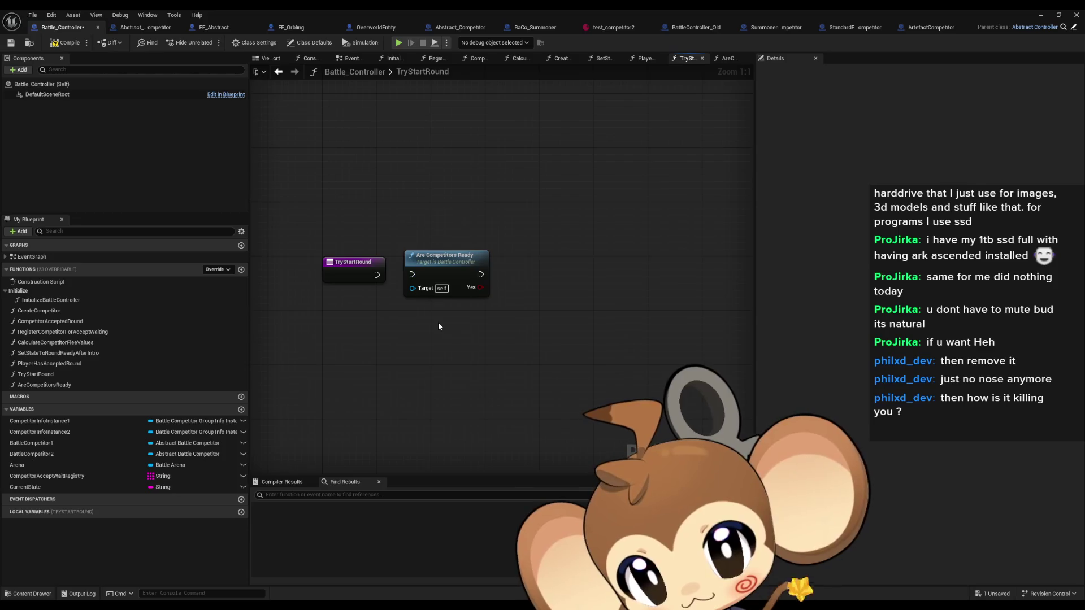
- Return to Abstract_BattleCompetitor's IsCompetitorReady graph, which returns whether Orbling Wating List is empty
drag(439, 323, 431, 340)
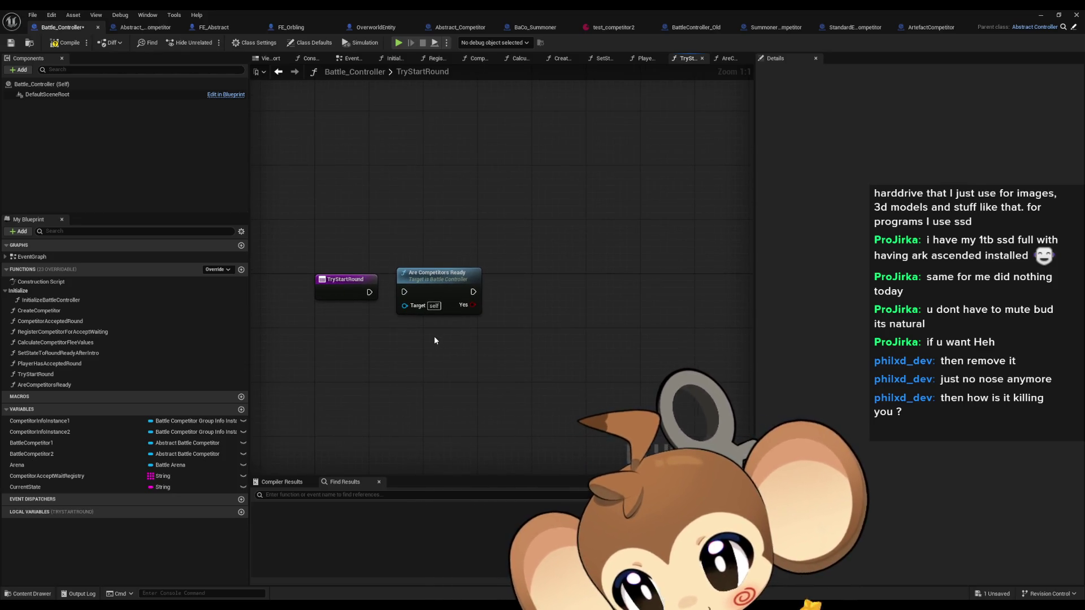
mouse_move(286, 269)
mouse_down()
mouse_move(357, 335)
mouse_move(359, 320)
mouse_up()
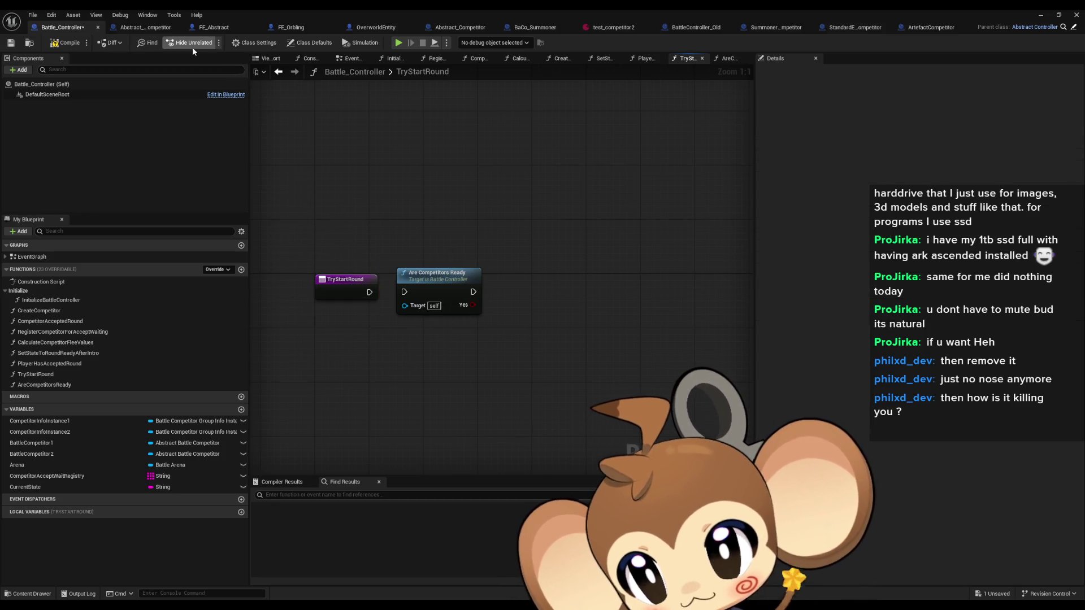
click(147, 32)
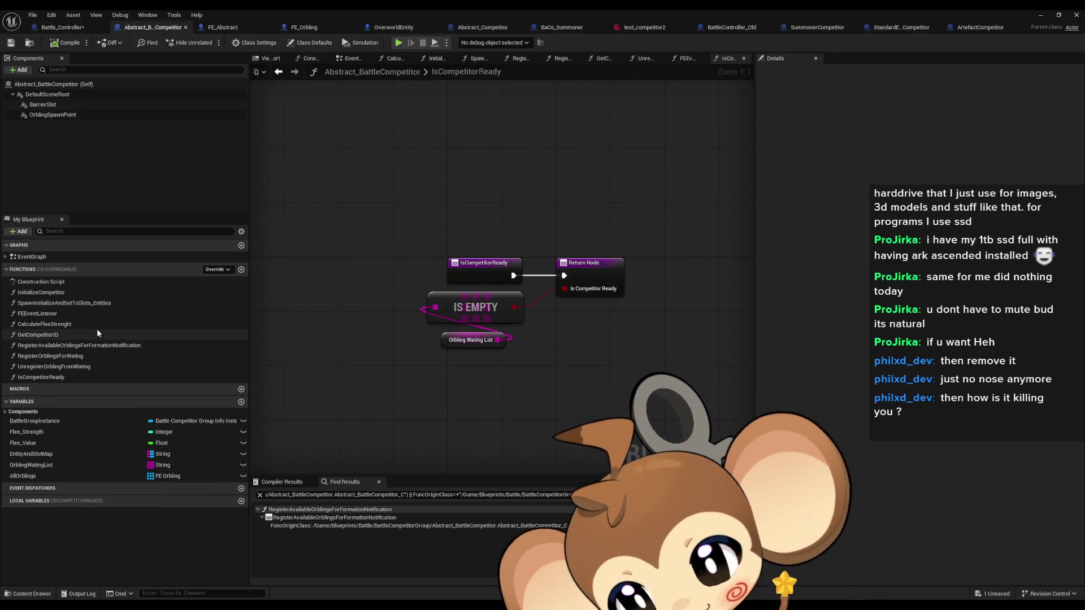
- Find references to UnregisterOrblingFromWating and jump to its call in the FEEventListener graph
double_click(62, 367)
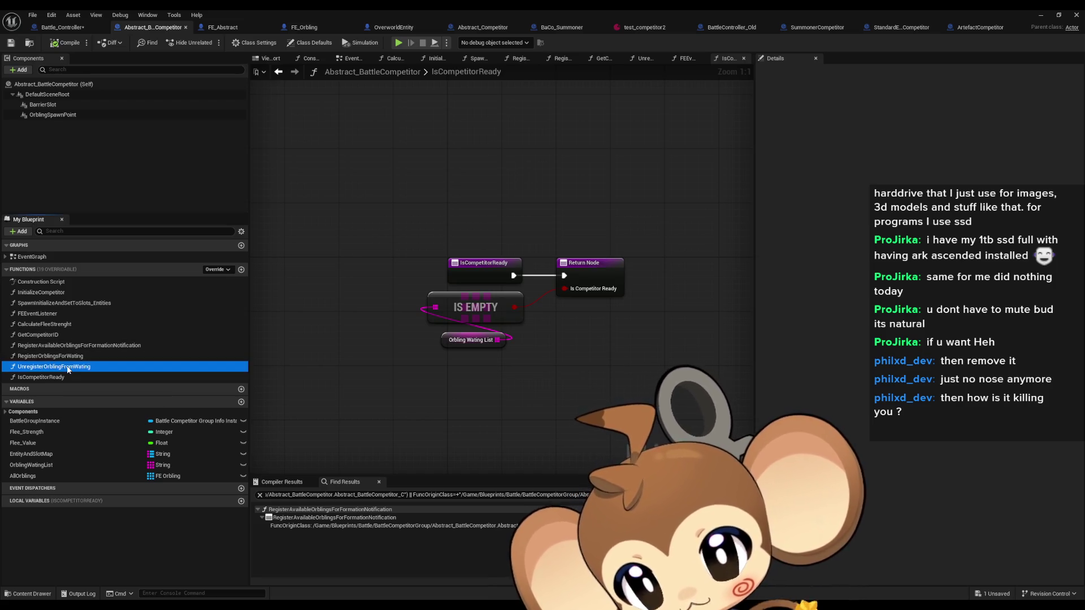
click(396, 257)
right_click(382, 250)
mouse_move(441, 336)
click(503, 355)
click(339, 518)
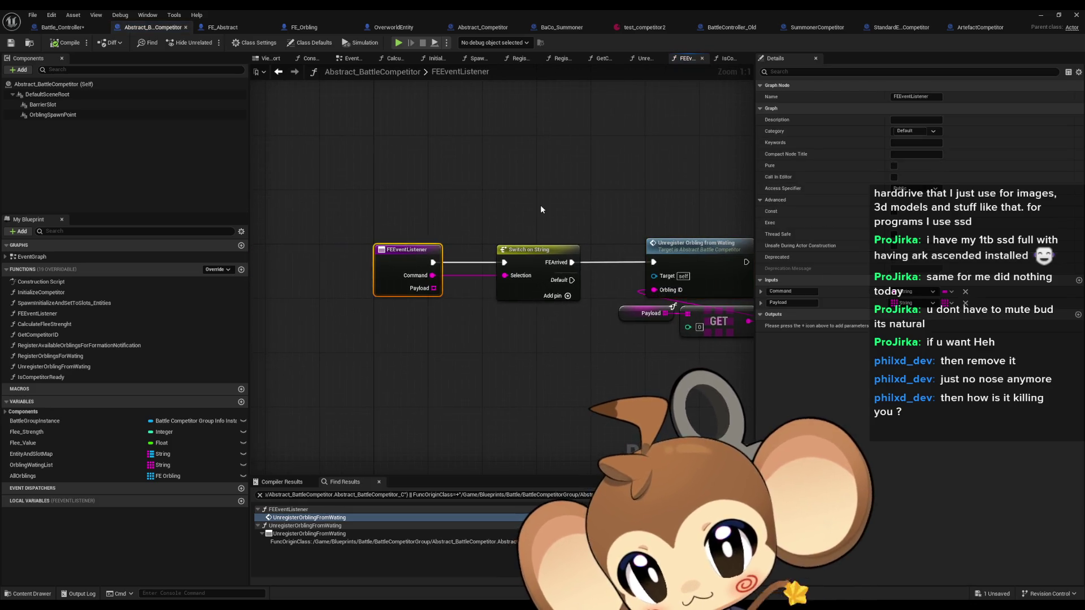
- Inspect the Unregister call beside the FEEventListener entry and Switch, then go back to Battle_Controller
drag(687, 281, 519, 253)
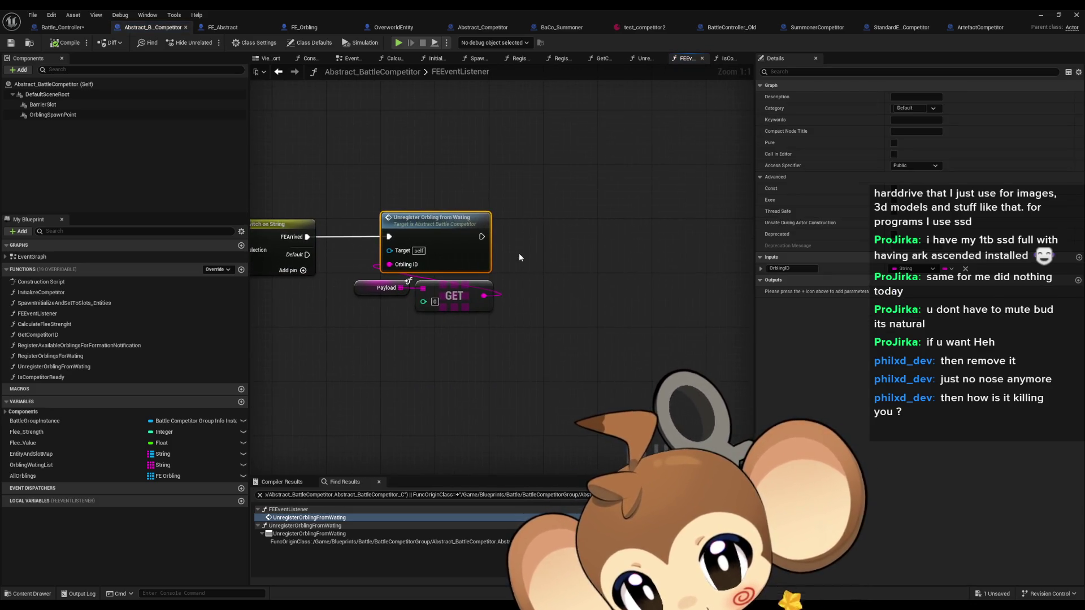
click(555, 270)
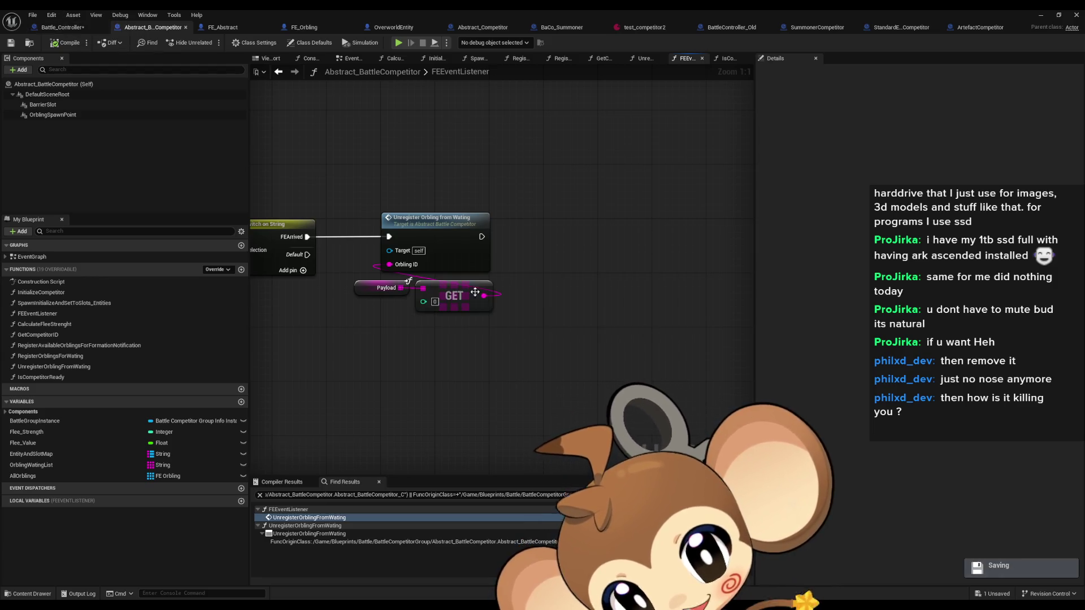
drag(475, 291, 720, 291)
drag(345, 175, 398, 251)
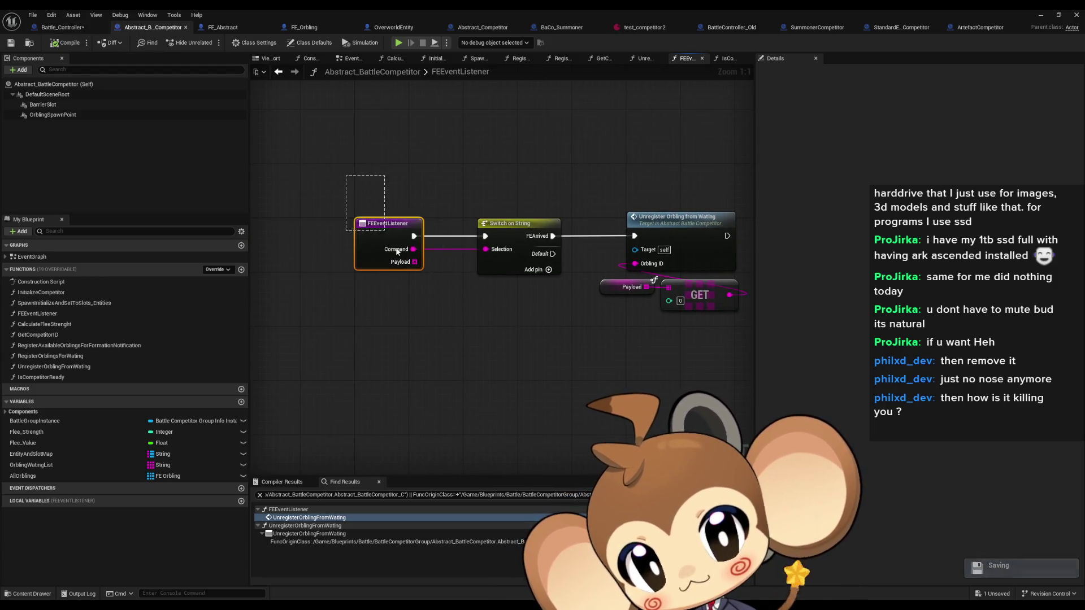
drag(463, 252, 358, 257)
click(711, 286)
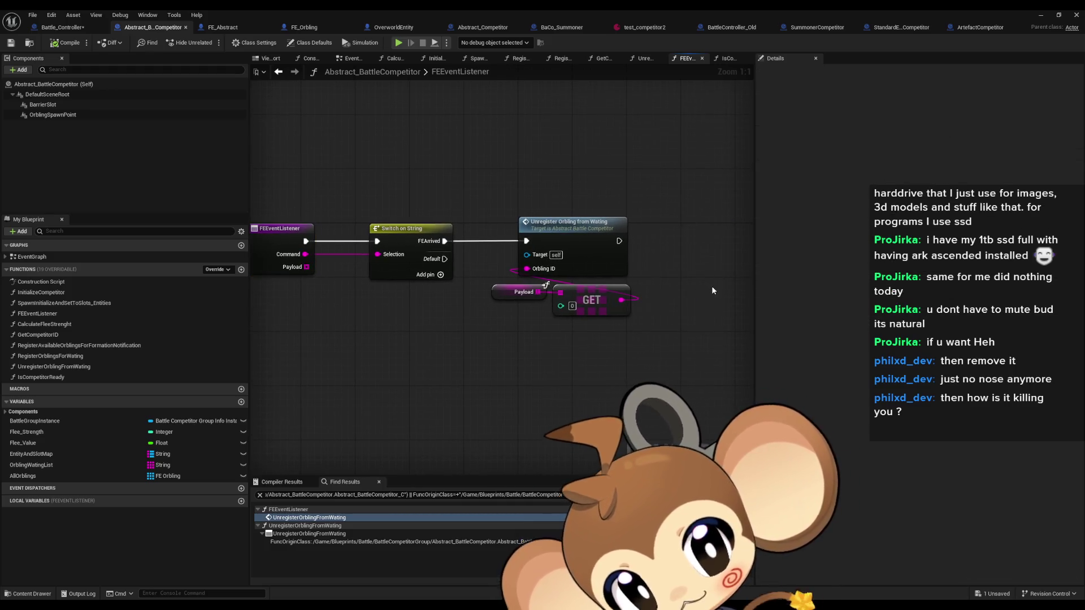
click(75, 31)
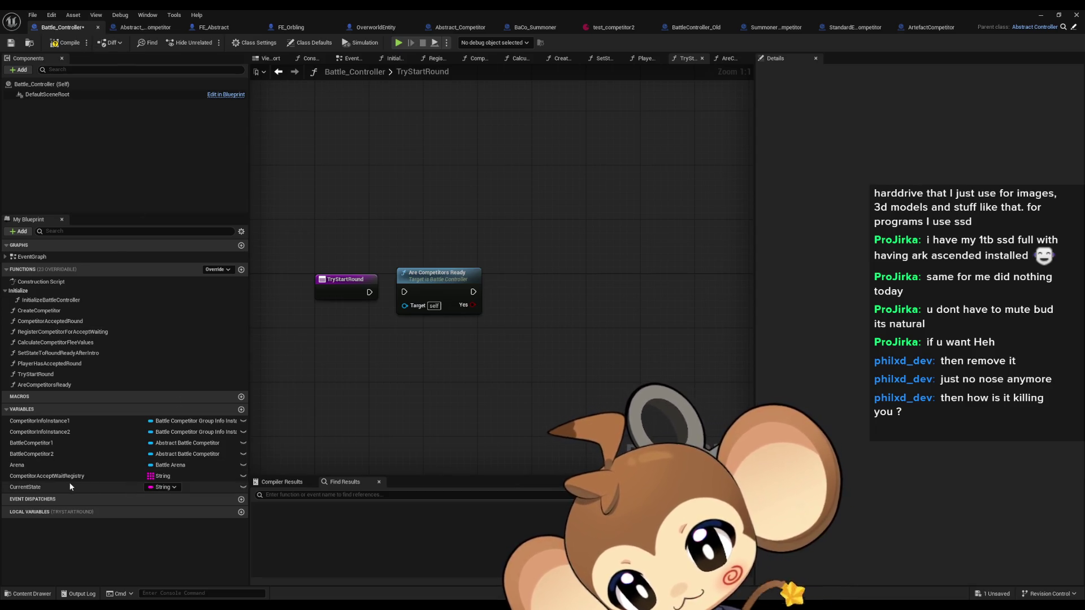
- Inspect the Are Competitors Ready call node in Battle_Controller's TryStartRound graph
click(439, 276)
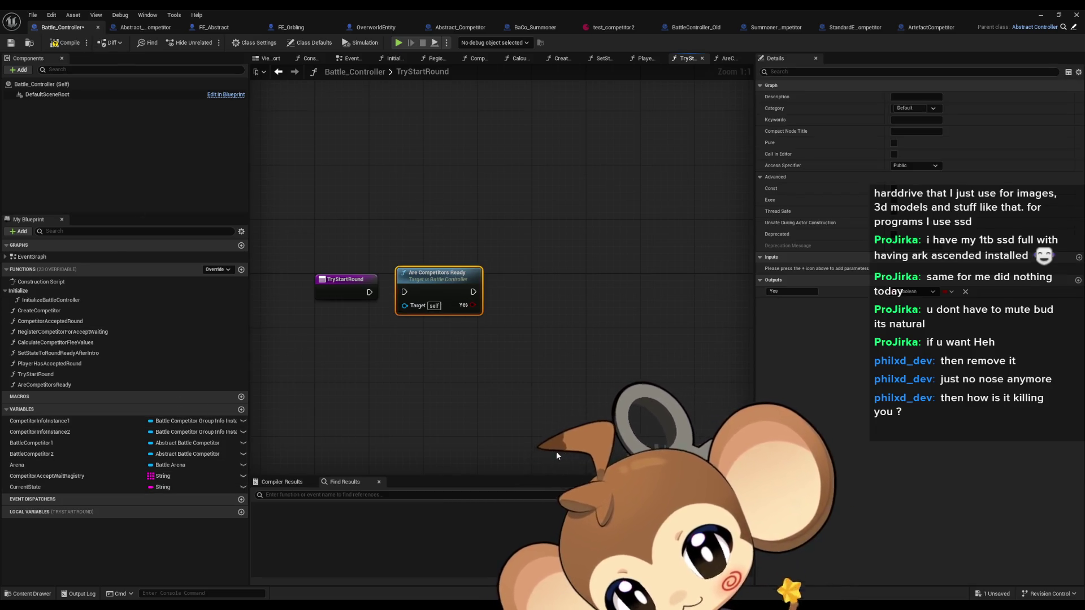
click(453, 372)
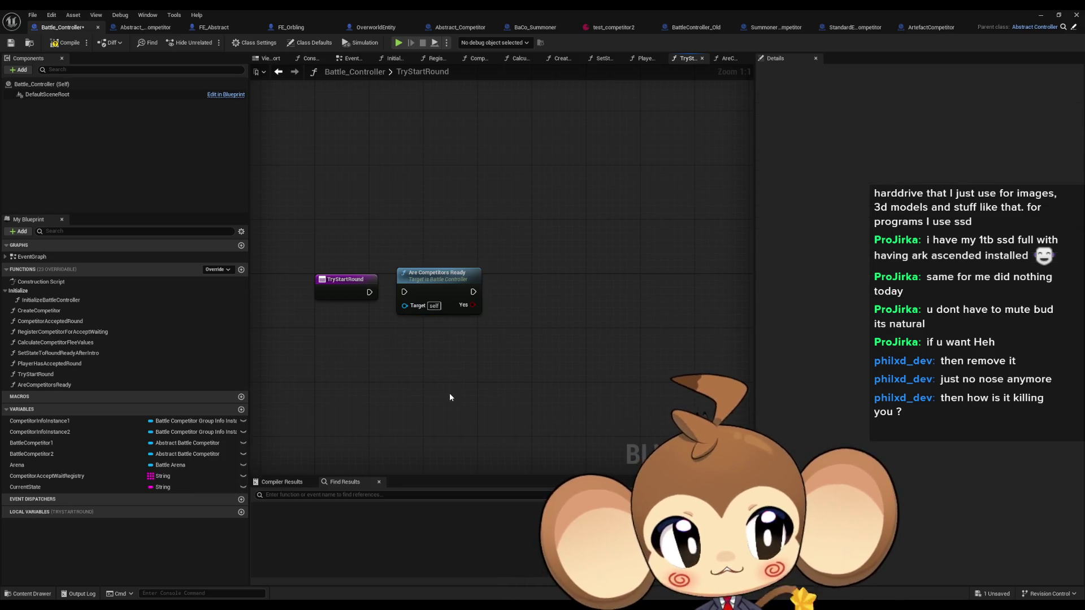
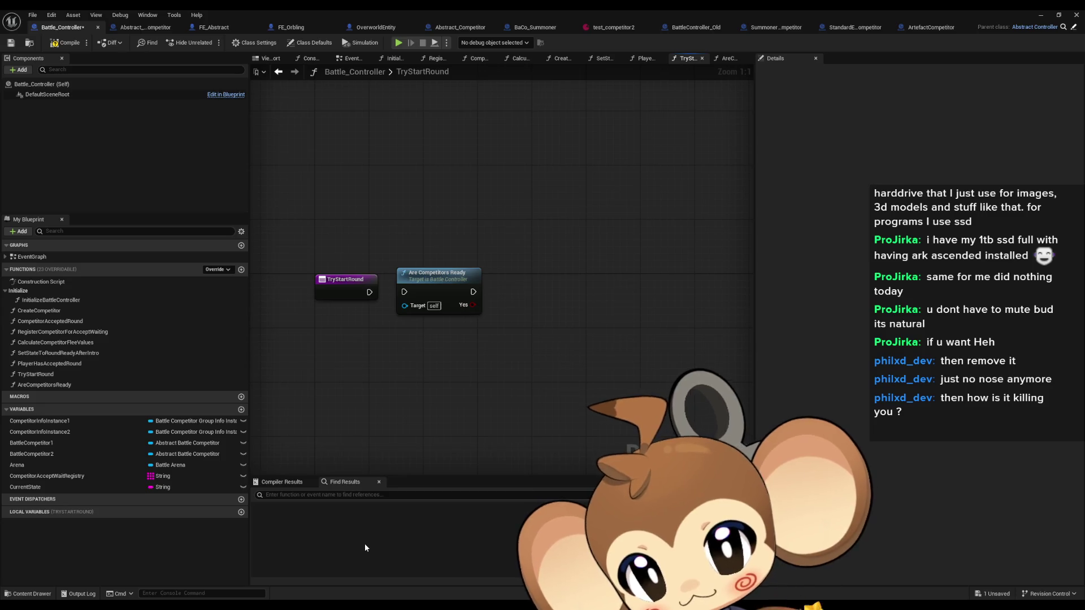
- Look over Abstract_BattleCompetitor's FEEventListener graph, then switch to the Abstract_Competitor blueprint
drag(423, 416, 453, 371)
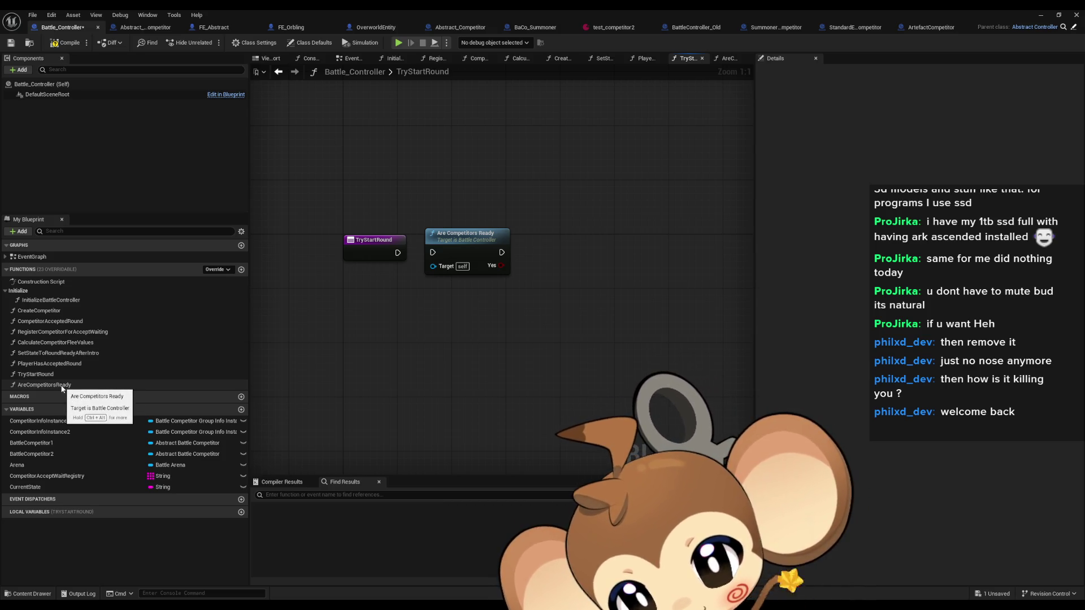
click(137, 30)
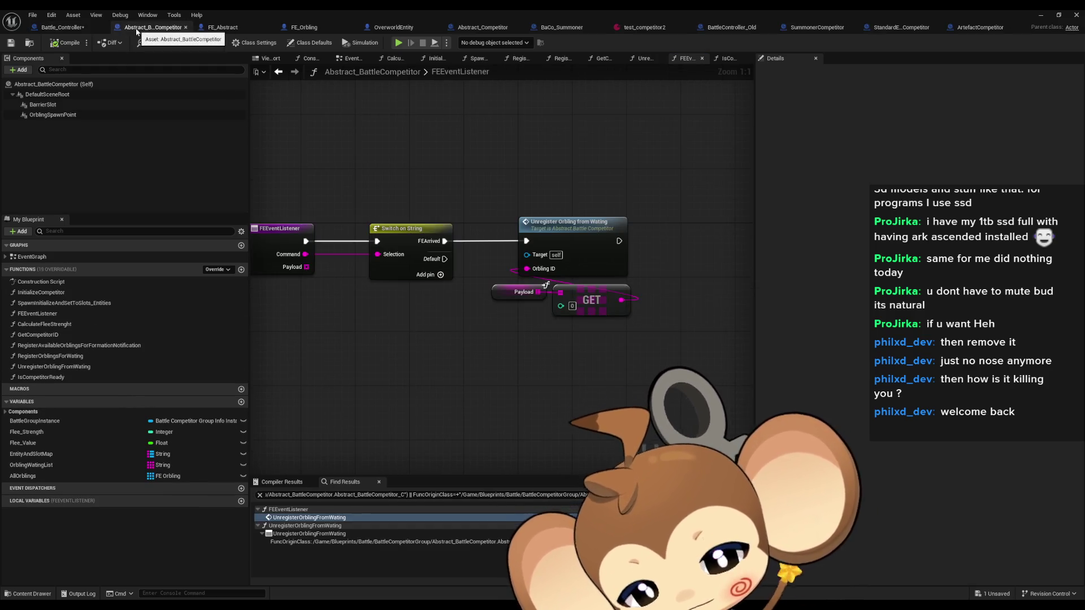
drag(402, 310, 345, 323)
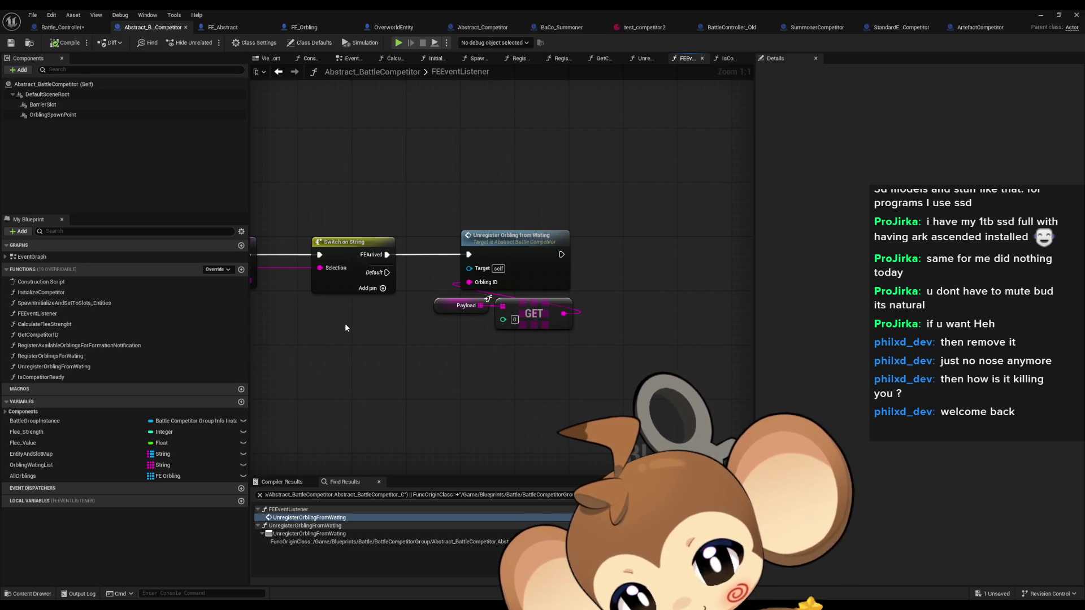
scroll(361, 316, down, 1)
mouse_move(351, 350)
mouse_down()
mouse_move(516, 354)
mouse_move(497, 361)
mouse_up()
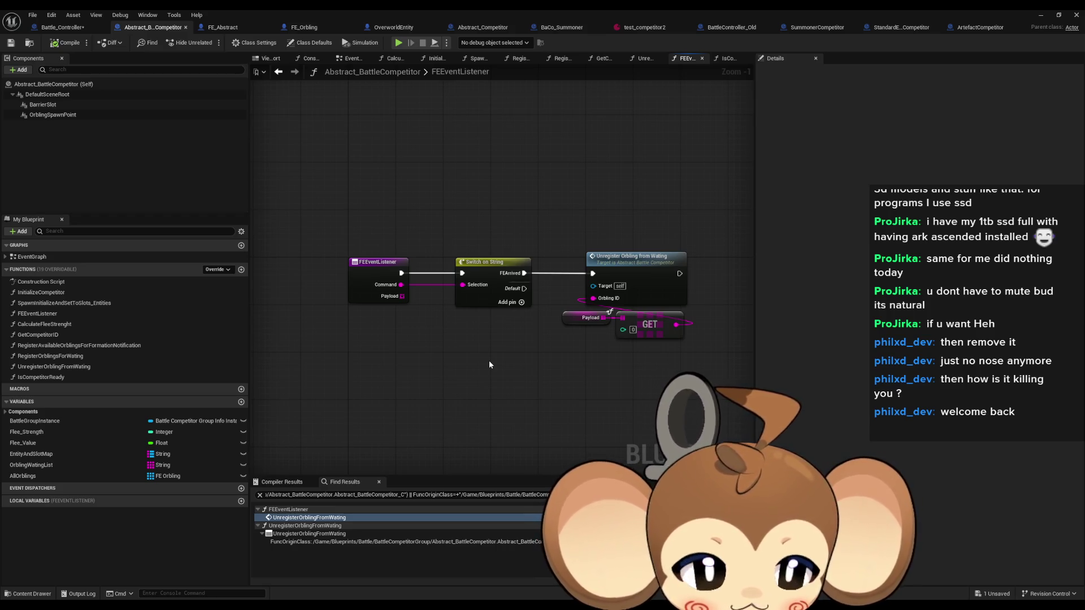
drag(536, 351, 502, 356)
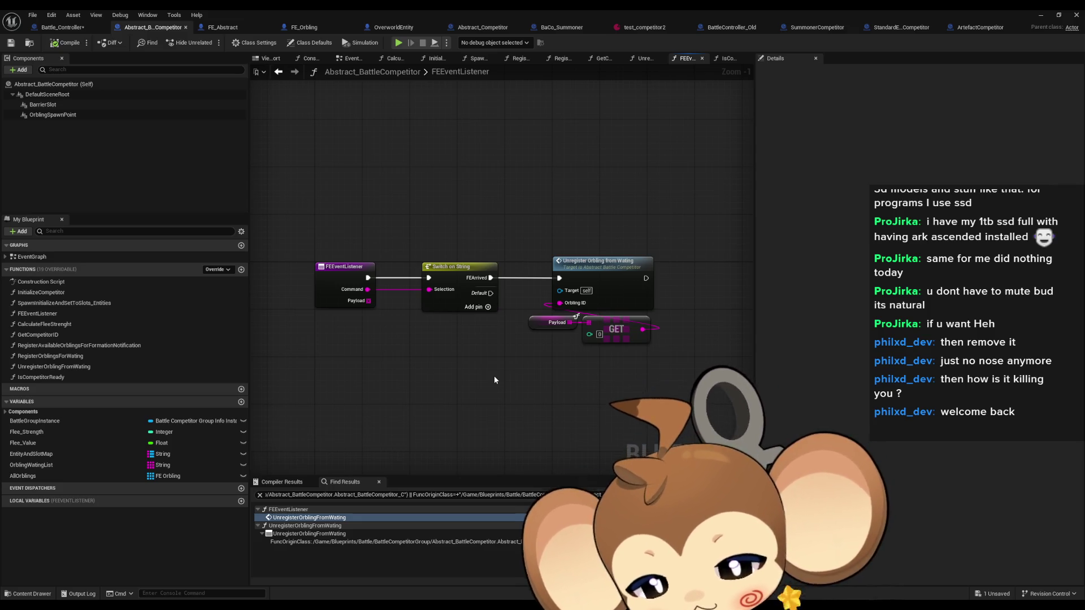
drag(599, 359, 489, 347)
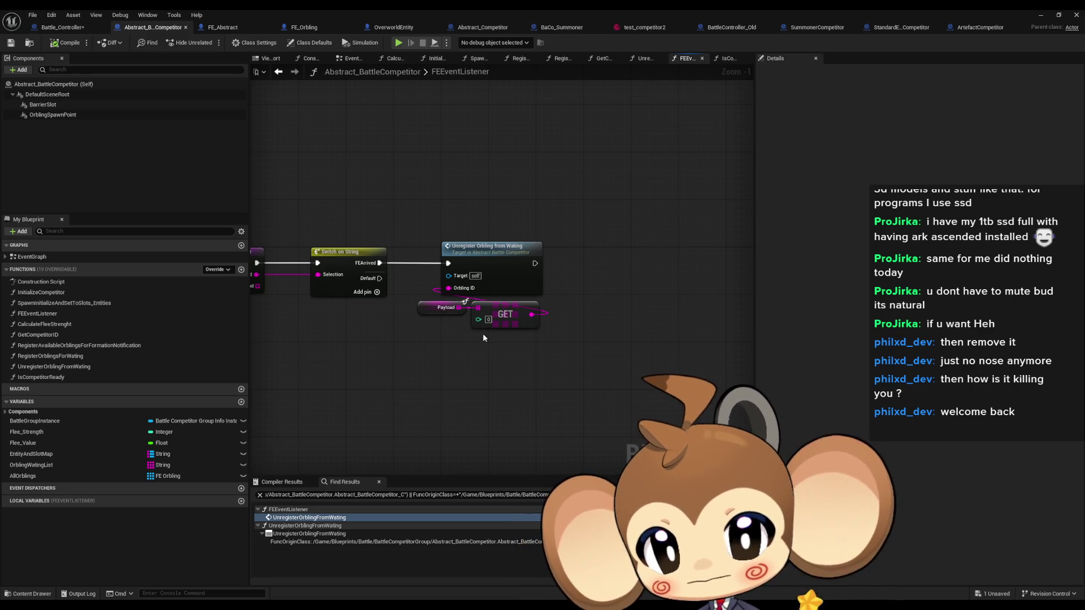
drag(423, 358, 477, 328)
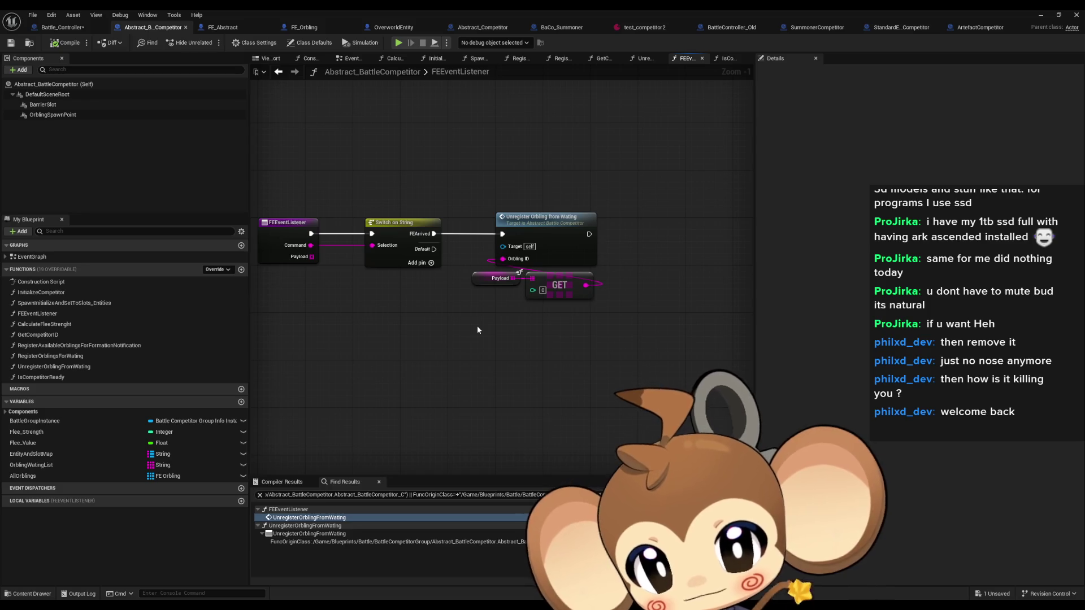
drag(478, 330, 496, 346)
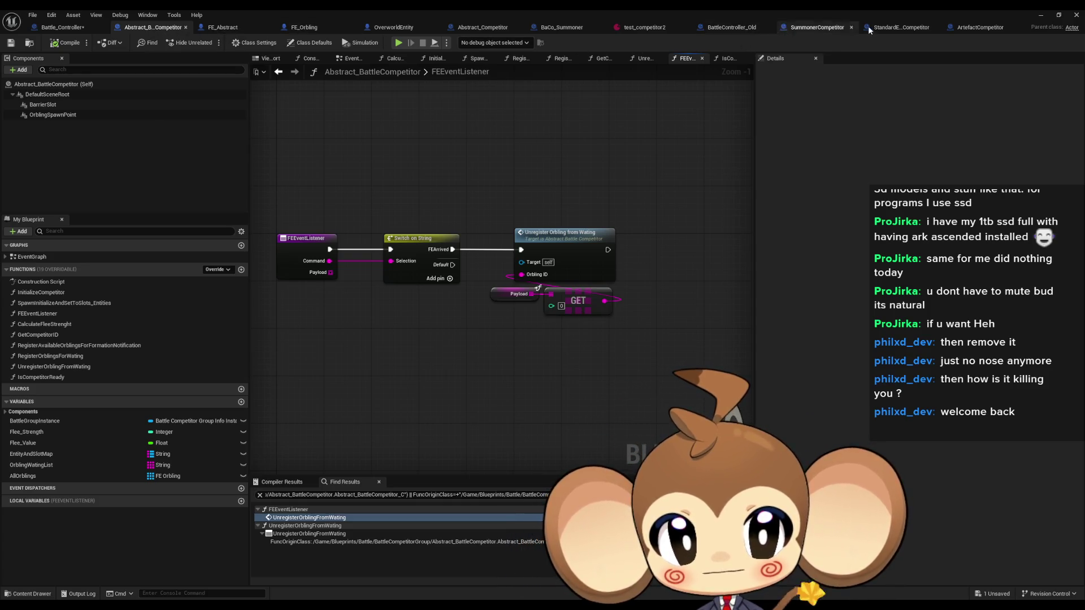
click(475, 33)
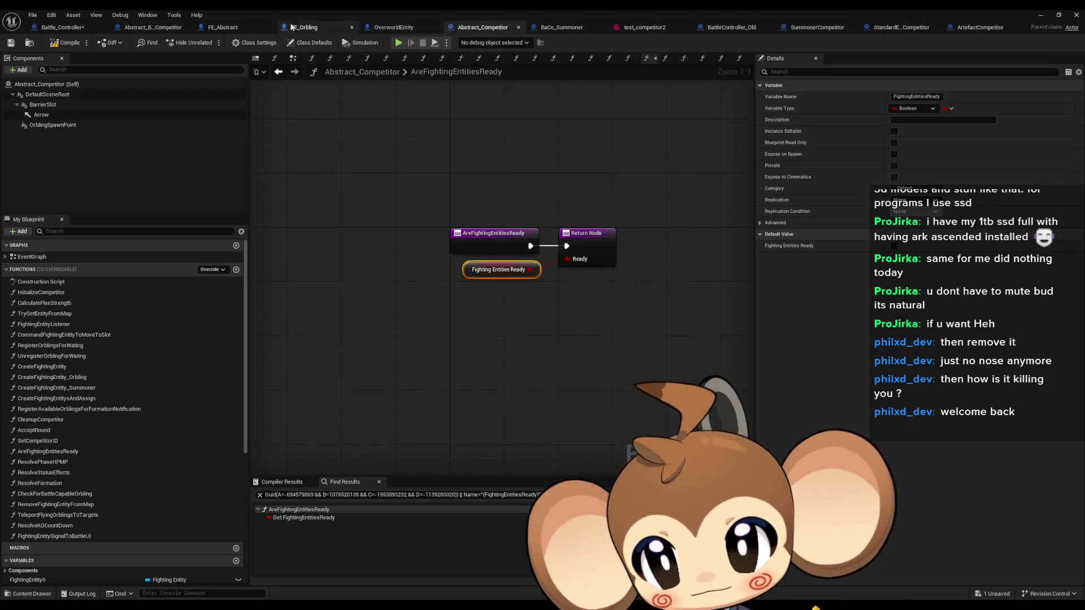
- Scroll the My Blueprint list, revisit Abstract_BattleCompetitor, then return to Battle_Controller's TryStartRound
scroll(91, 353, down, 5)
scroll(101, 350, down, 2)
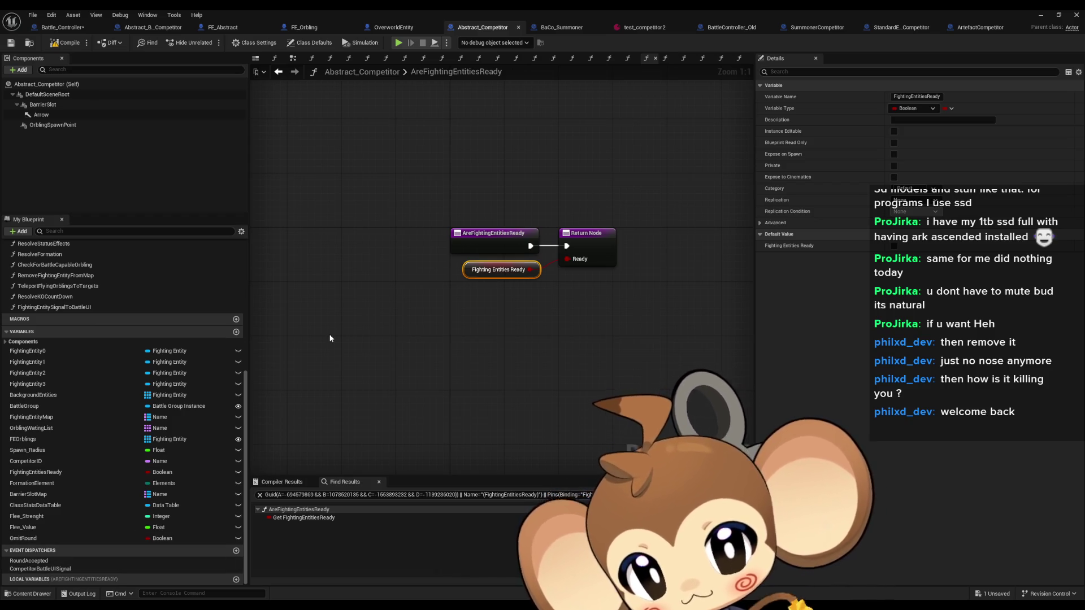
click(150, 27)
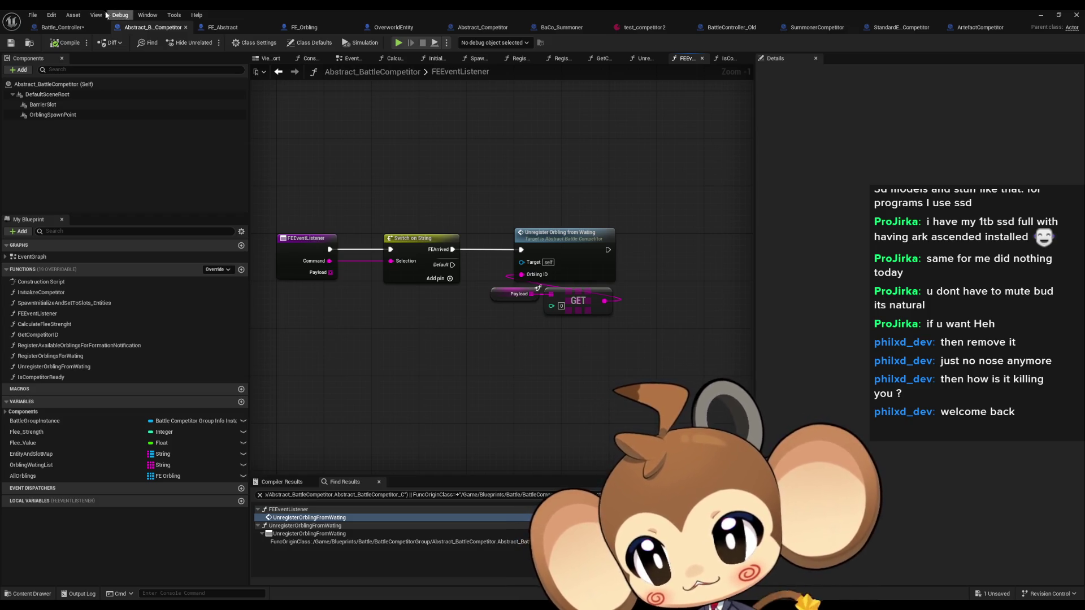
click(66, 29)
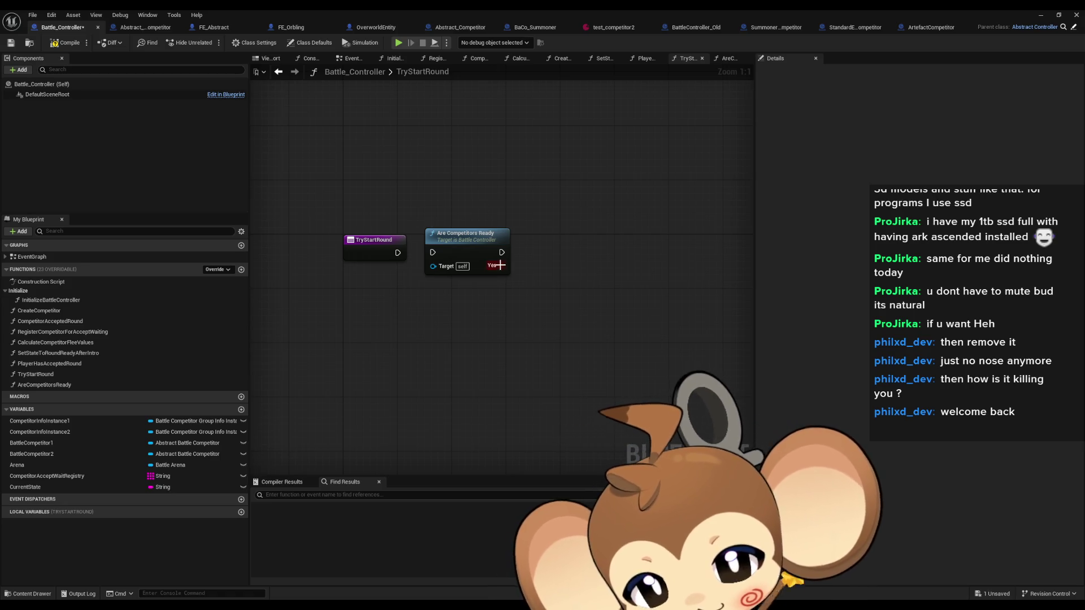
- Add a Branch on Are Competitors Ready and wire TryStartRound's execution into it
drag(500, 265, 575, 251)
text(branch)
key(Return)
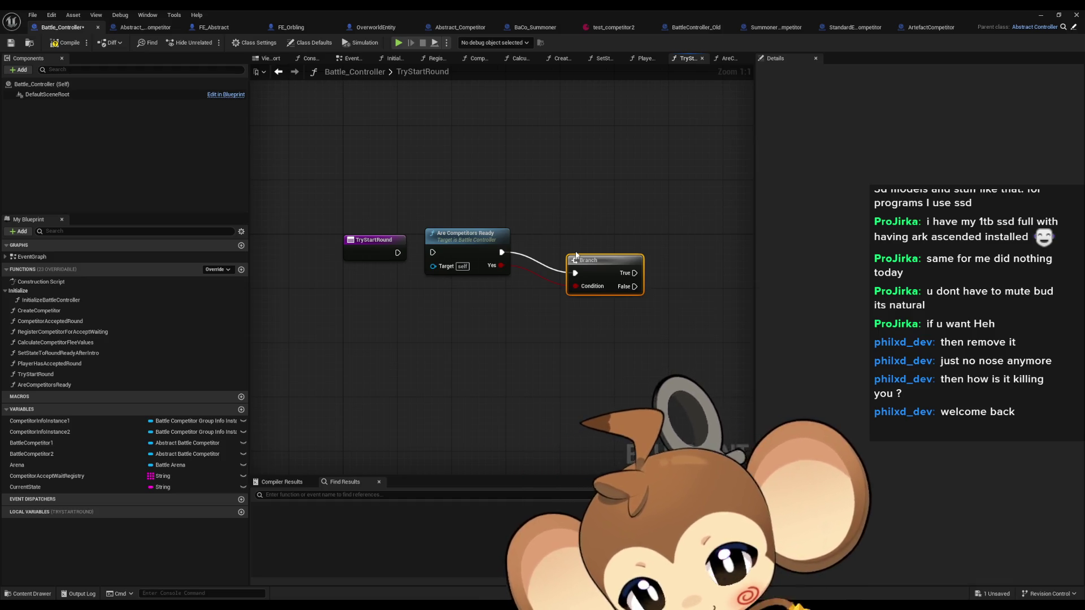
drag(574, 255, 566, 245)
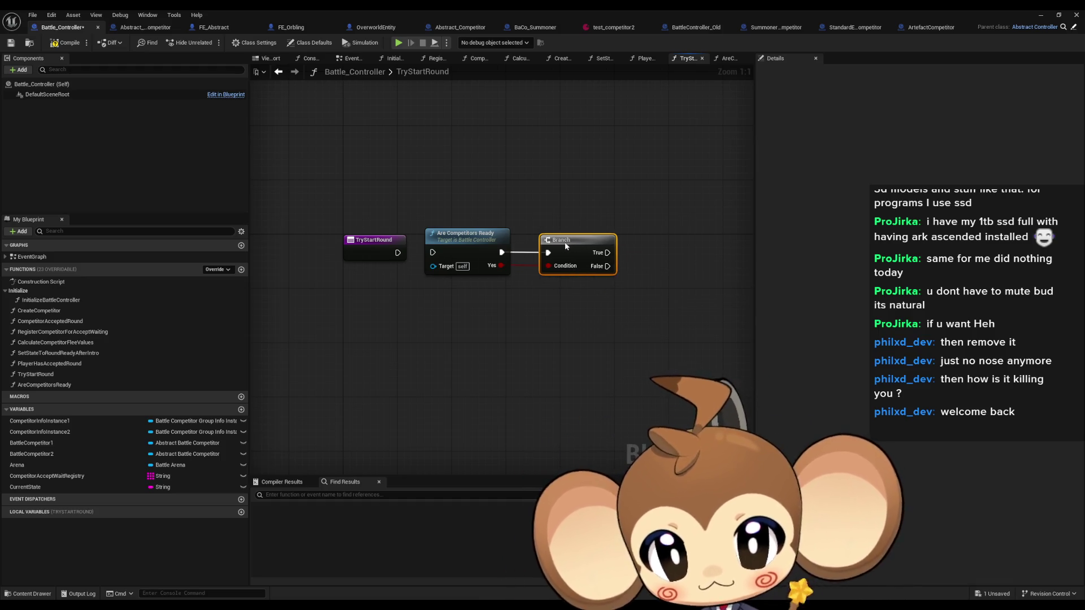
drag(433, 253, 398, 253)
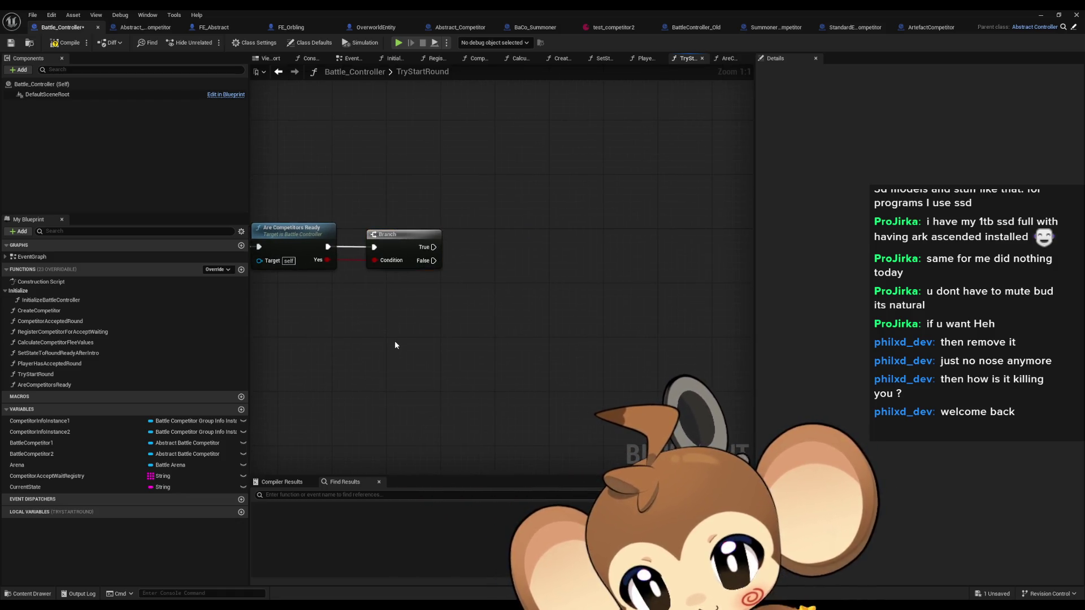
- From Branch False, add a 0.2 s Set Timer by Event bound to TryStartRound via Create Event
drag(470, 248, 502, 291)
text(timer set)
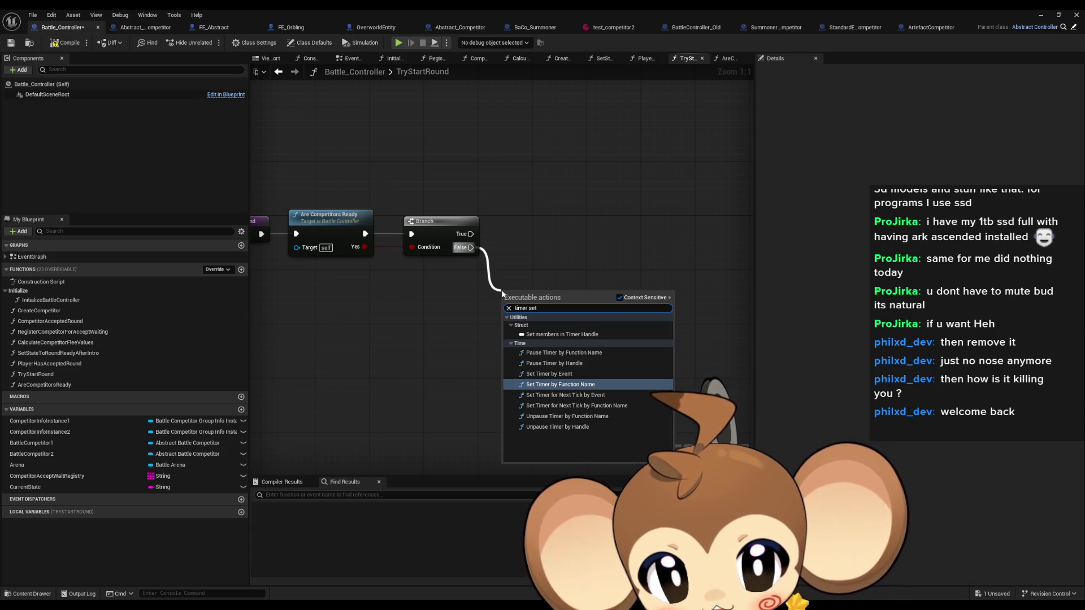
click(549, 373)
mouse_move(498, 324)
mouse_down()
mouse_move(476, 345)
mouse_move(392, 341)
mouse_up()
click(445, 381)
click(426, 384)
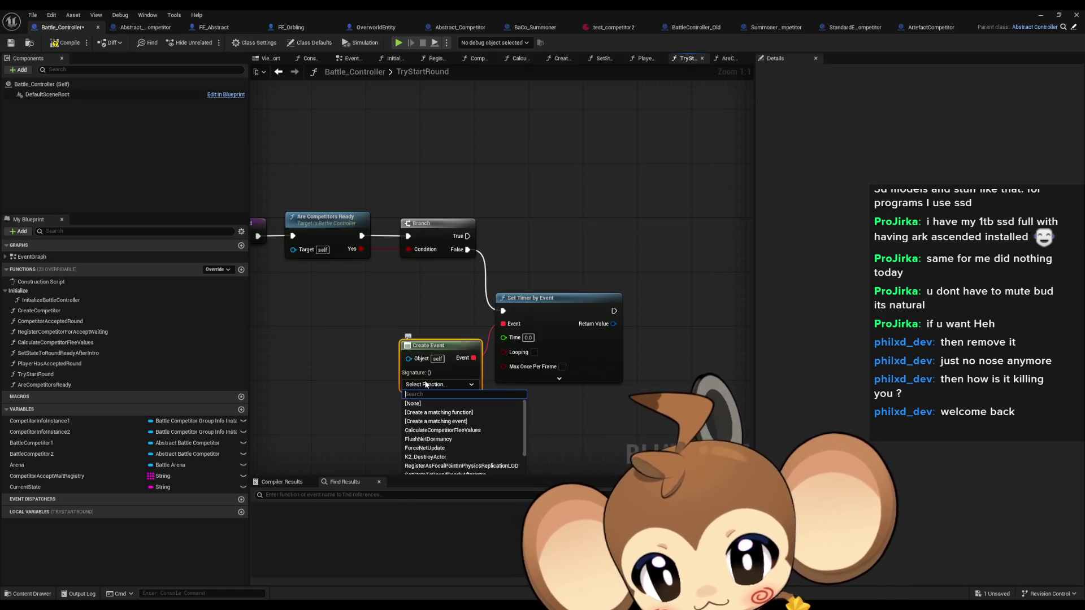
scroll(430, 441, down, 2)
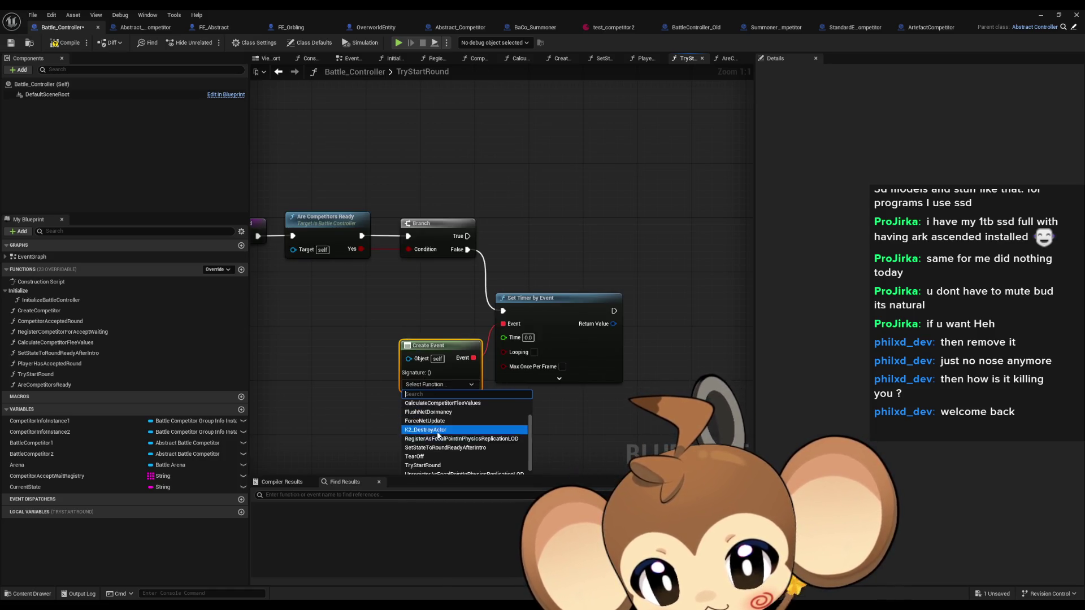
click(427, 463)
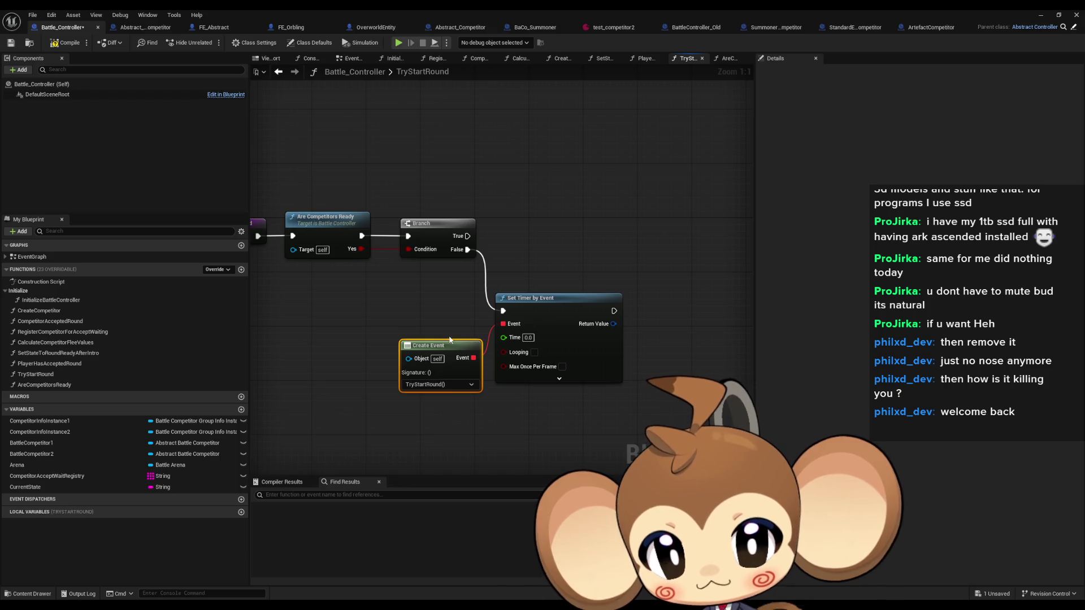
click(529, 339)
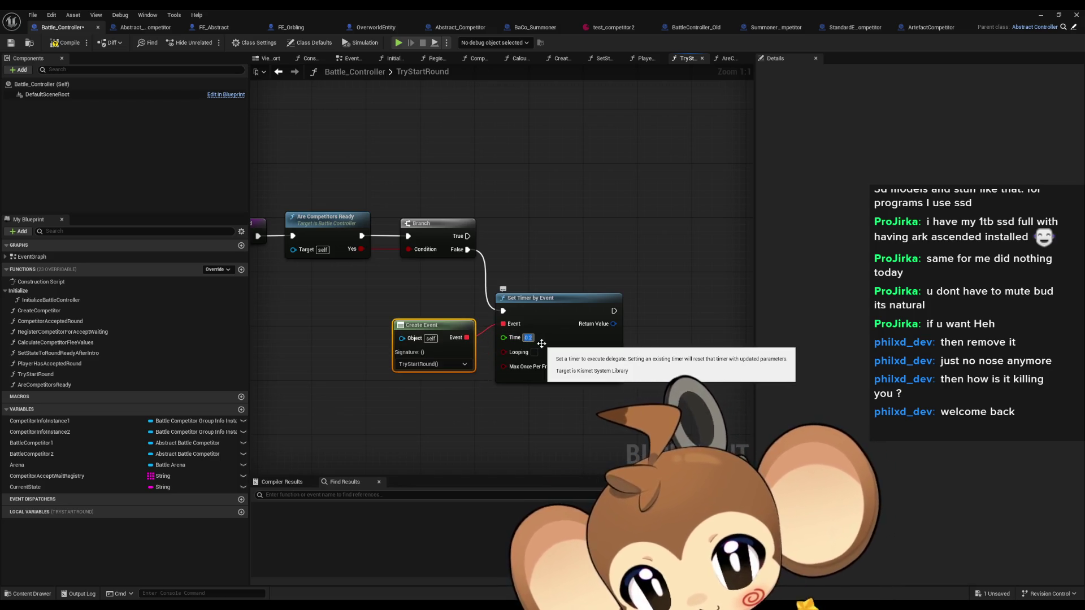
drag(537, 305, 564, 312)
drag(438, 324, 458, 317)
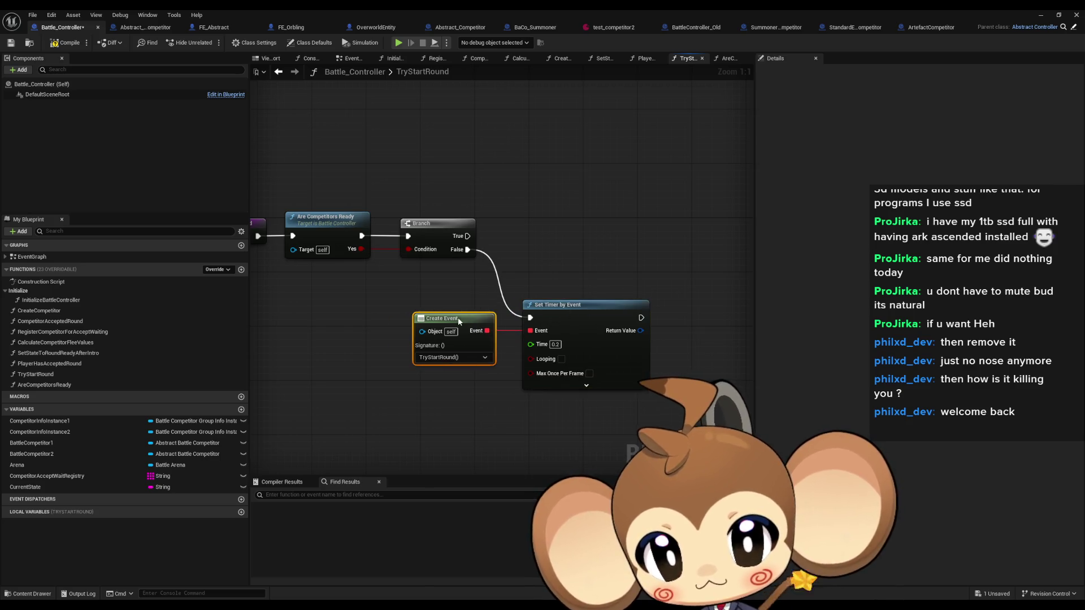
click(442, 379)
drag(433, 408, 522, 402)
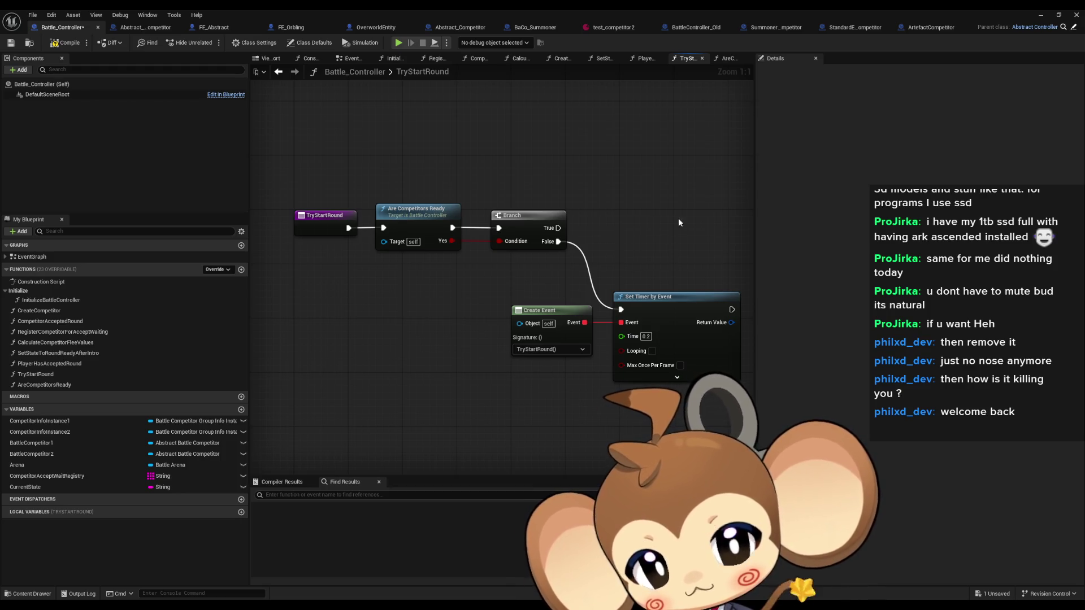
- From Branch True, add a Print String node printing Hello
mouse_move(558, 228)
mouse_down()
mouse_move(637, 227)
mouse_move(626, 227)
mouse_up()
text(prin)
key(Return)
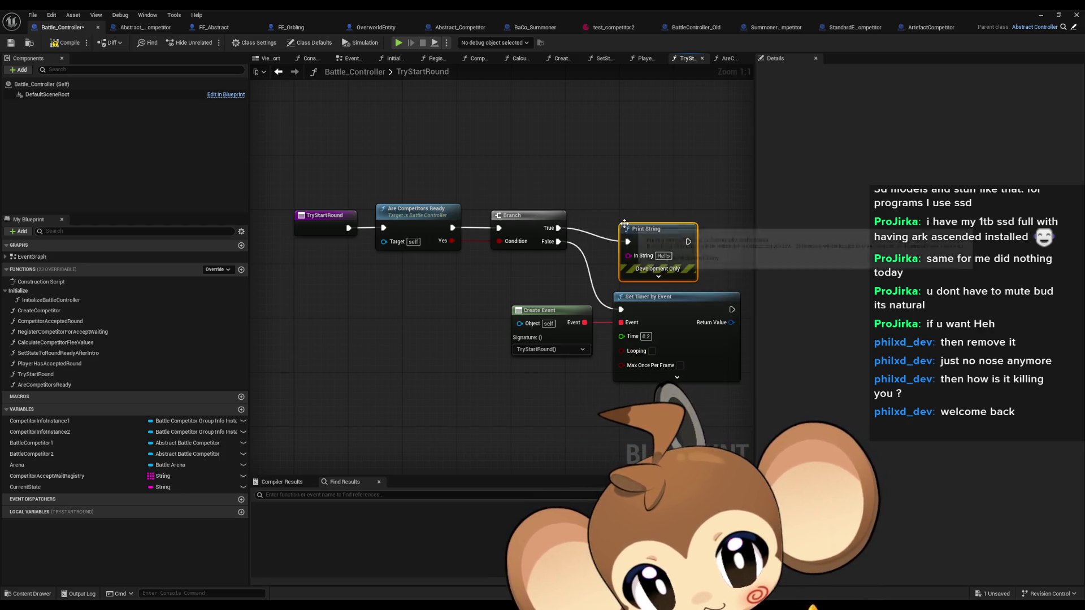
click(328, 246)
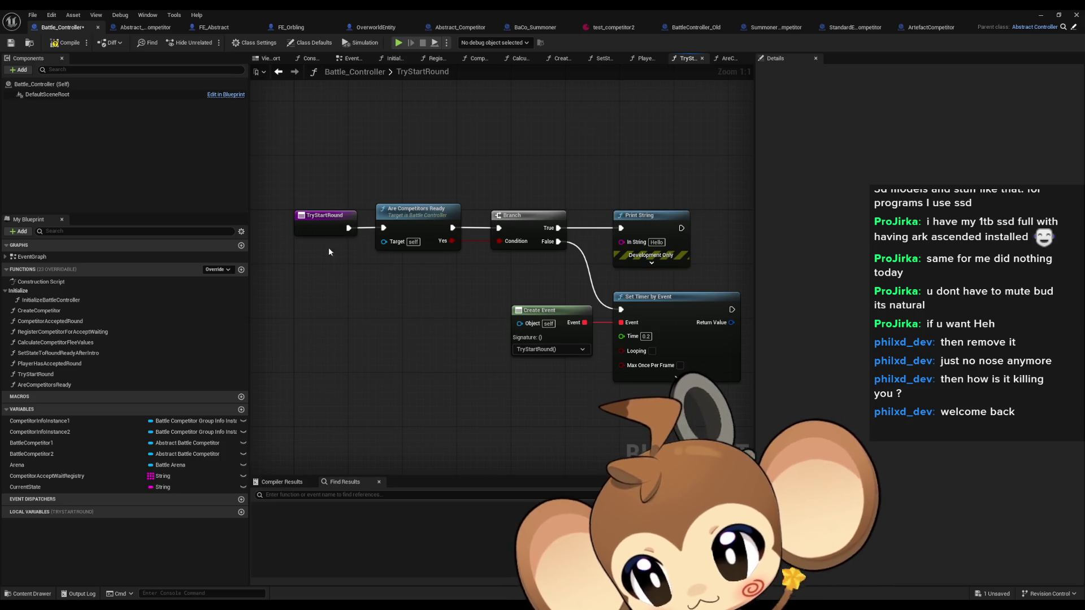
double_click(138, 384)
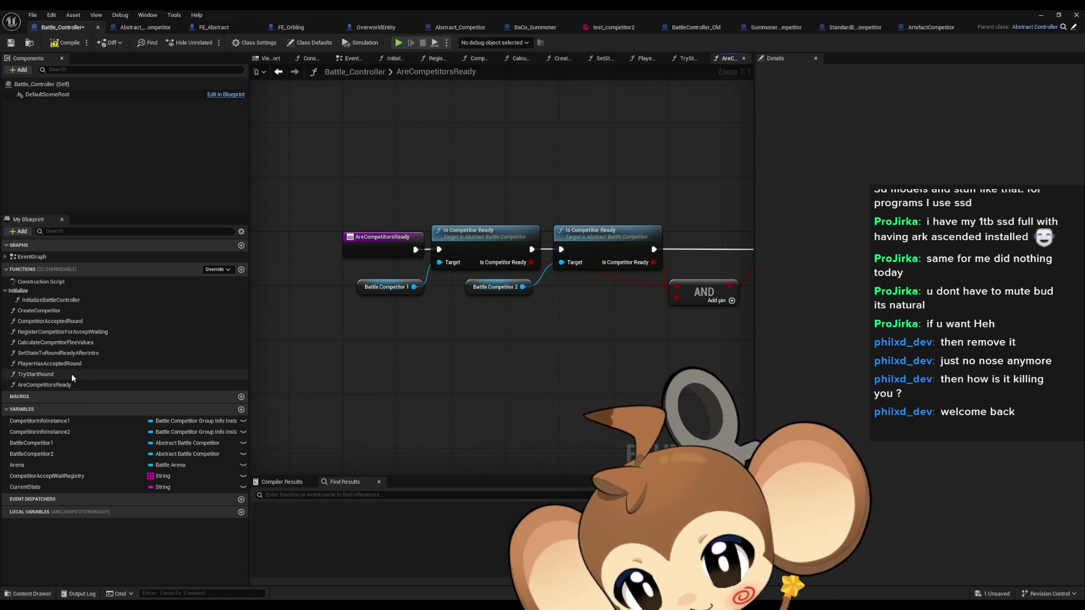
- Open PlayerHasAcceptedRound and use Find References to locate where it is called
double_click(71, 374)
double_click(67, 364)
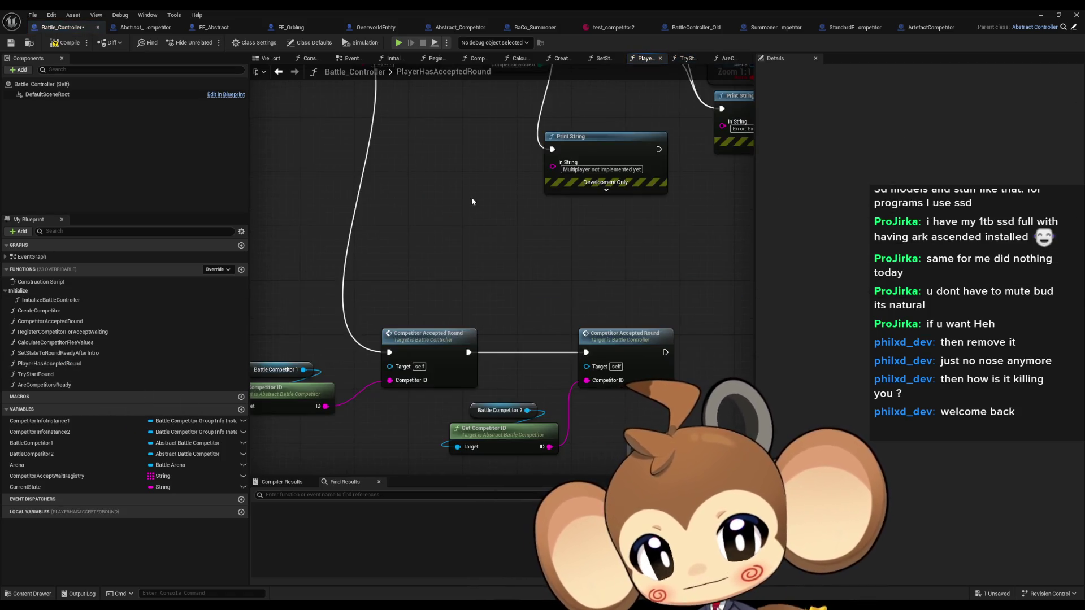
right_click(409, 170)
scroll(347, 208, up, 2)
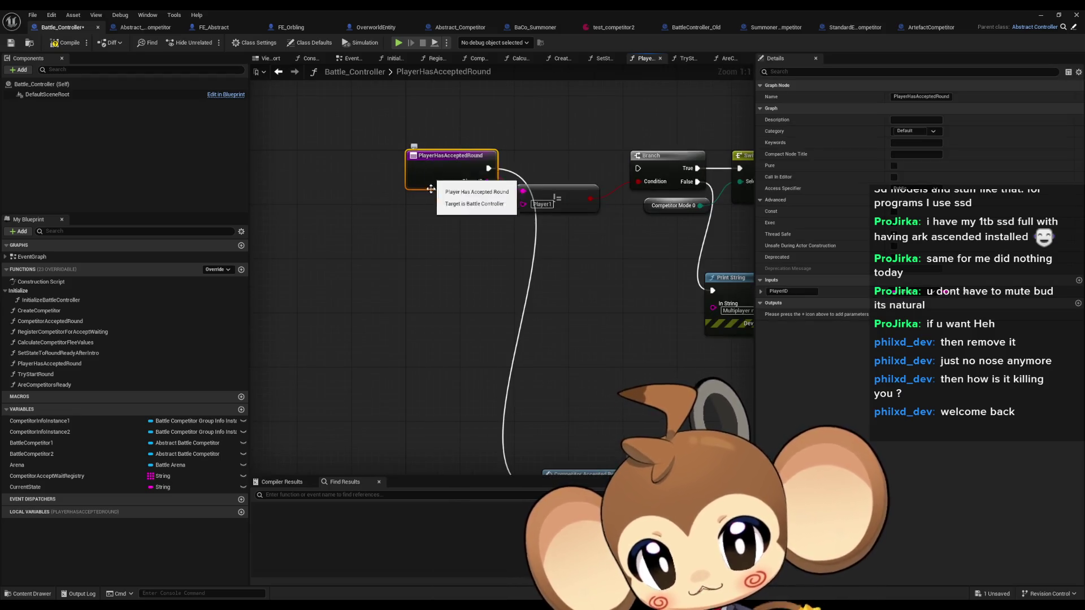
right_click(409, 209)
mouse_move(445, 298)
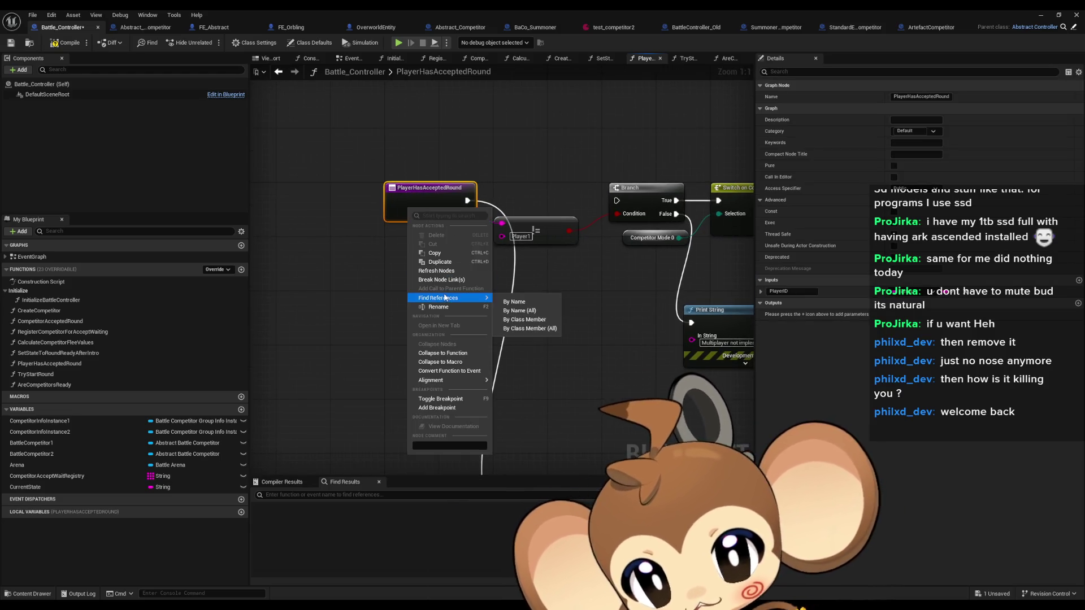
click(525, 332)
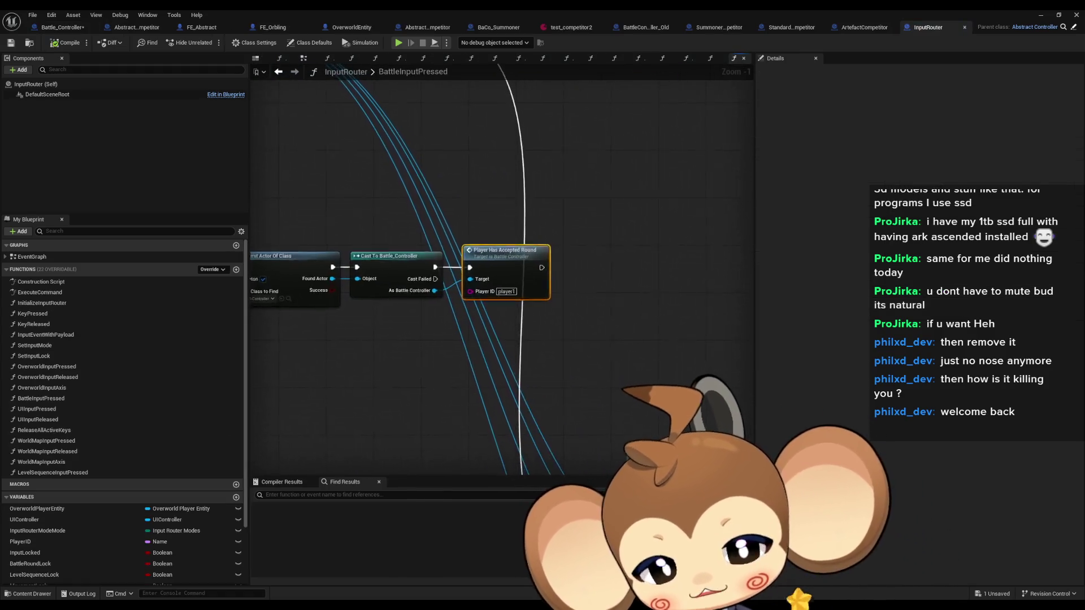
scroll(504, 279, up, 5)
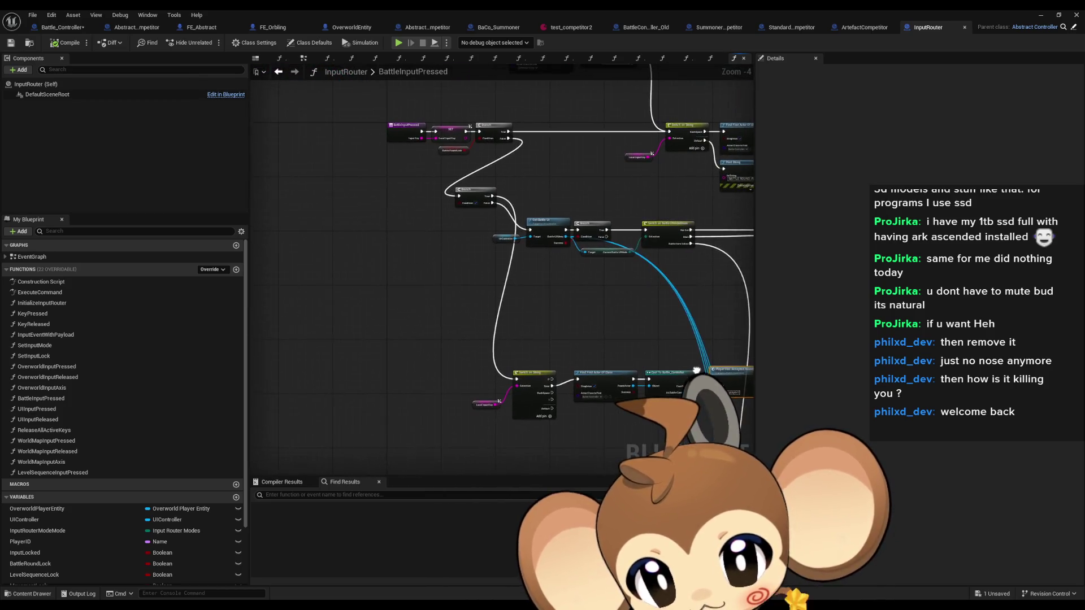
drag(560, 413, 324, 383)
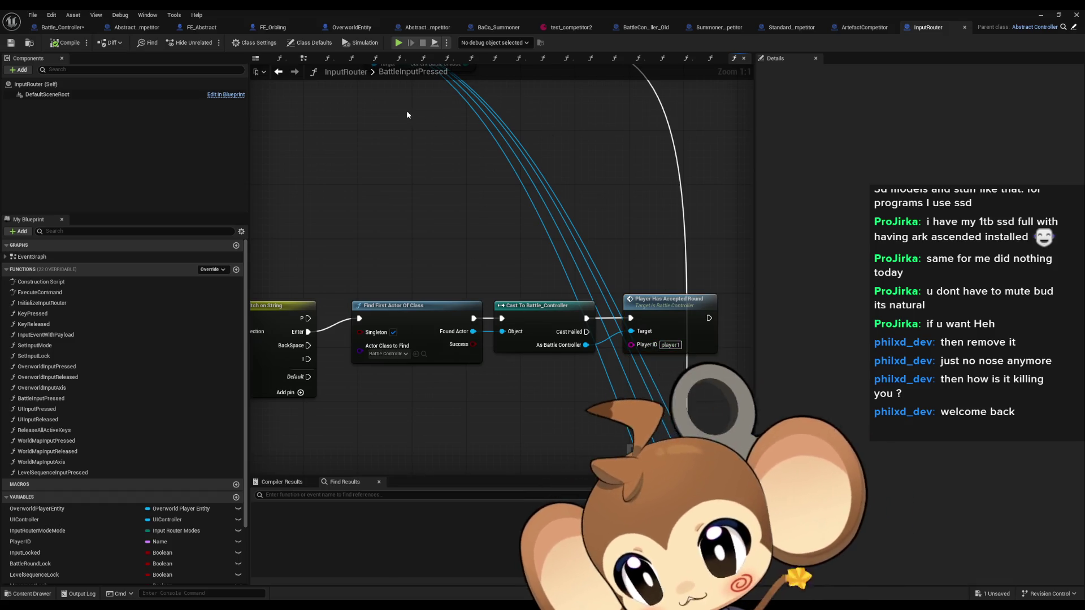
- Follow the call back to Battle_Controller and open the Competitor Accepted Round function graph
double_click(394, 74)
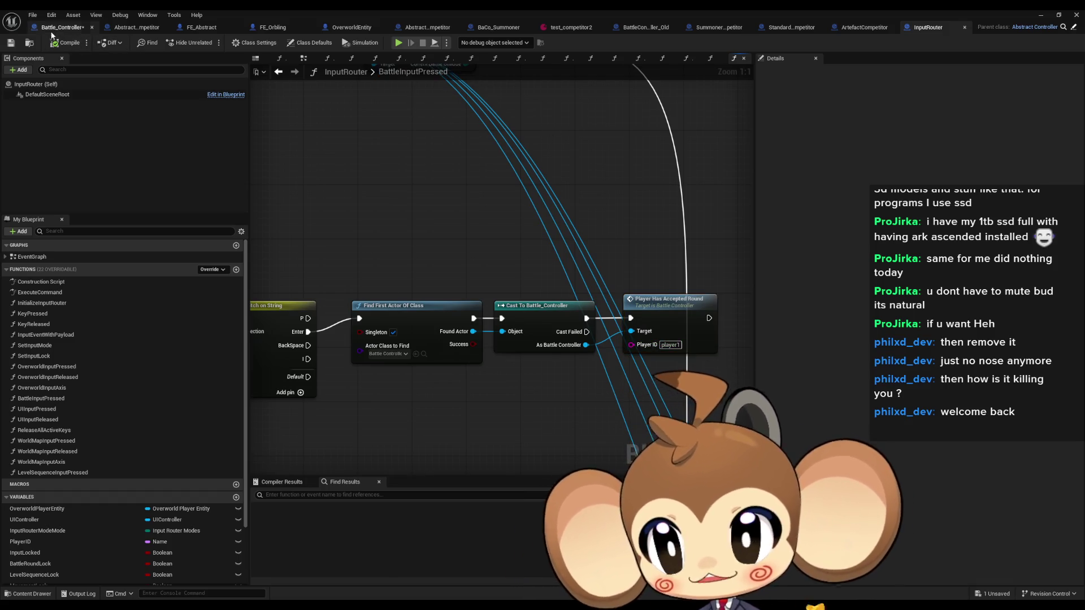
click(63, 27)
scroll(461, 312, up, 2)
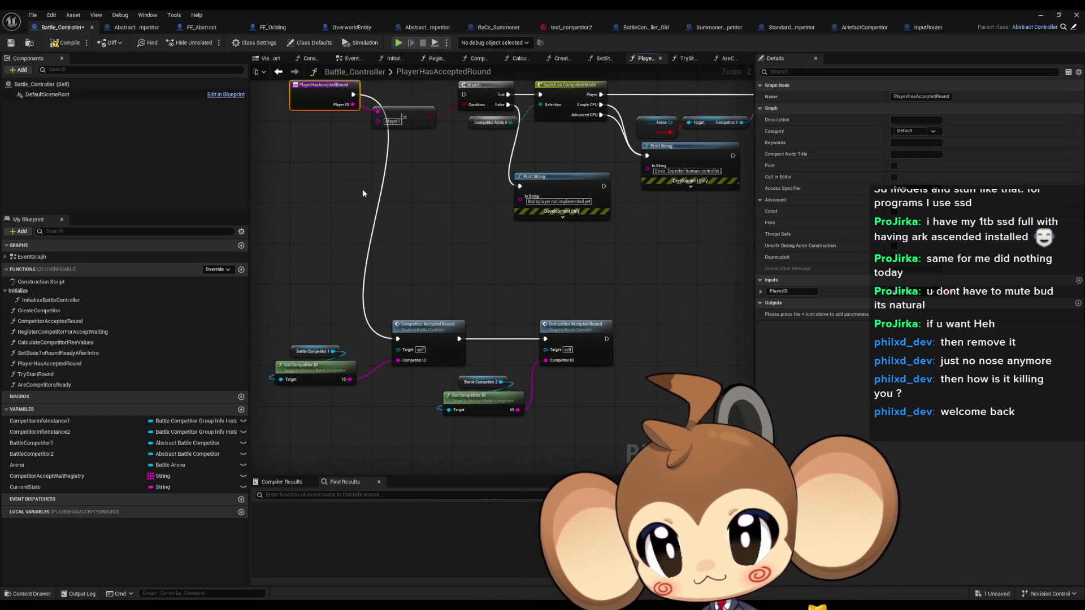
click(450, 341)
double_click(450, 340)
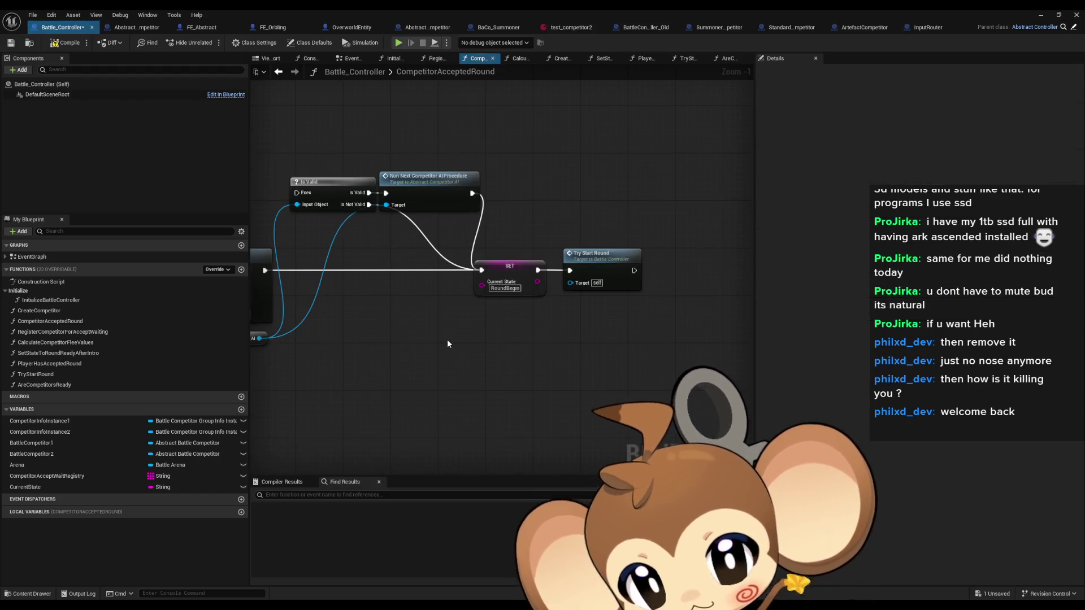
- Find all references to the Competitor Accept Wait Registry variable and visit the first two
scroll(613, 258, up, 1)
drag(283, 317, 721, 317)
drag(390, 276, 579, 287)
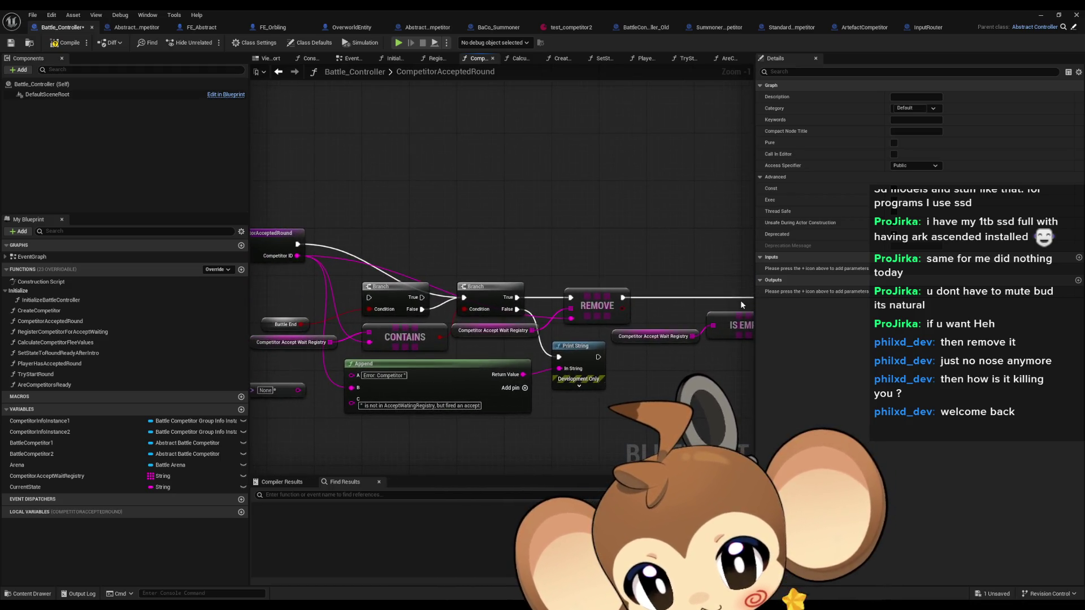
click(484, 336)
right_click(484, 337)
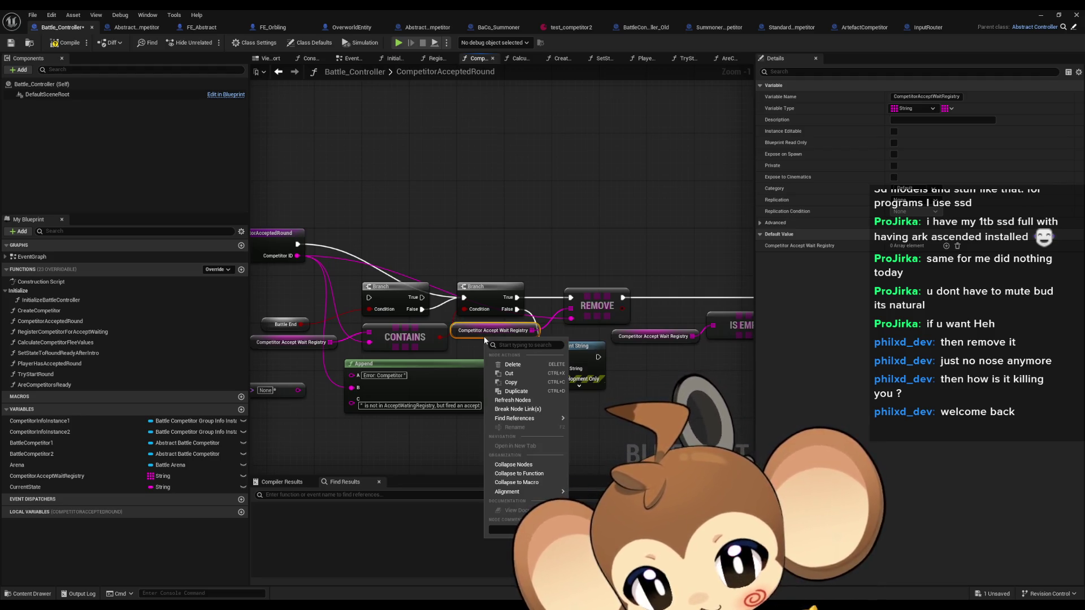
mouse_move(535, 419)
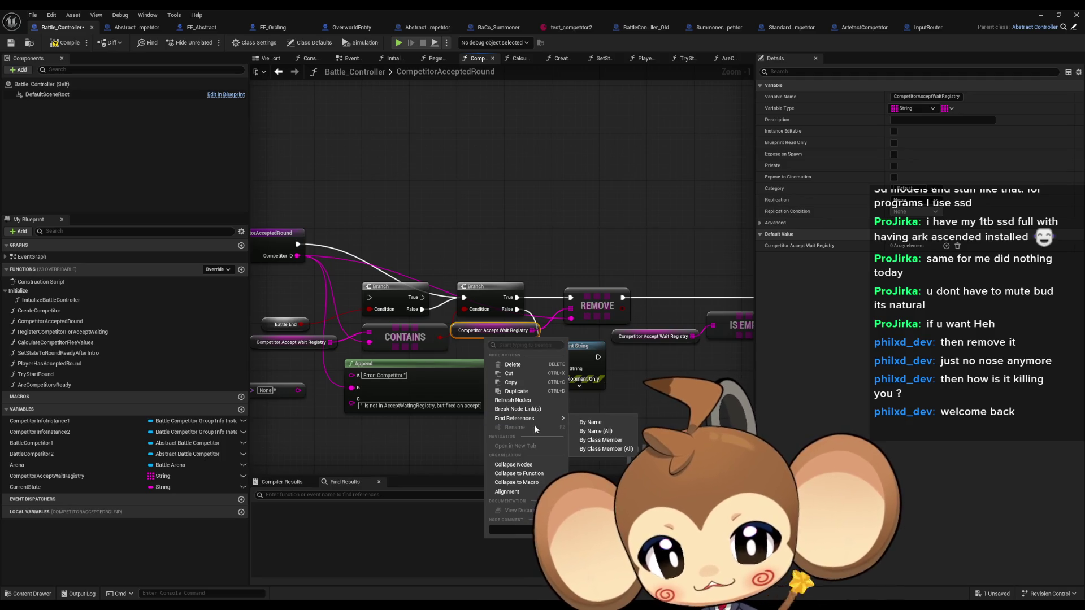
click(602, 440)
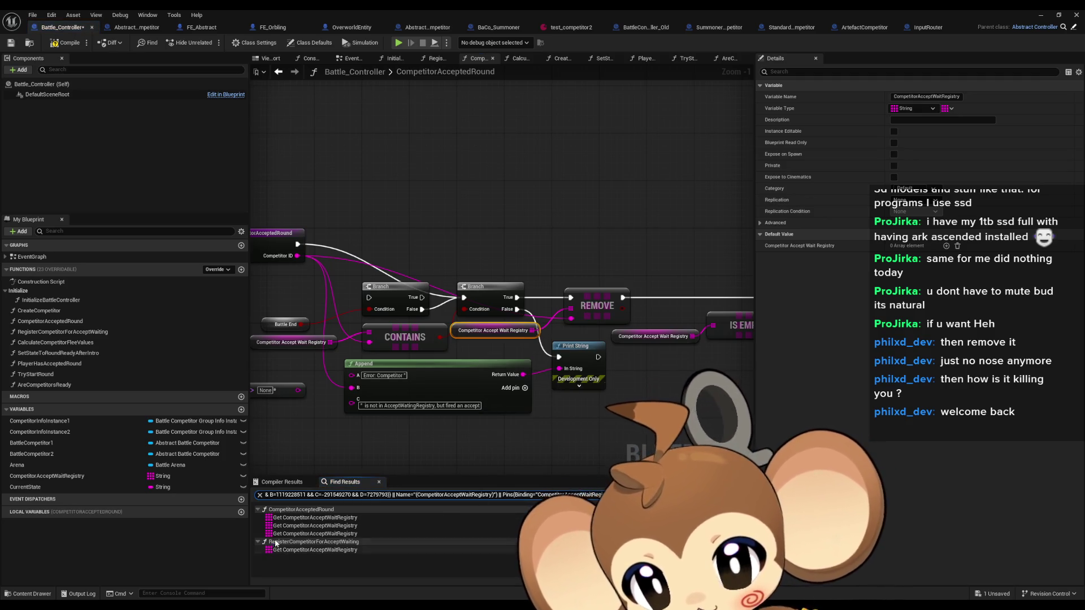
click(288, 518)
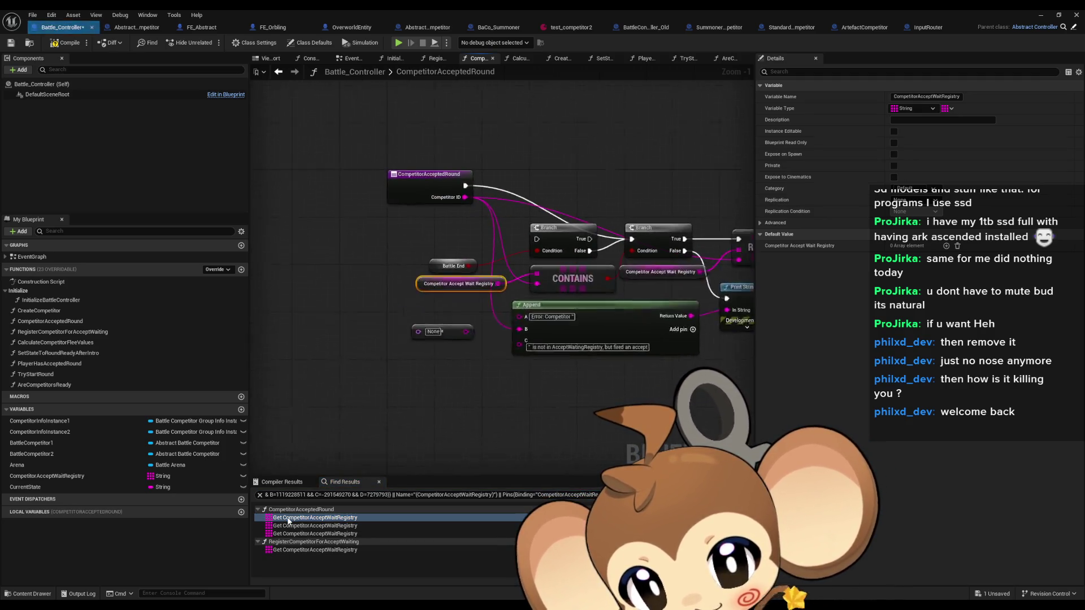
click(286, 550)
- Find every RegisterCompetitorForAcceptWaiting call and step through all four results
right_click(487, 222)
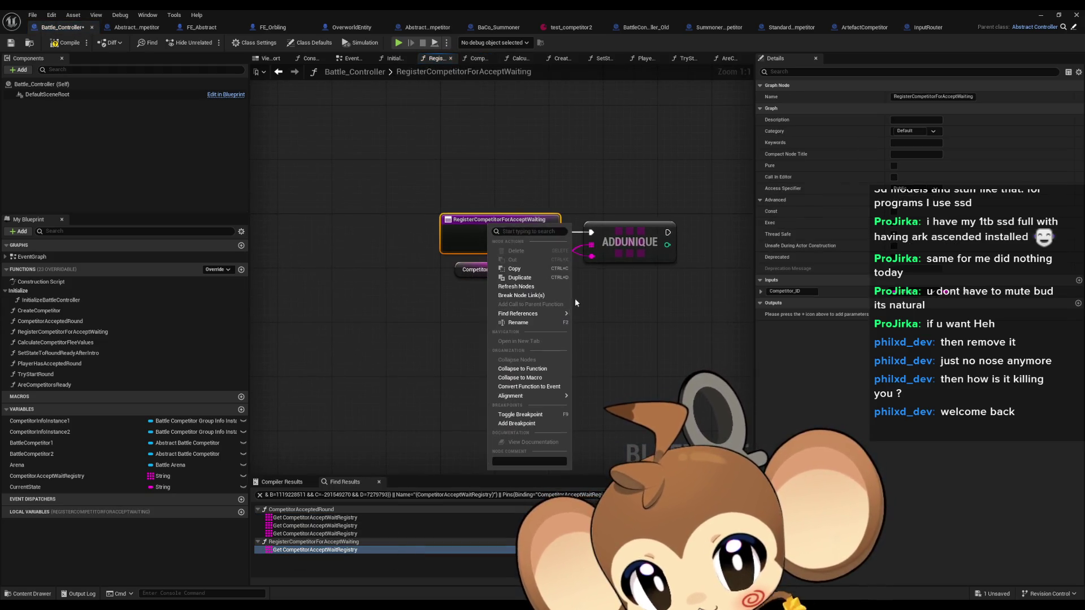
mouse_move(537, 313)
click(613, 337)
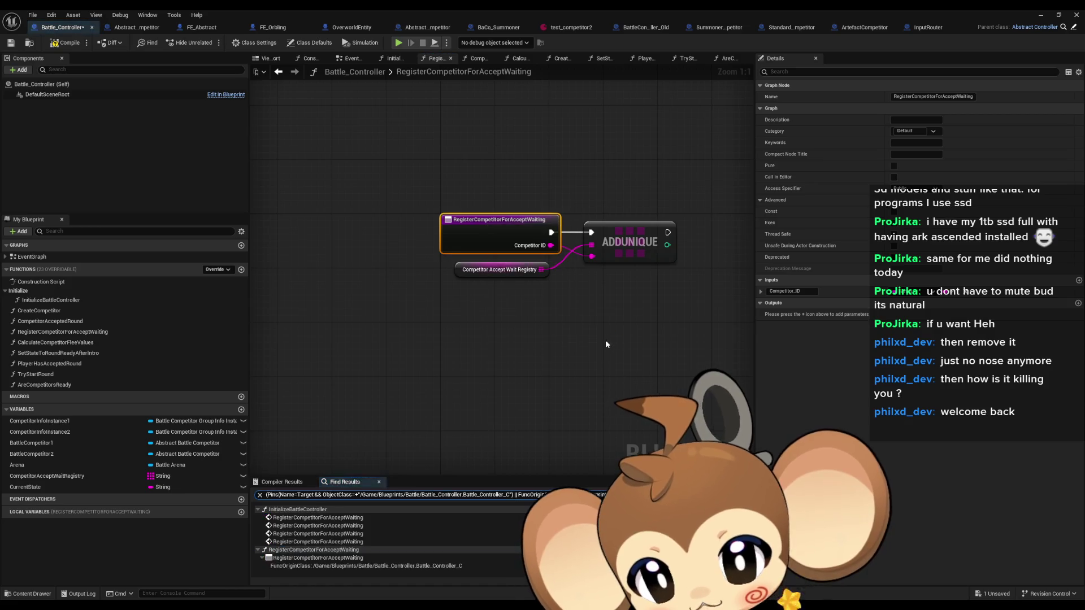
click(309, 518)
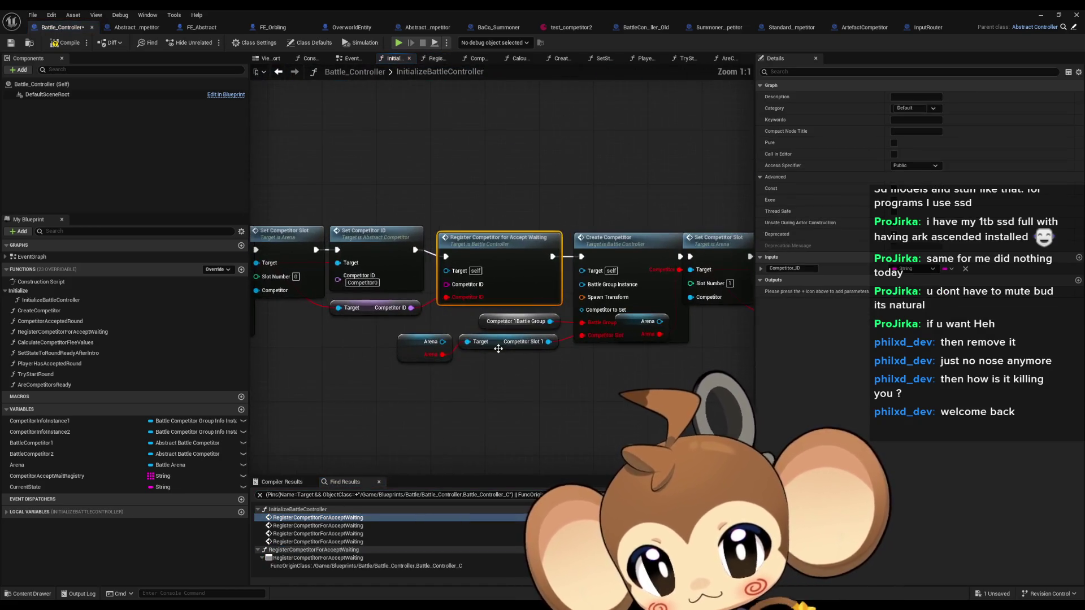
click(305, 527)
click(305, 534)
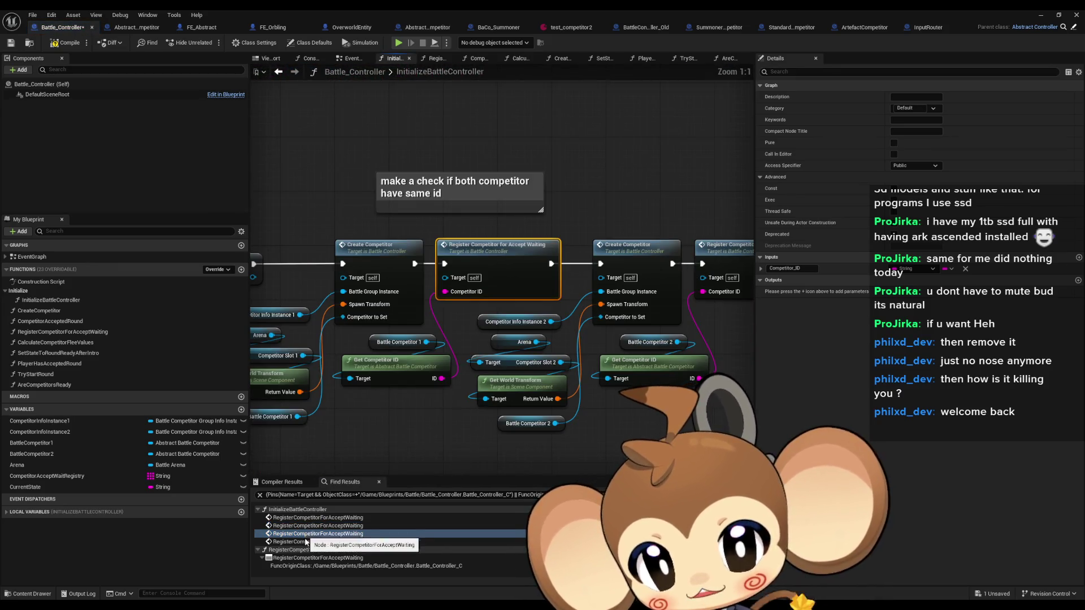
click(305, 542)
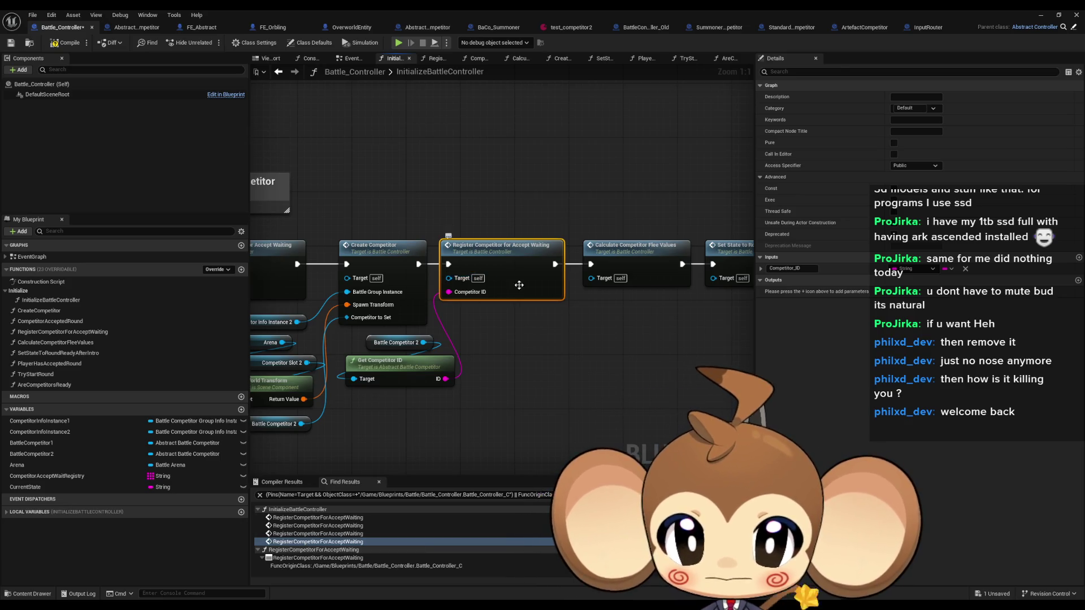
scroll(486, 359, down, 5)
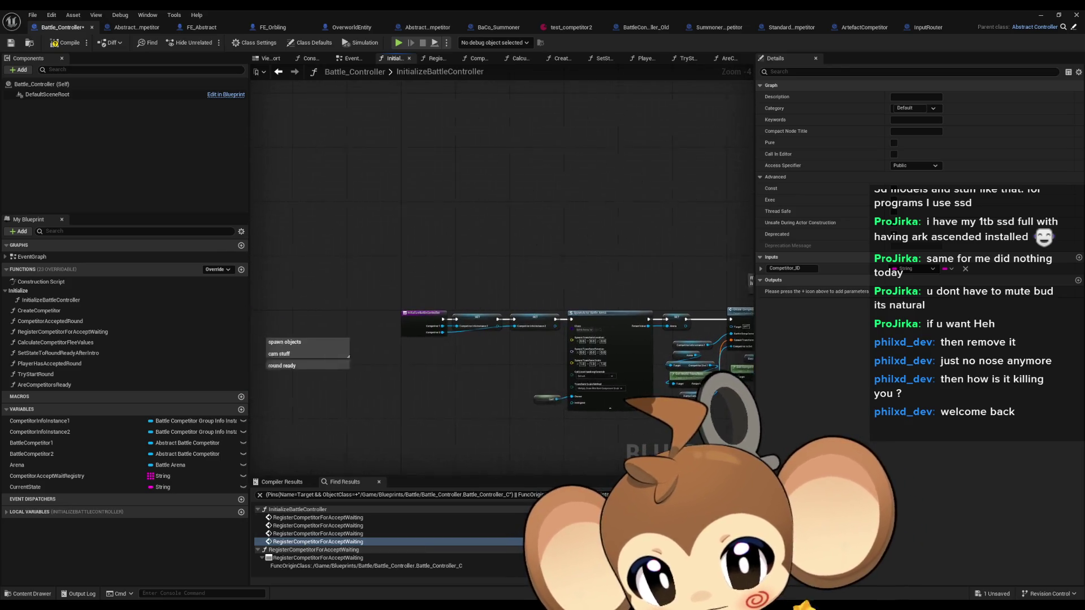
double_click(319, 542)
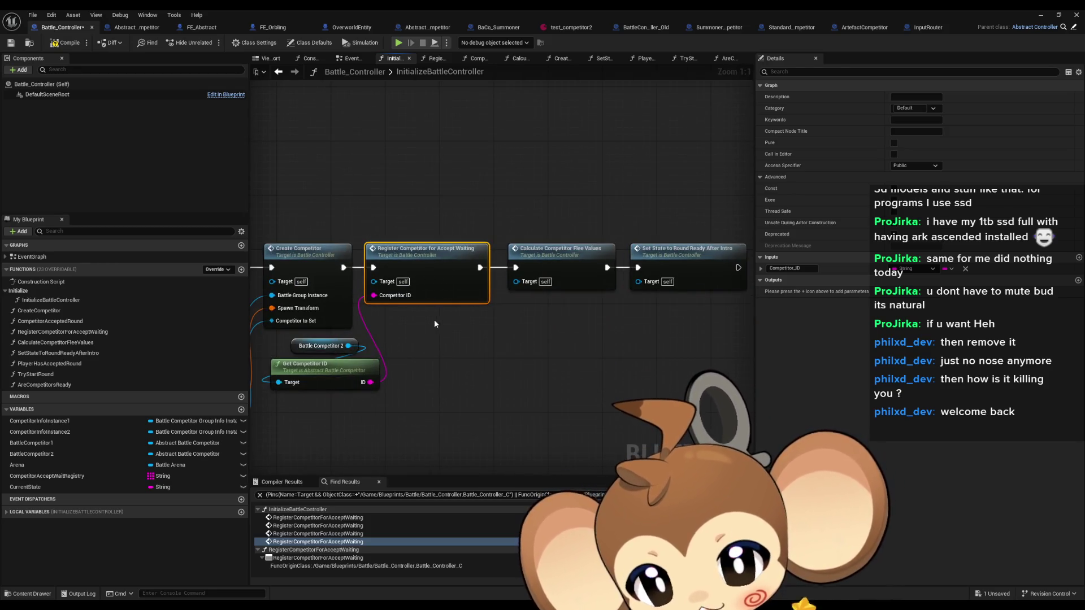
click(489, 401)
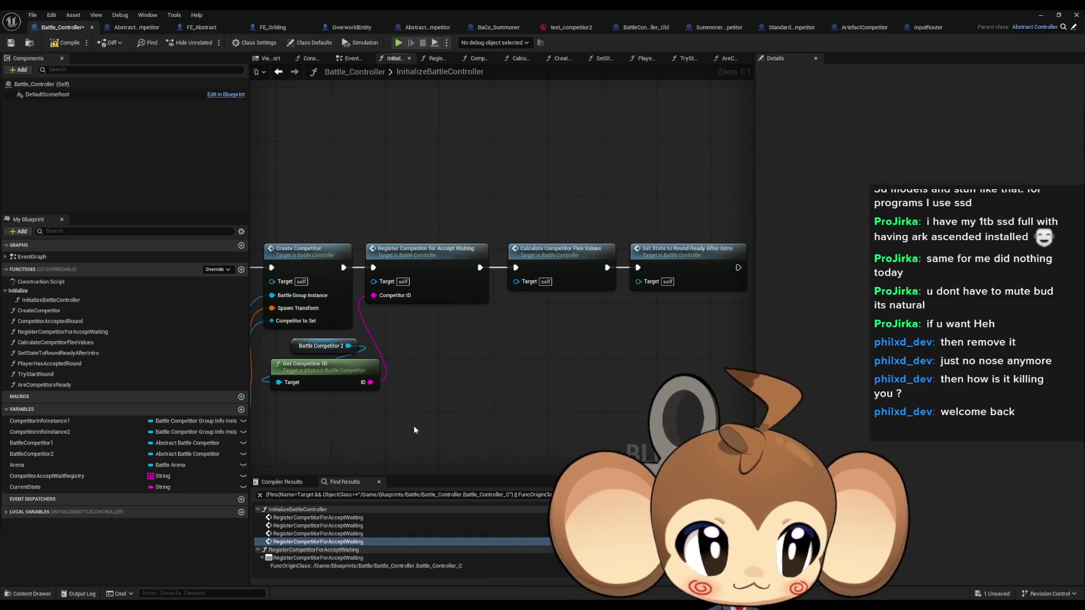
- Browse AreCompetitorsReady, TryStartRound and PlayerHasAcceptedRound, then restore the window over the level editor
double_click(35, 384)
double_click(35, 374)
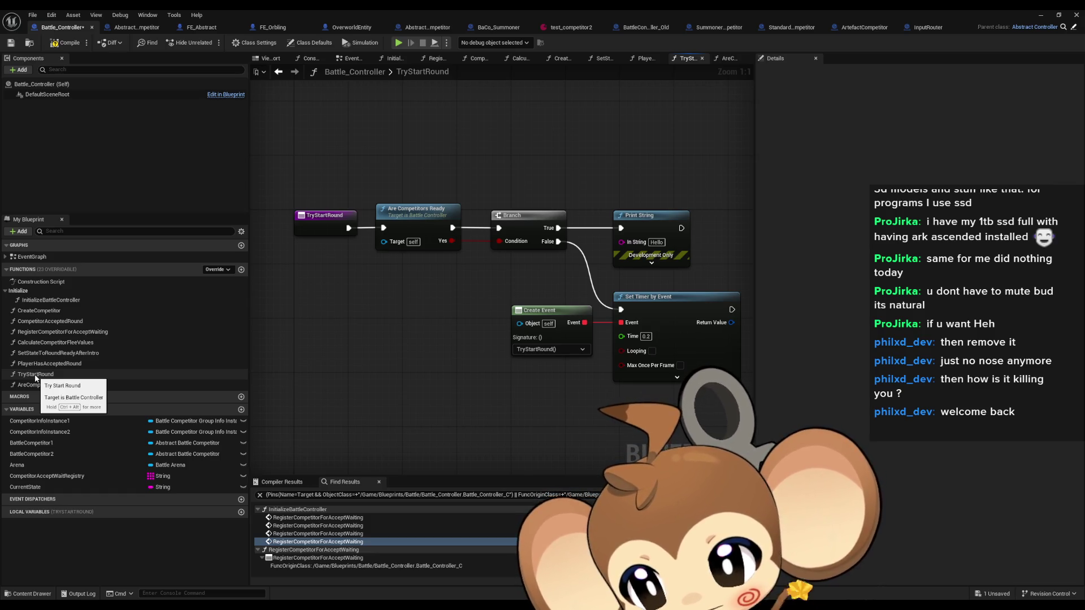
double_click(63, 364)
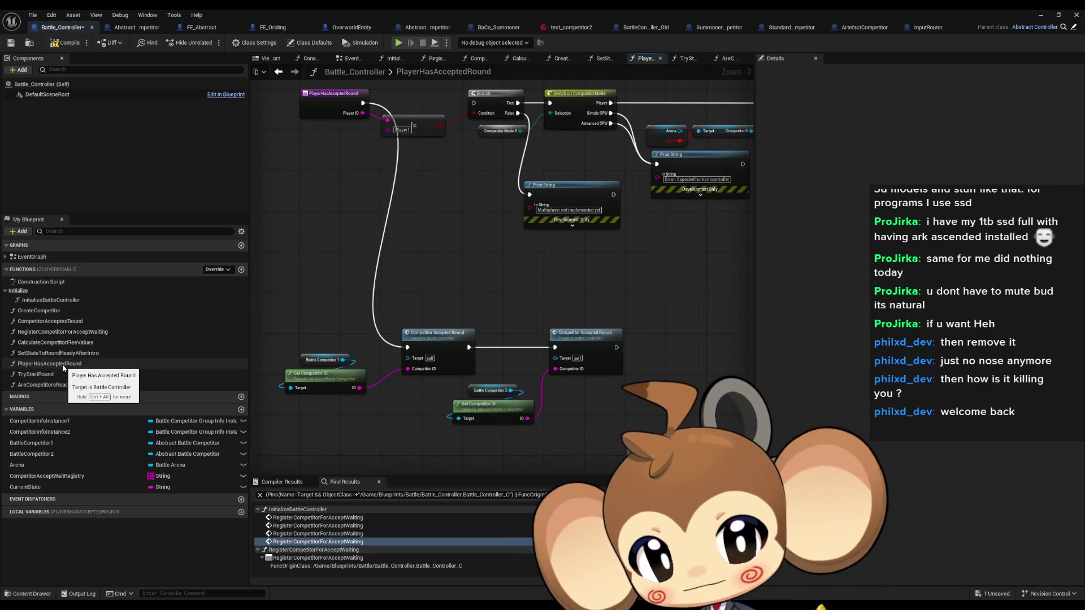
double_click(519, 9)
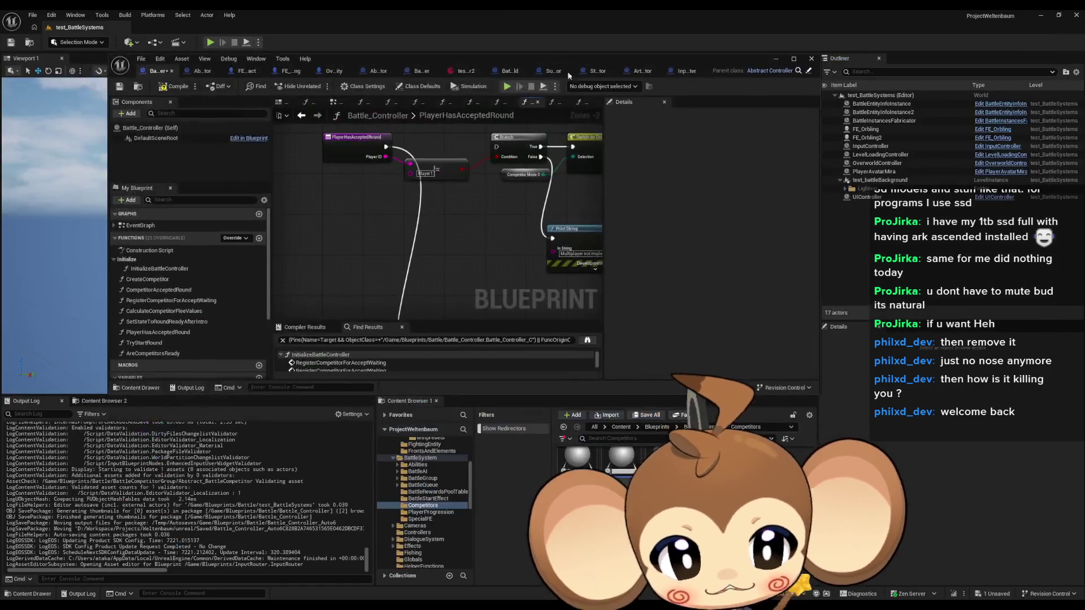
- Open the level blueprint and disconnect the Delay node from the trigger node
click(154, 42)
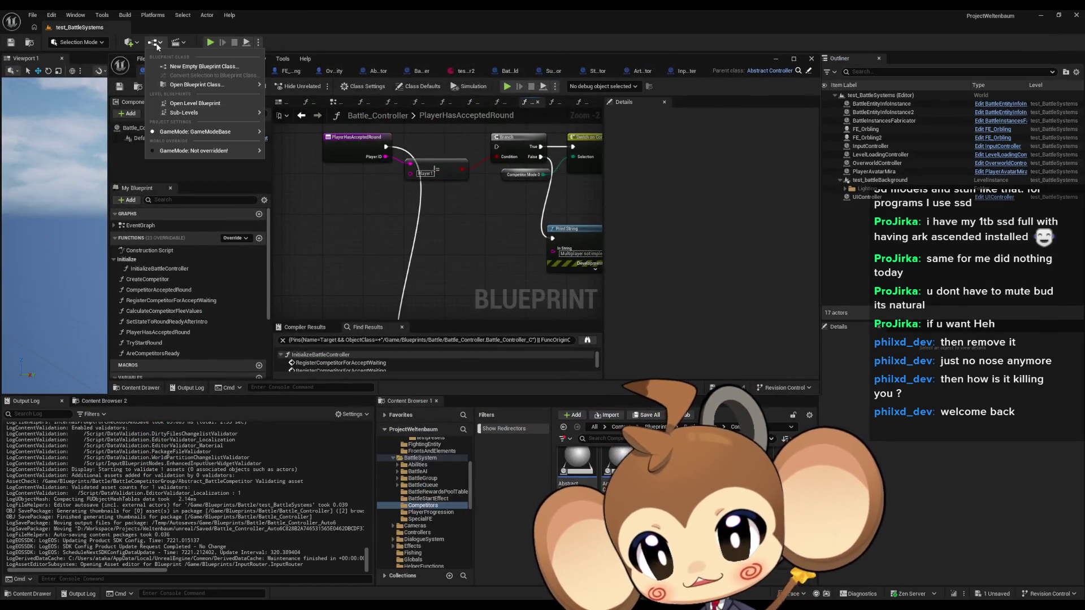
click(198, 100)
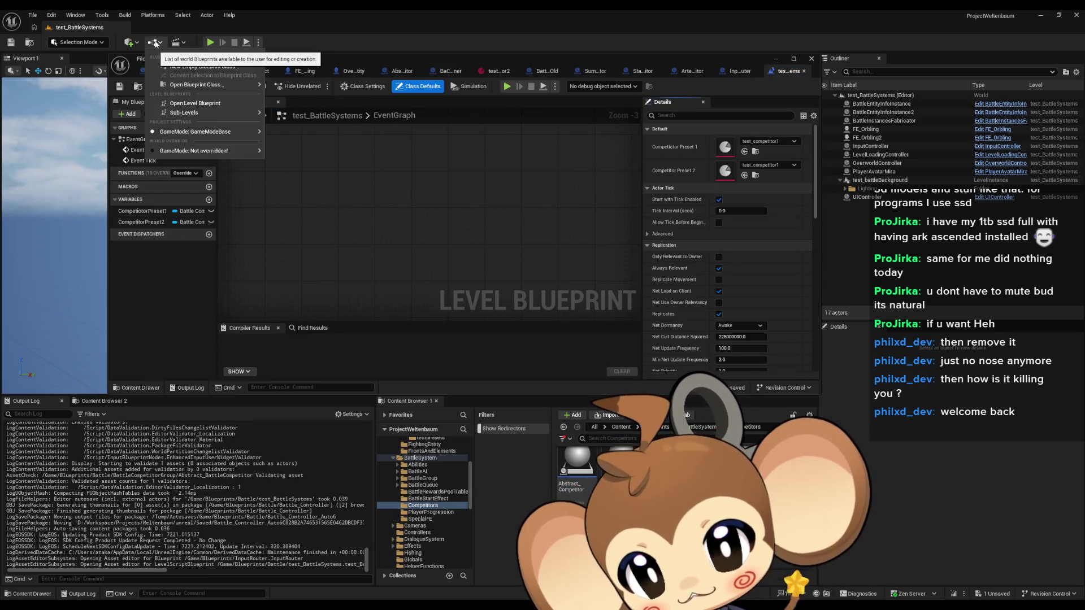
double_click(369, 60)
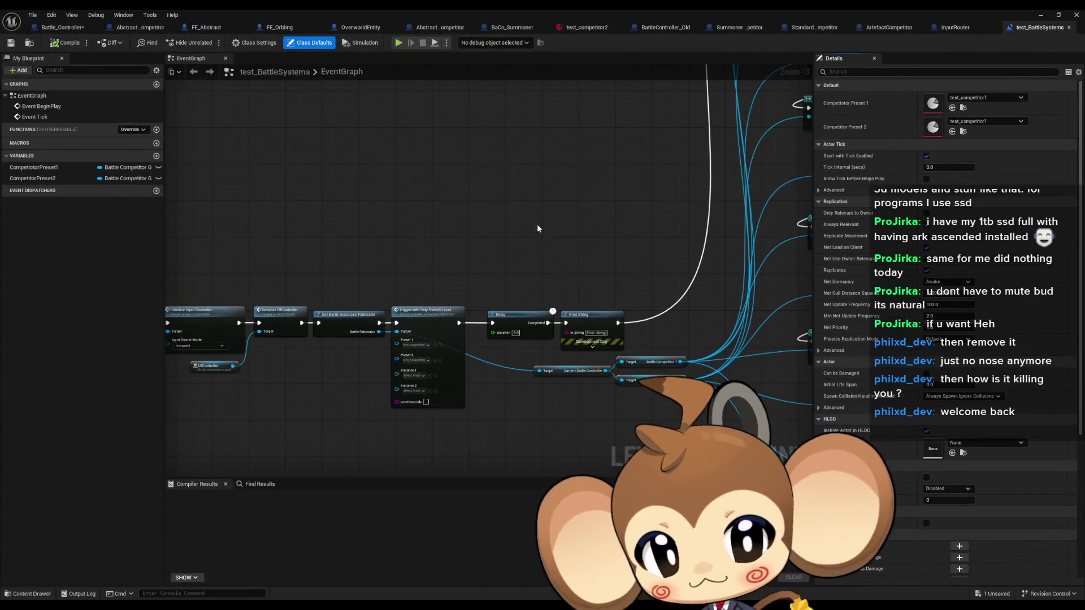
alt+click(493, 323)
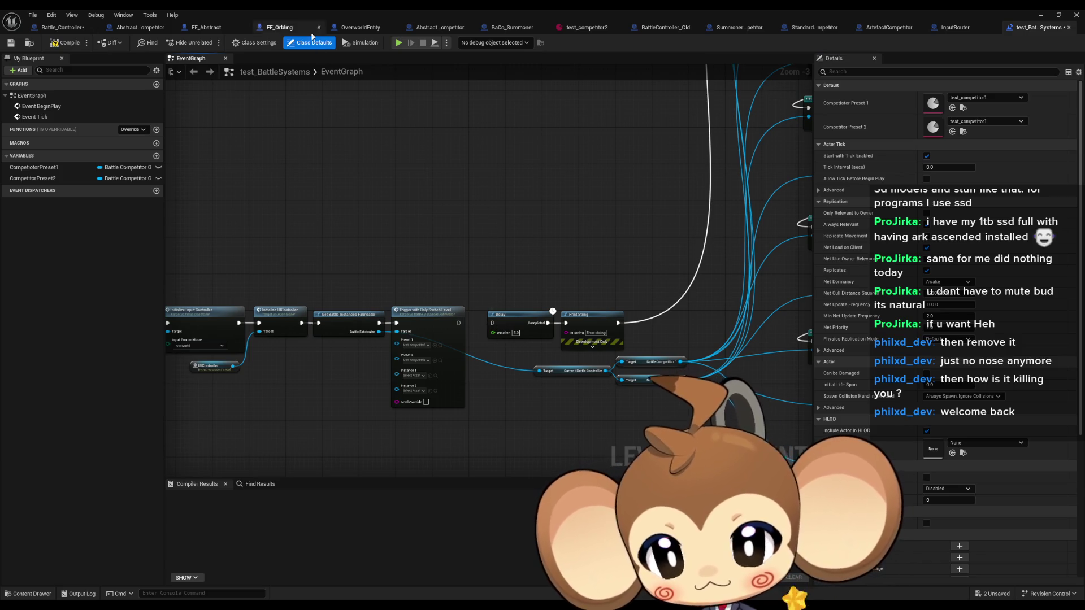
- Run a play-in-editor test, restart it, stop it with Esc, and return to the level blueprint
key(alt+Tab)
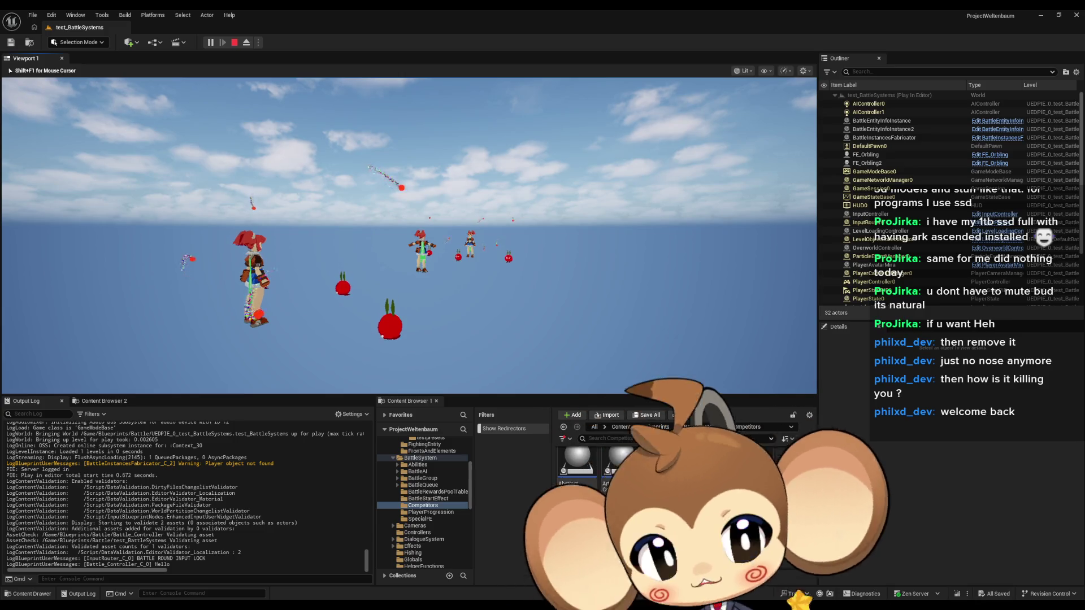
key(Left)
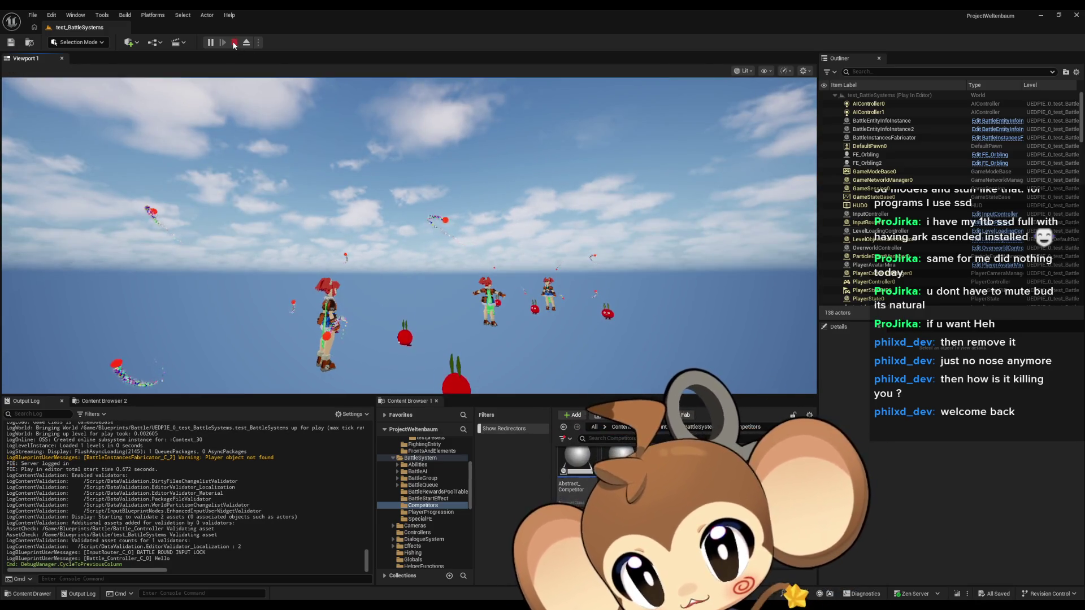
key(Escape)
key(alt+p)
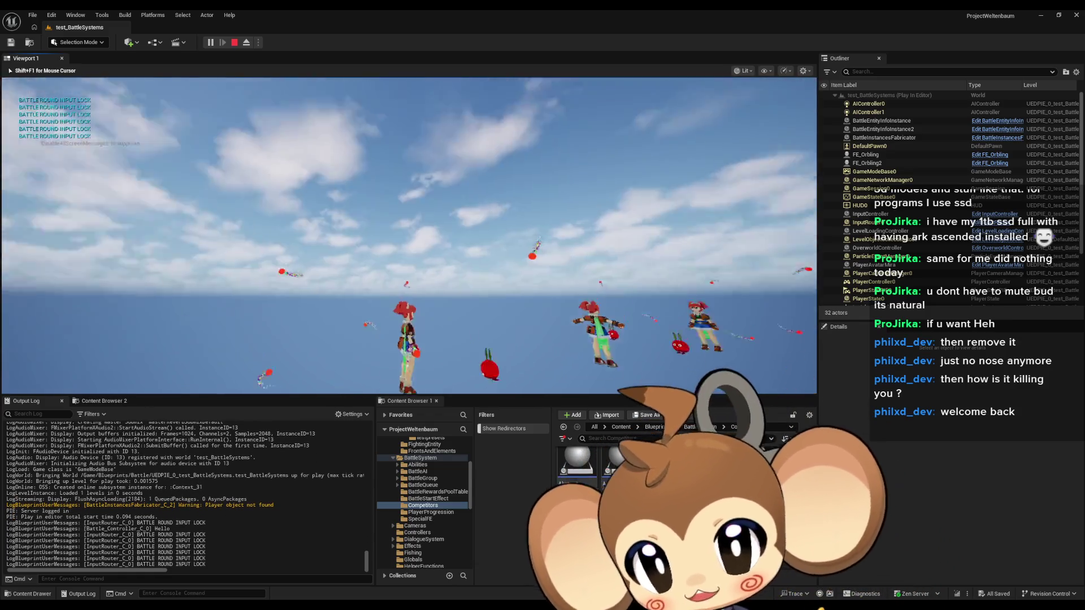
key(shift+F1)
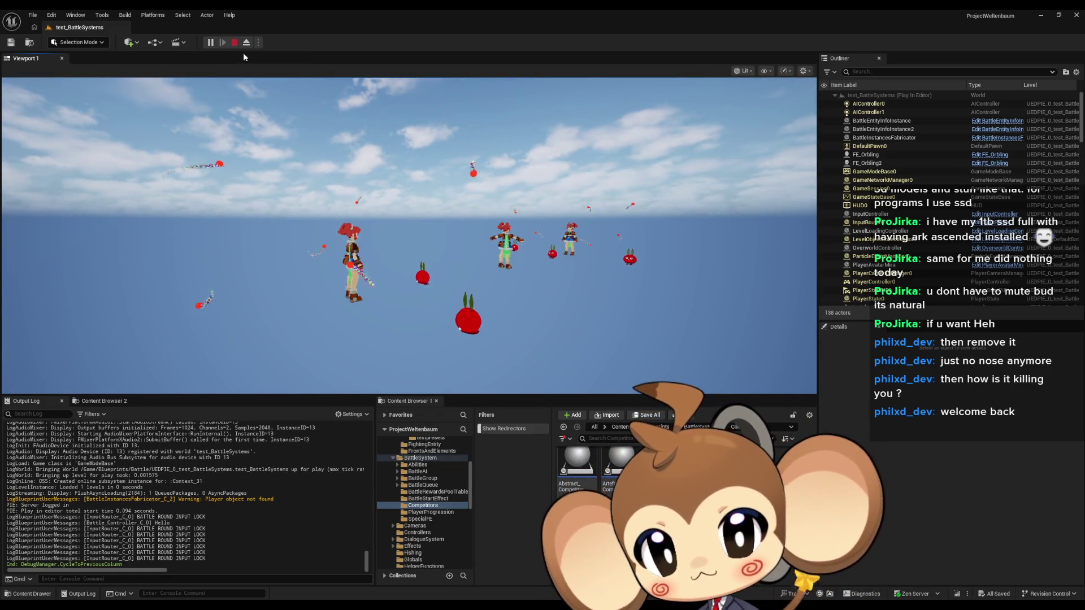
key(Escape)
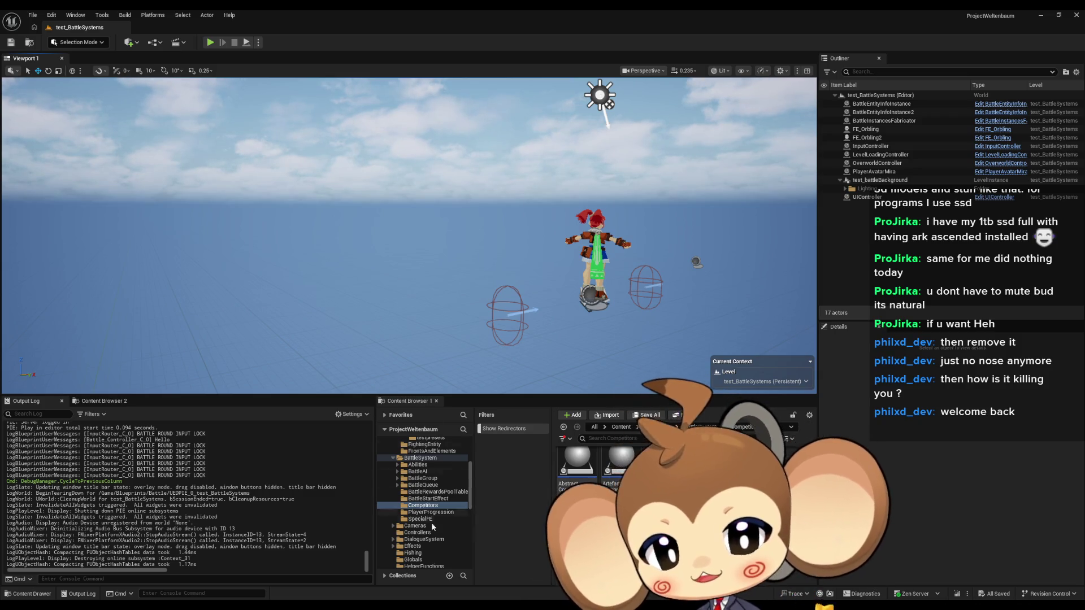
mouse_move(399, 607)
click(395, 571)
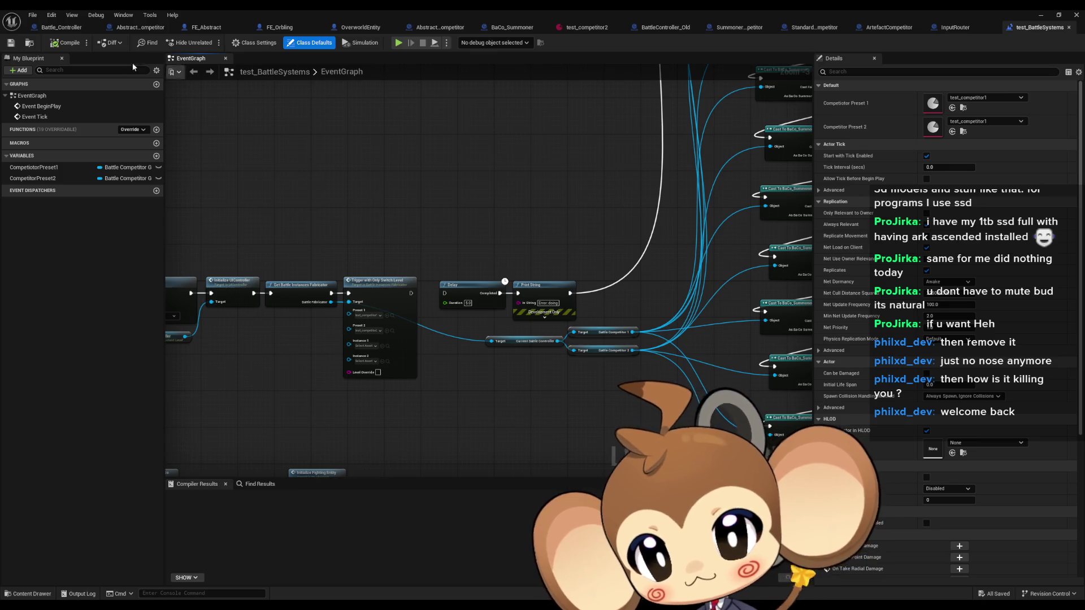
- In Battle_Controller, inspect PlayerHasAcceptedRound's entry, Branch and Get Competitor ID nodes
click(71, 32)
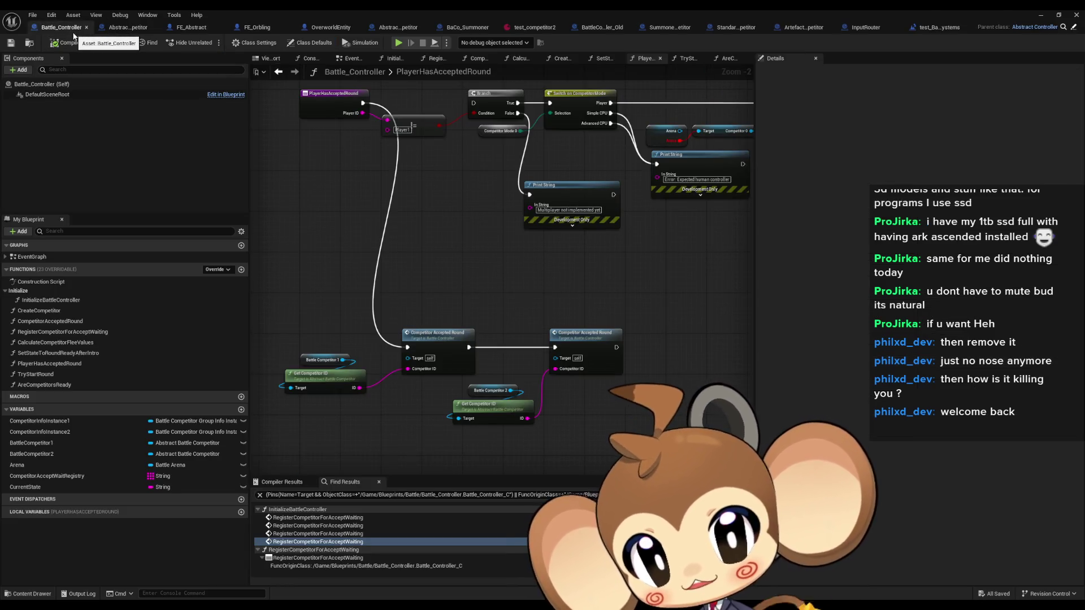
scroll(357, 178, down, 2)
scroll(415, 210, up, 3)
click(413, 180)
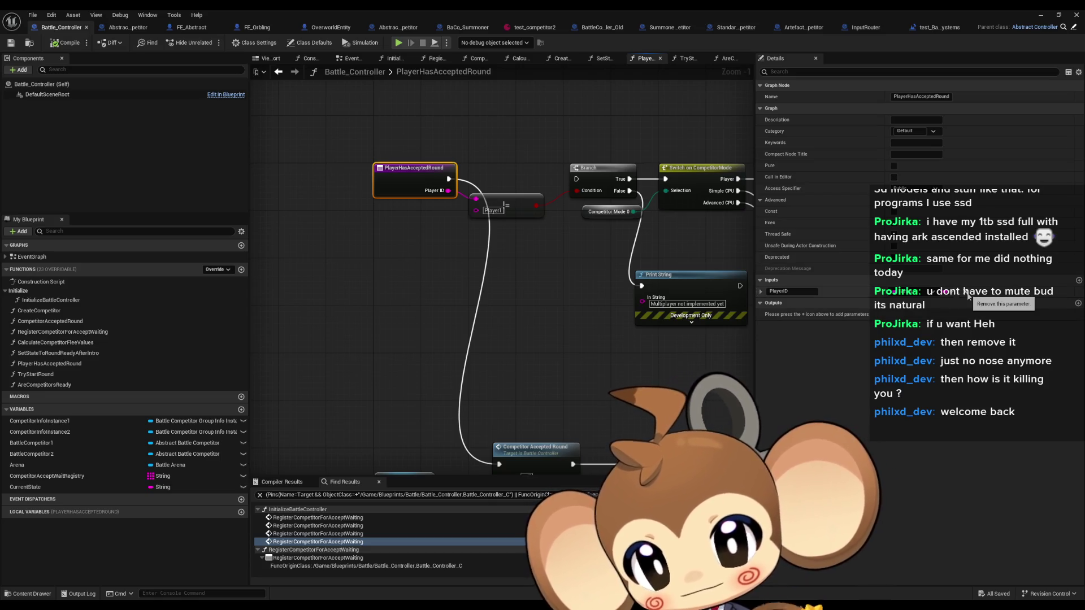
mouse_move(509, 337)
mouse_down()
mouse_move(443, 273)
mouse_move(432, 212)
mouse_up()
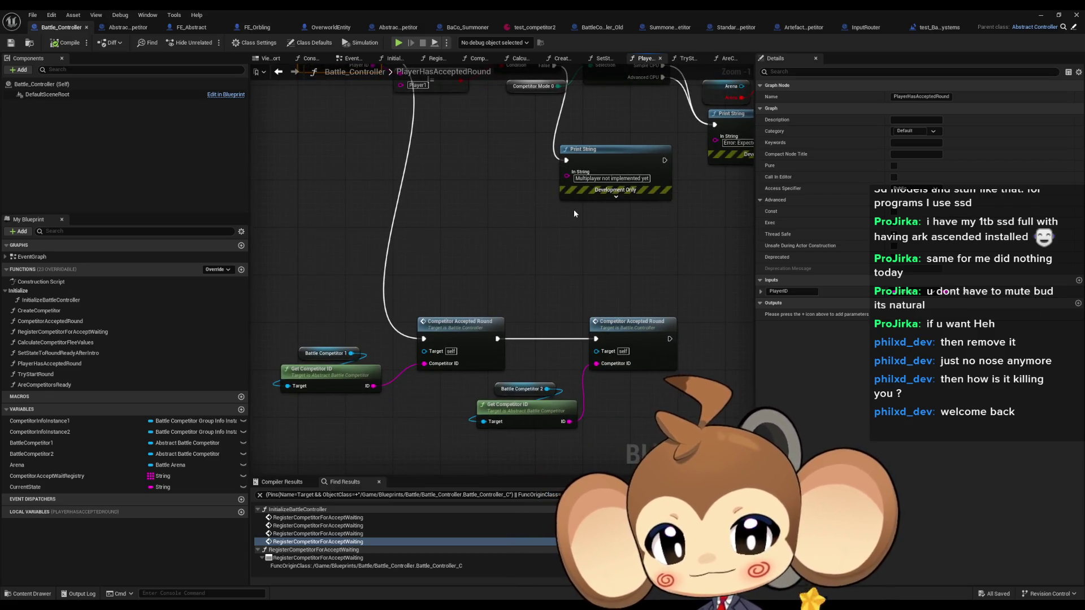
mouse_move(501, 189)
mouse_down()
mouse_move(523, 284)
mouse_move(536, 288)
mouse_move(529, 258)
mouse_up()
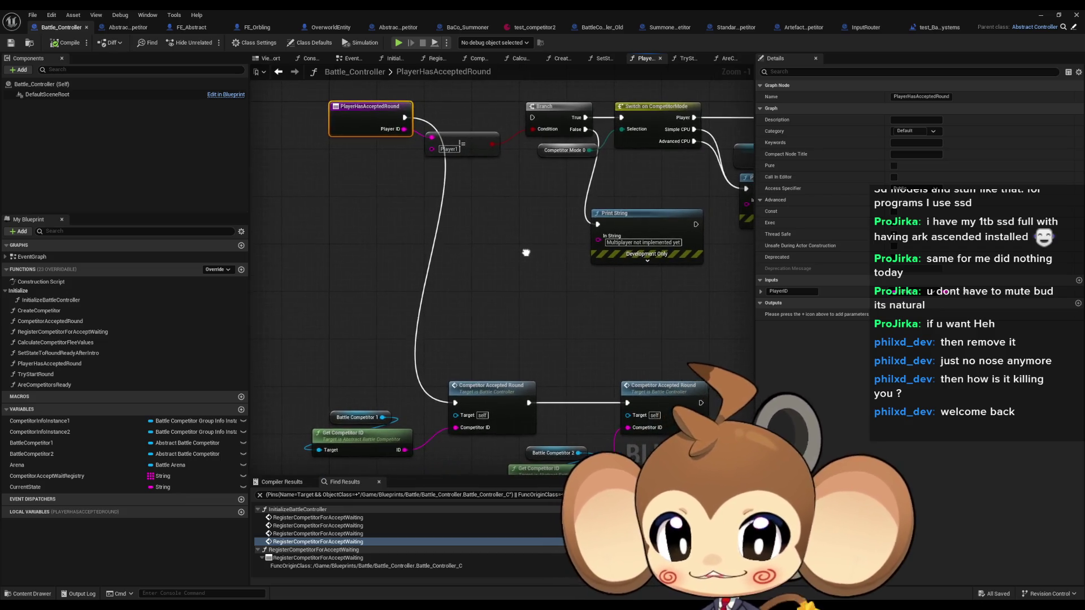
scroll(366, 299, down, 3)
mouse_move(438, 269)
mouse_down()
mouse_move(747, 341)
mouse_move(673, 335)
mouse_move(680, 297)
mouse_move(470, 286)
mouse_move(575, 303)
mouse_up()
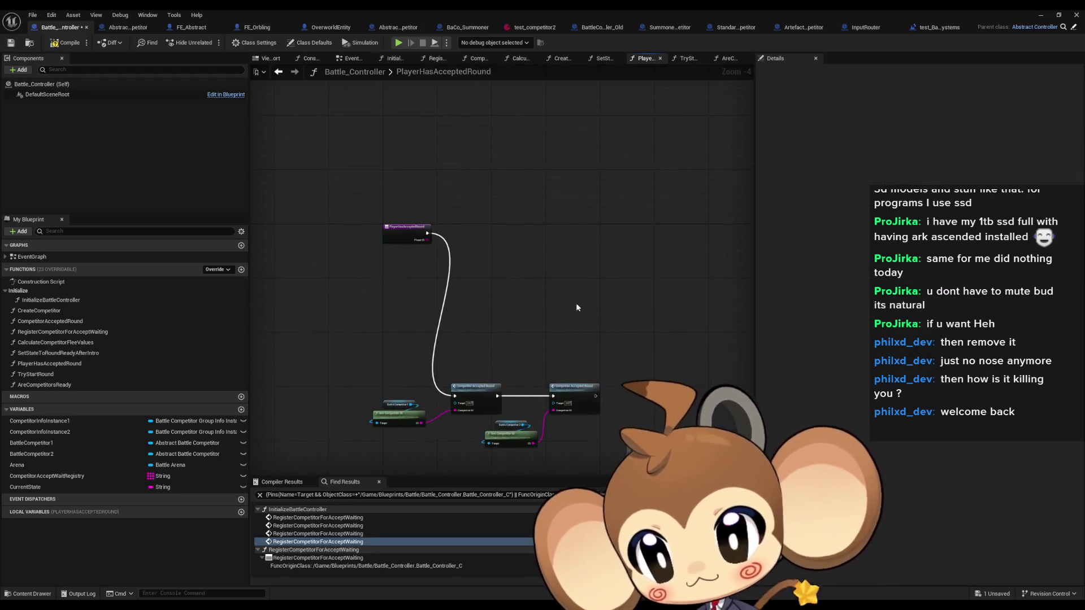
- Open TryStartRound from the functions list, then switch to the BattleController_Old blueprint
double_click(44, 384)
double_click(35, 374)
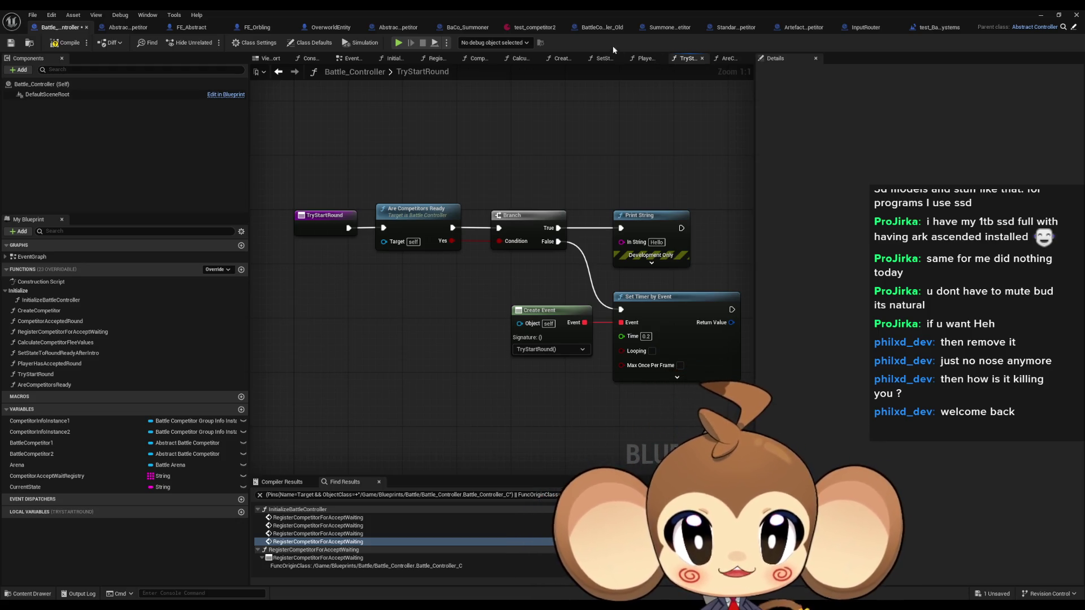
click(598, 28)
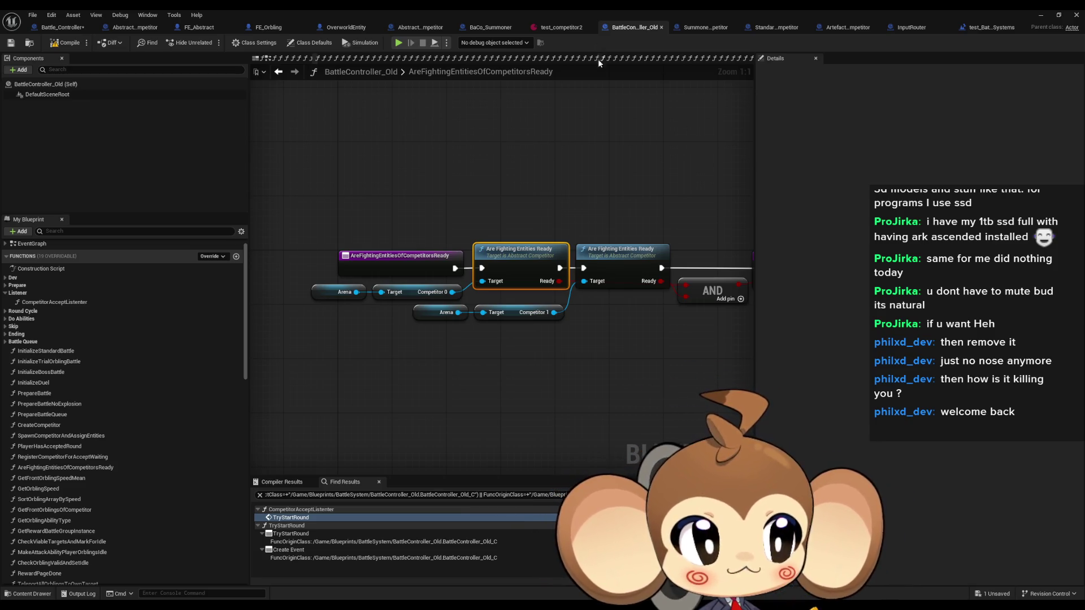
- Review BattleController_Old's AreFightingEntitiesOfCompetitorsReady graph and expand the Round Cycle function category
click(630, 153)
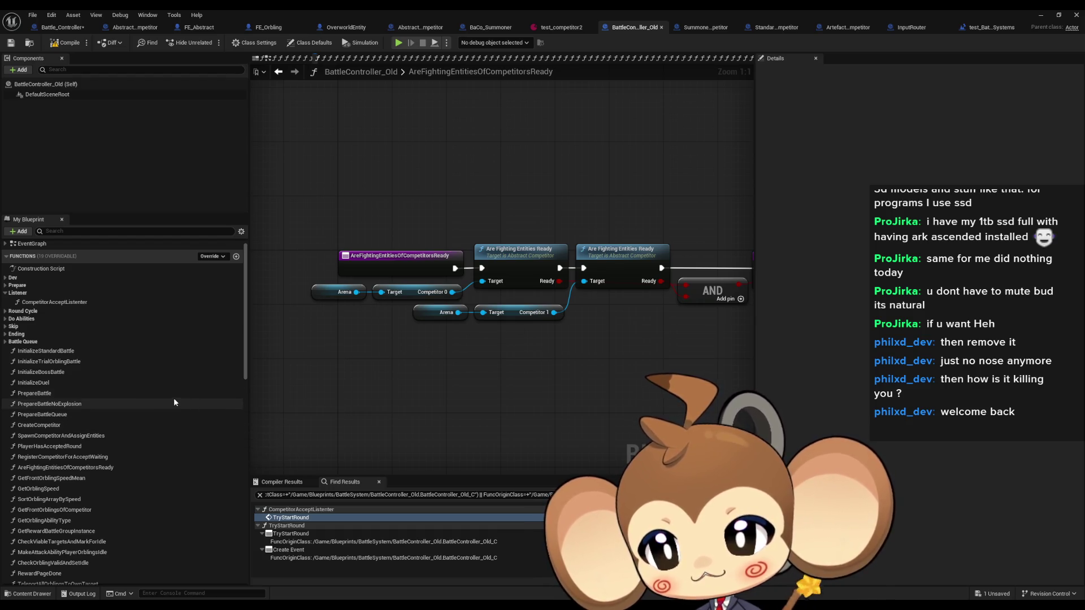
scroll(64, 326, down, 2)
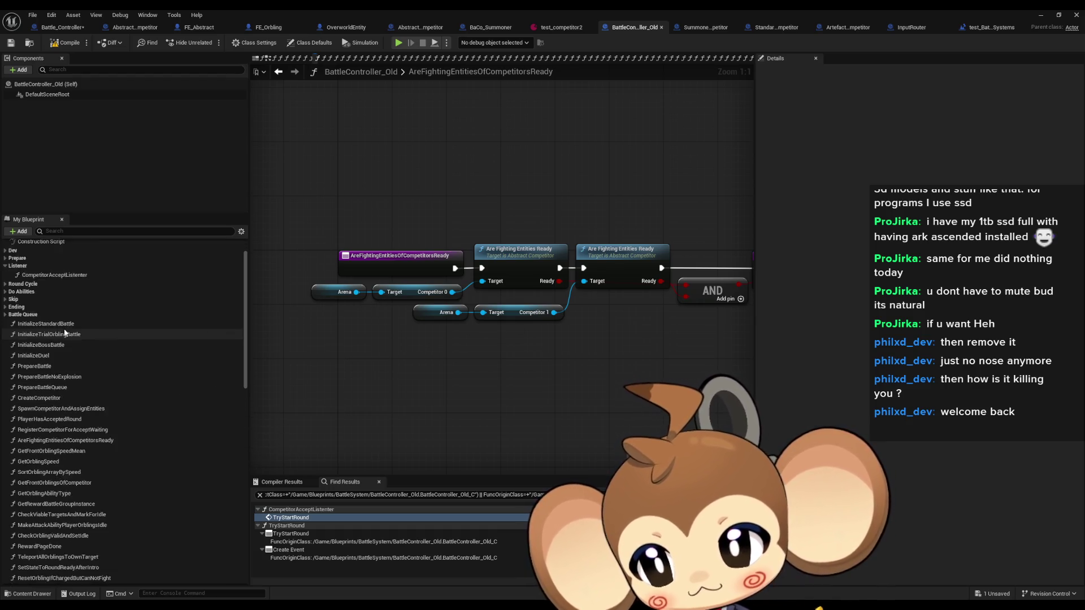
scroll(66, 333, down, 3)
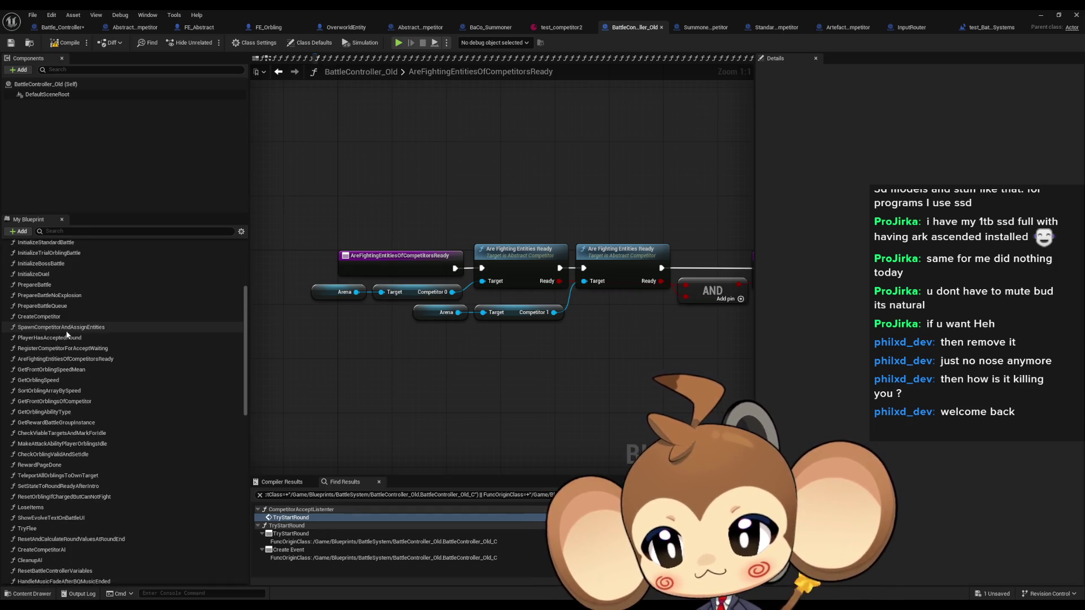
scroll(67, 333, down, 2)
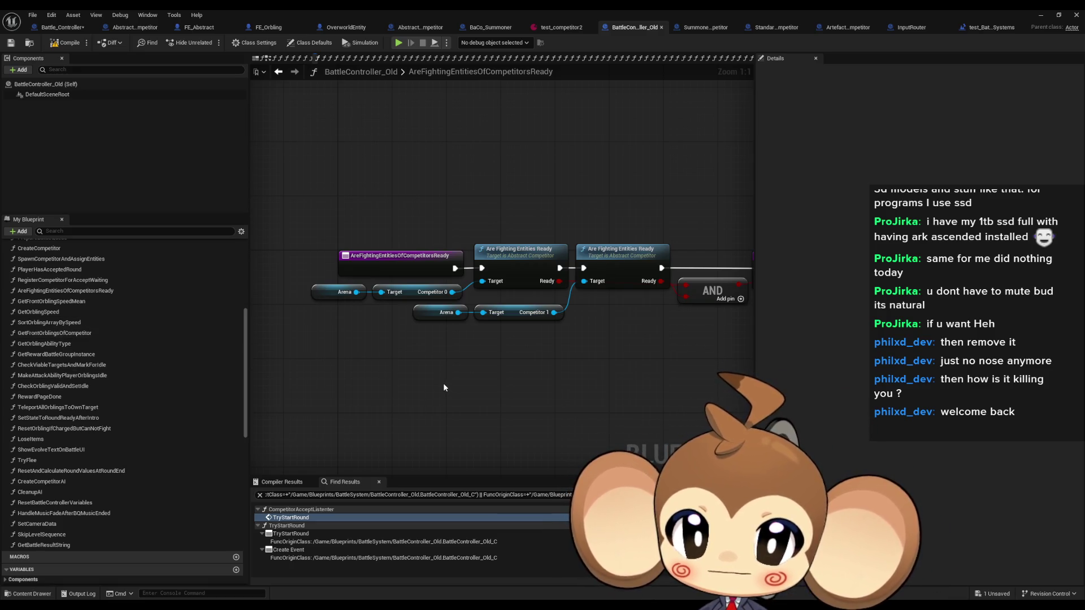
drag(667, 368, 528, 375)
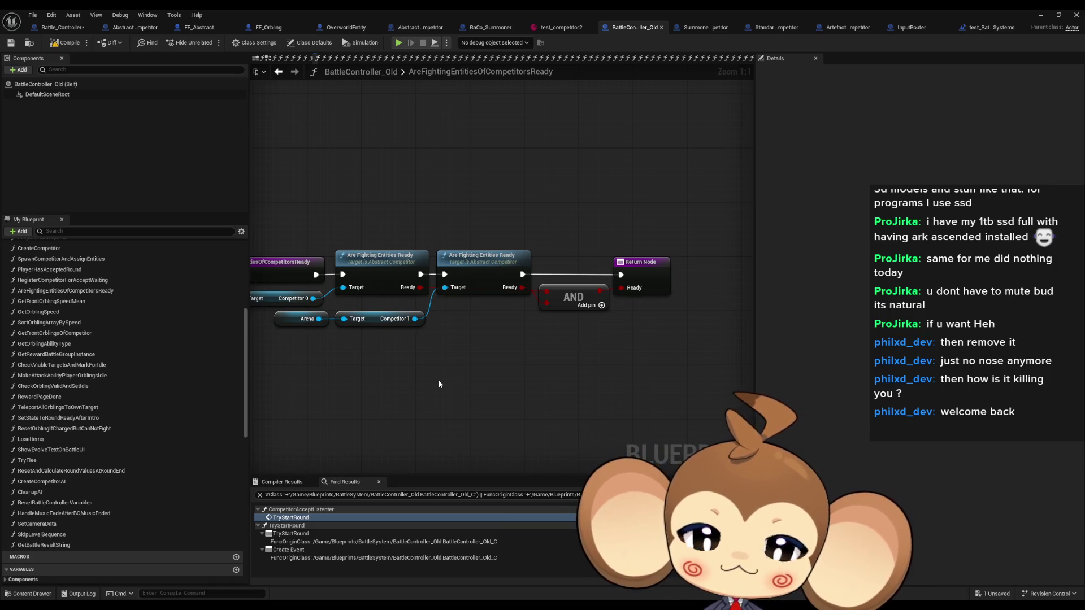
drag(438, 379, 576, 392)
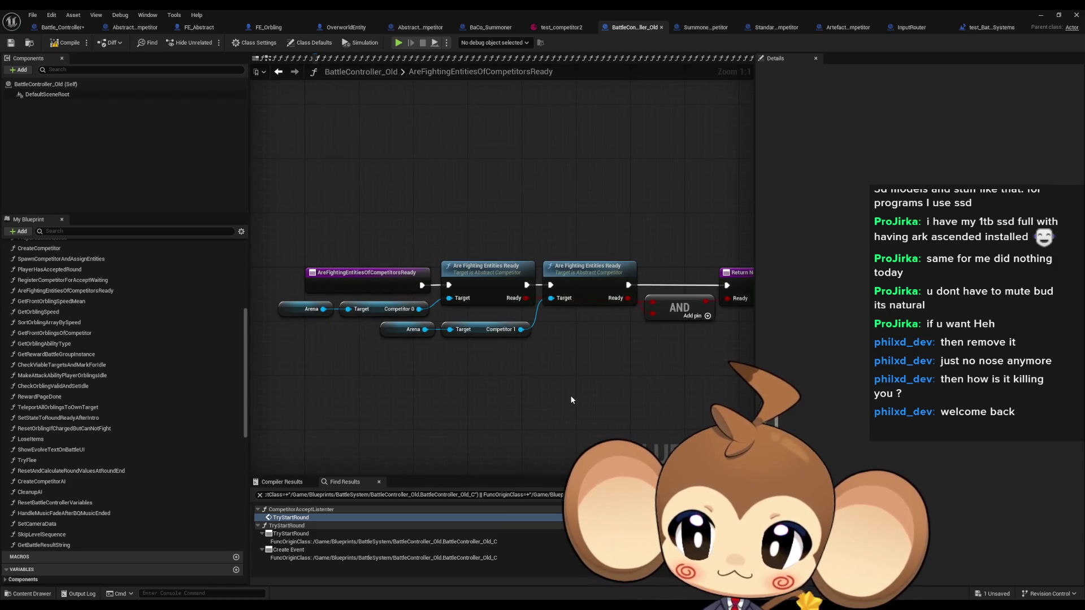
scroll(146, 319, up, 3)
drag(336, 326, 316, 330)
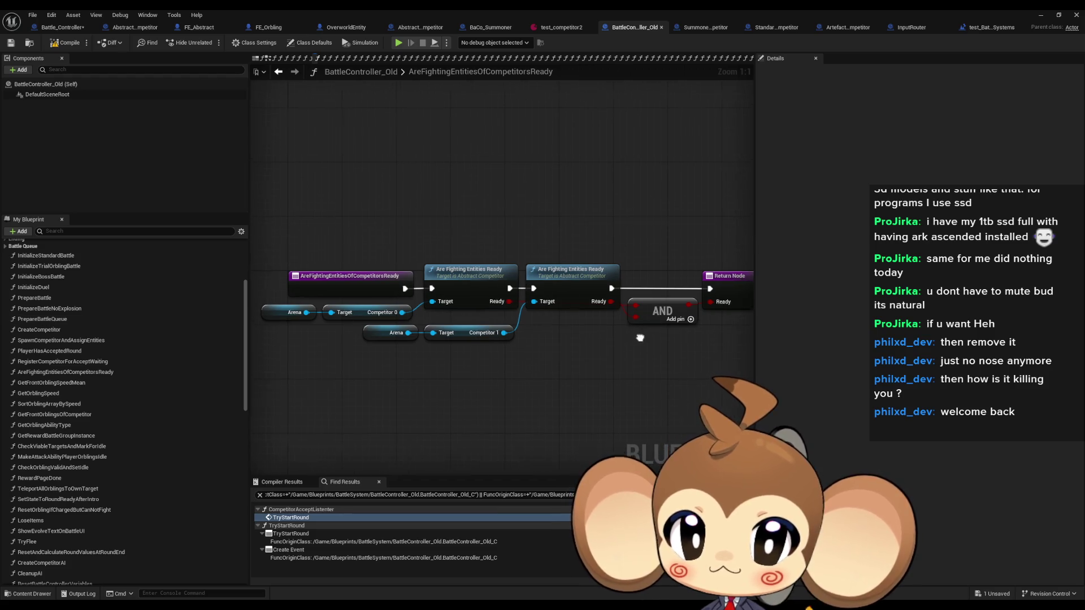
scroll(114, 424, down, 1)
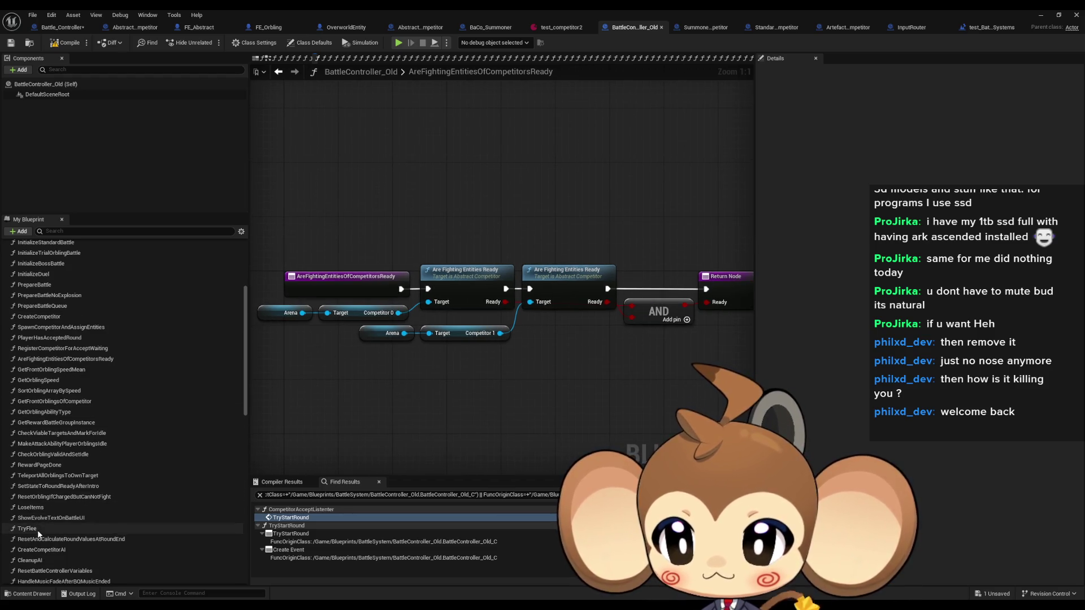
scroll(50, 509, up, 3)
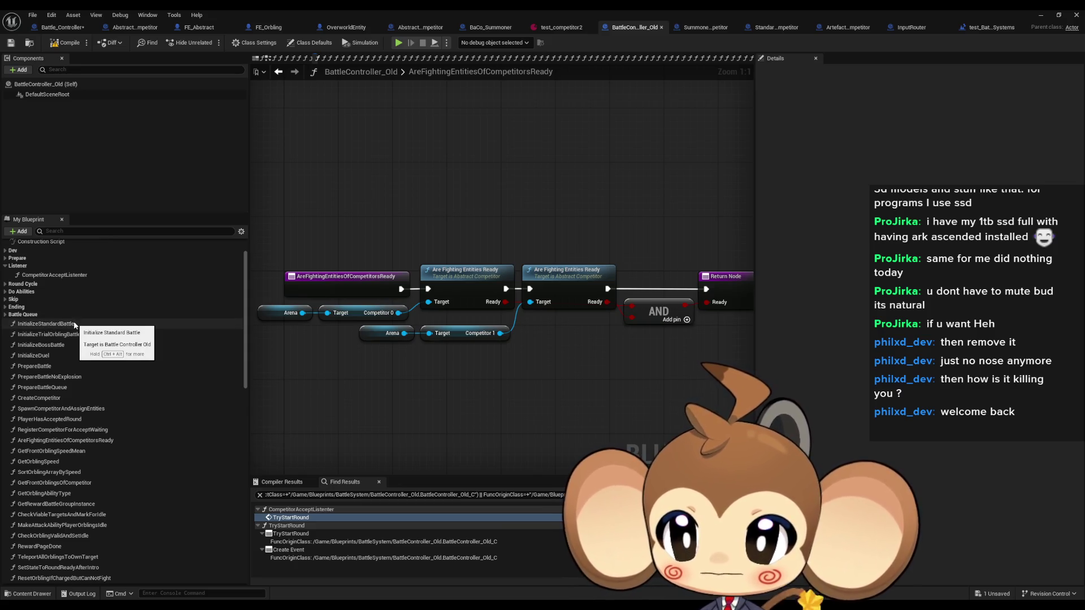
click(26, 285)
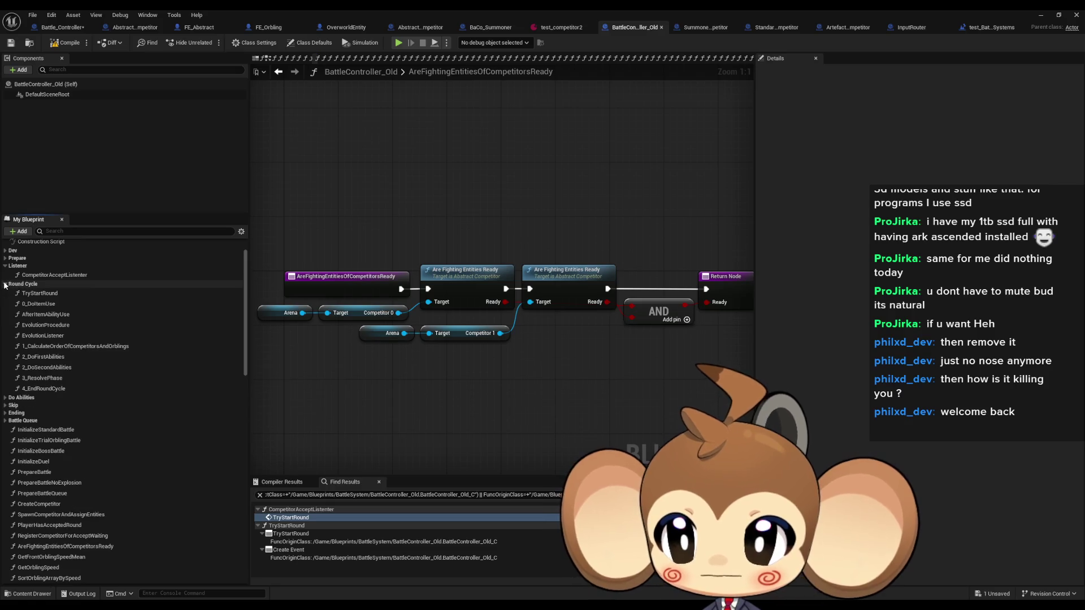
click(49, 294)
- Check the old TryStartRound's 0 Do Item Use node, then add a narrow 'use item' comment in Battle_Controller
double_click(49, 294)
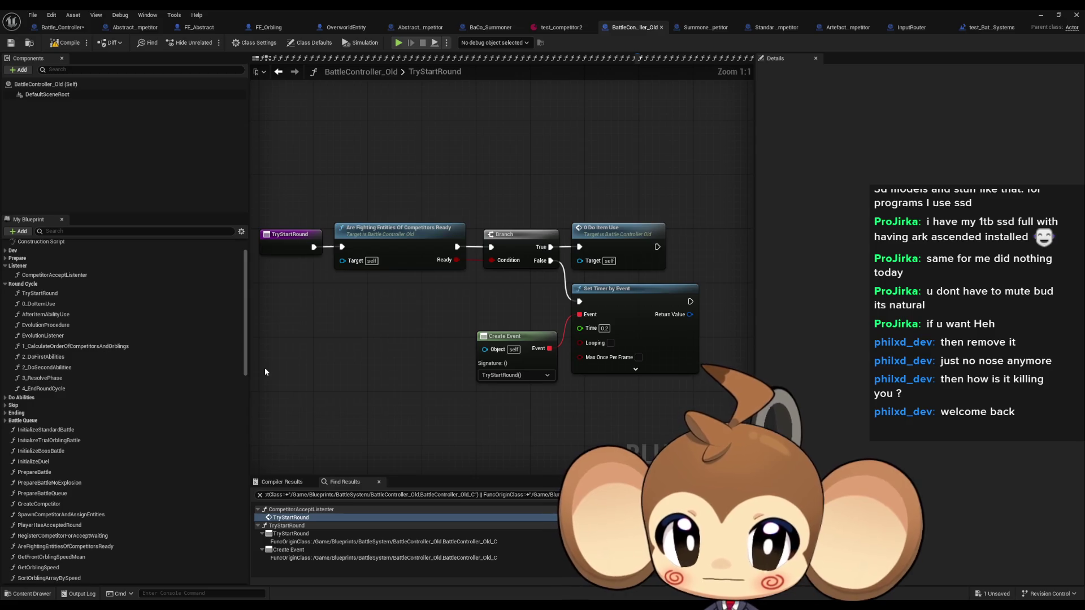
drag(666, 256, 682, 266)
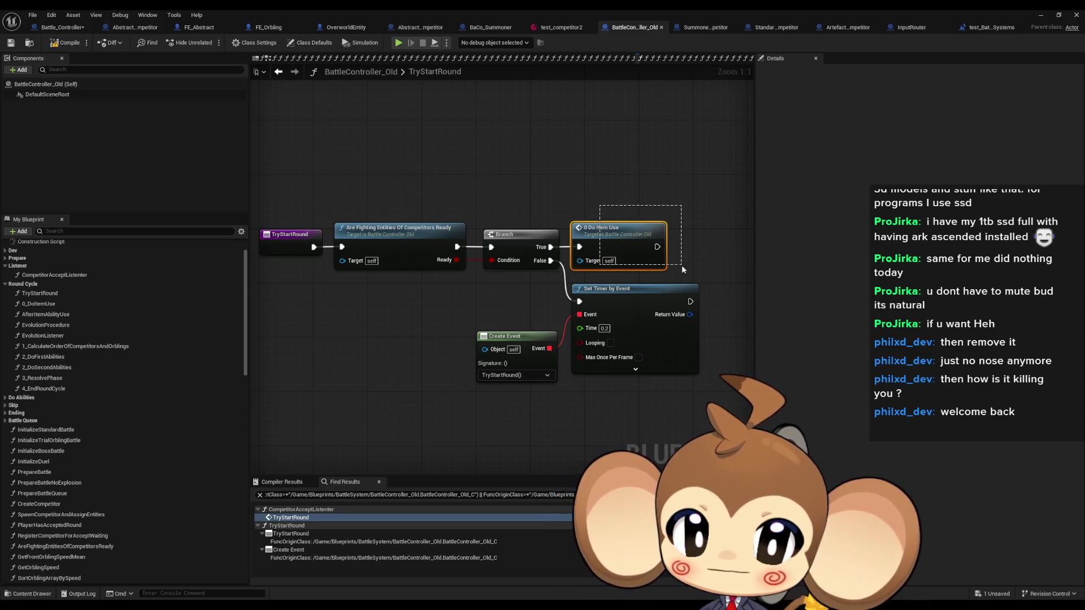
click(67, 31)
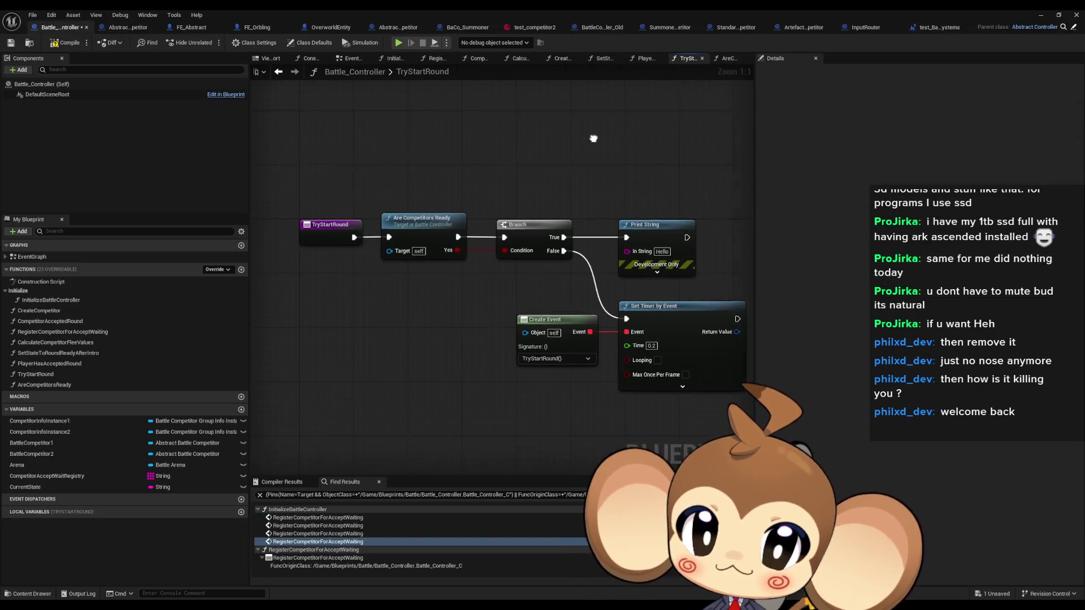
text(c)
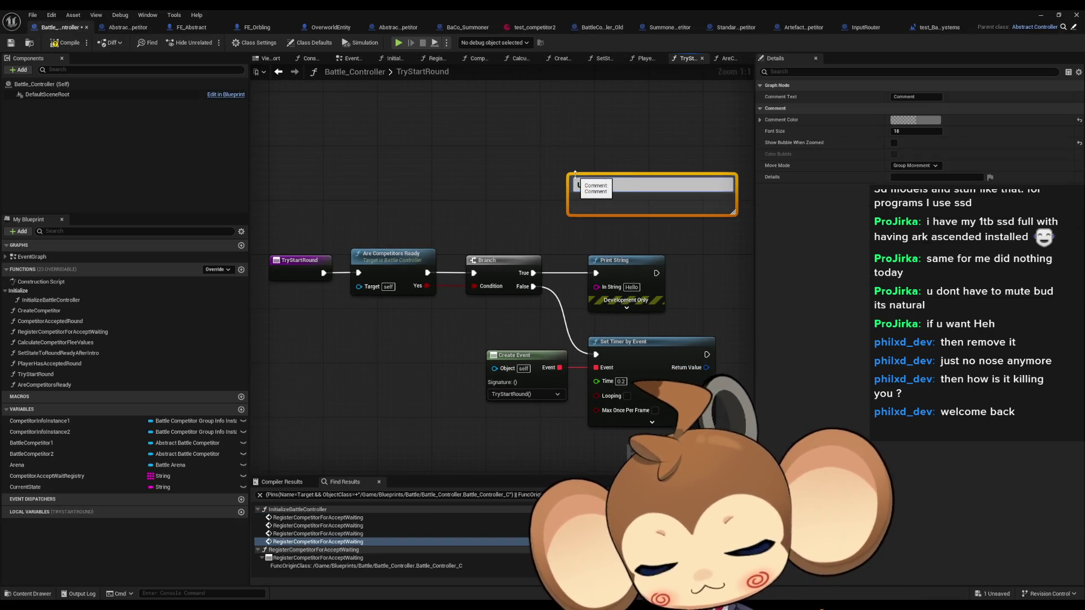
text(use item)
key(Return)
drag(635, 206, 452, 192)
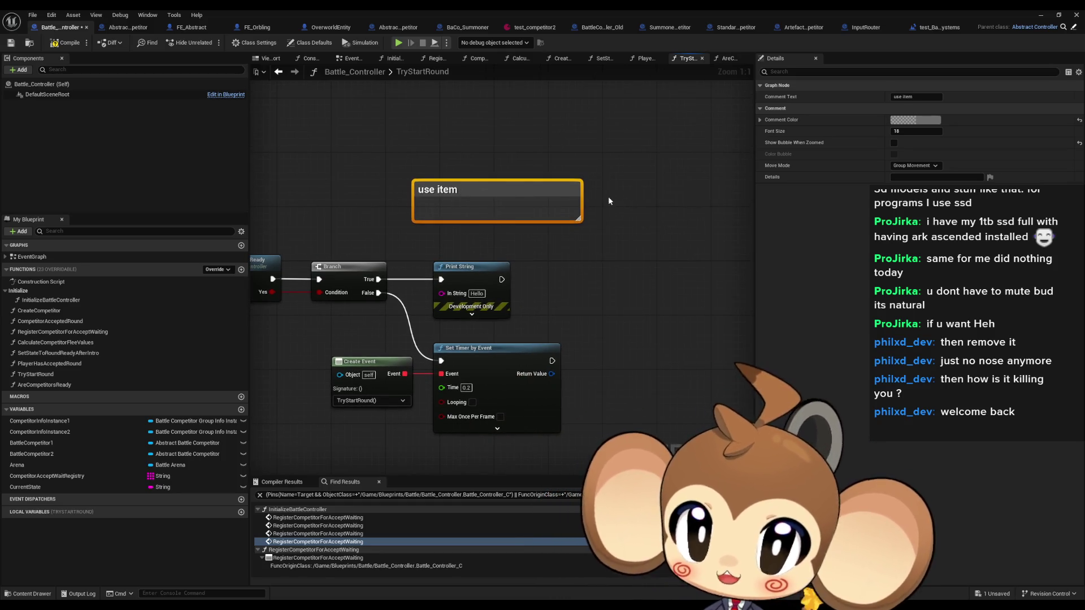
mouse_move(581, 195)
mouse_down()
mouse_move(480, 197)
mouse_move(412, 169)
mouse_up()
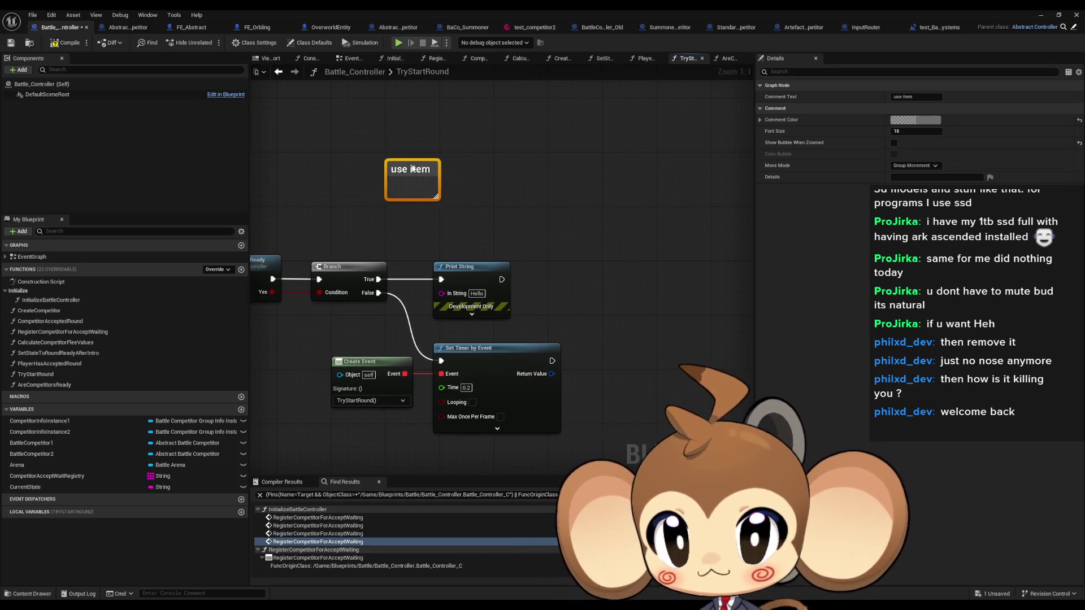
click(507, 175)
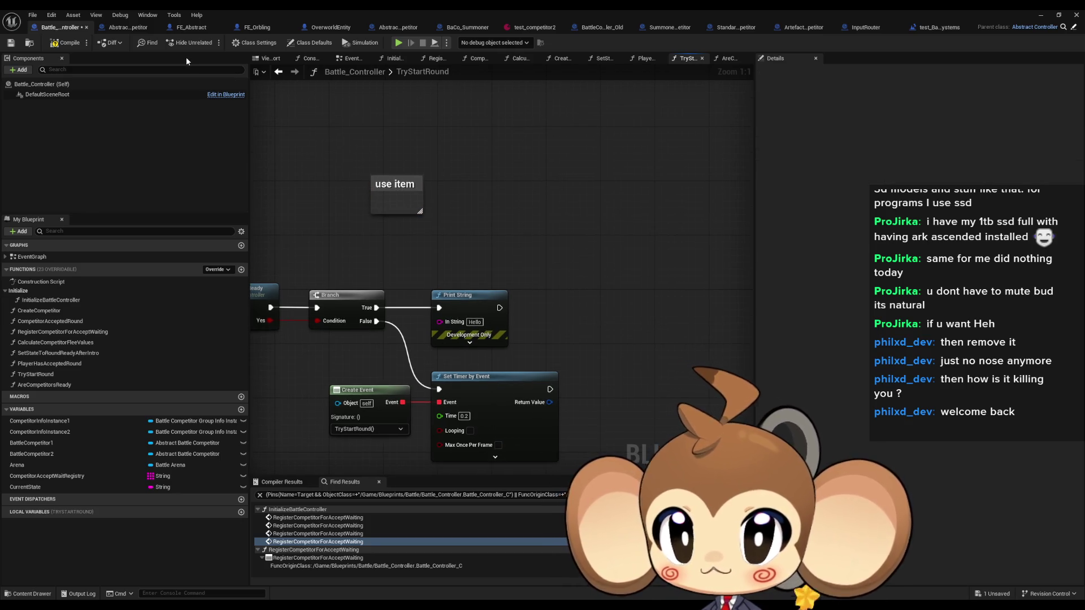
click(598, 28)
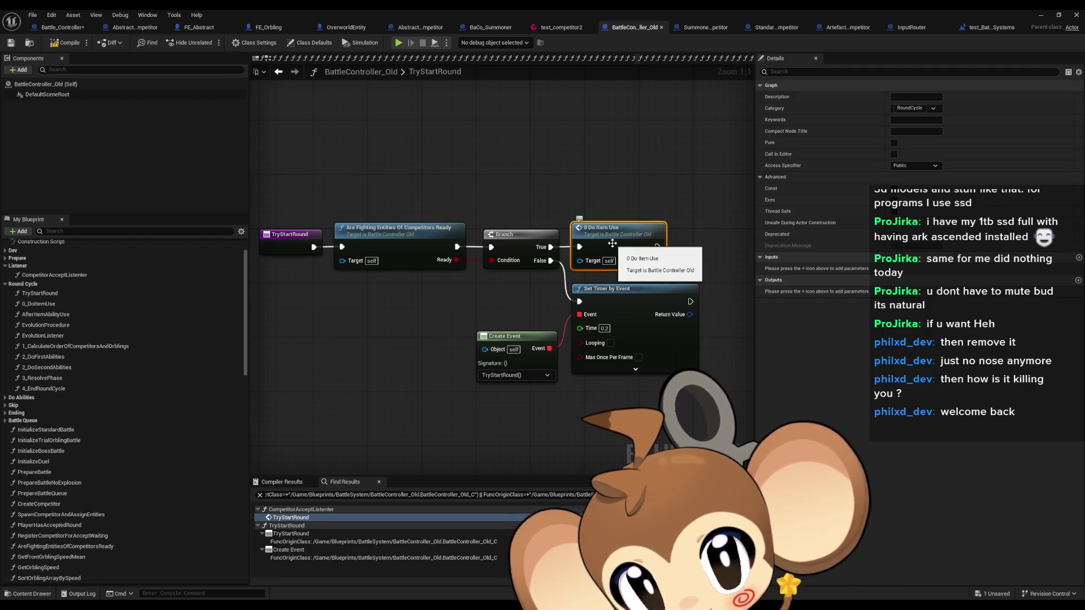
- Open 0_DoItemUse, pan through its spawn and Bind Event nodes, then open AfterItemAbilityUse
double_click(612, 243)
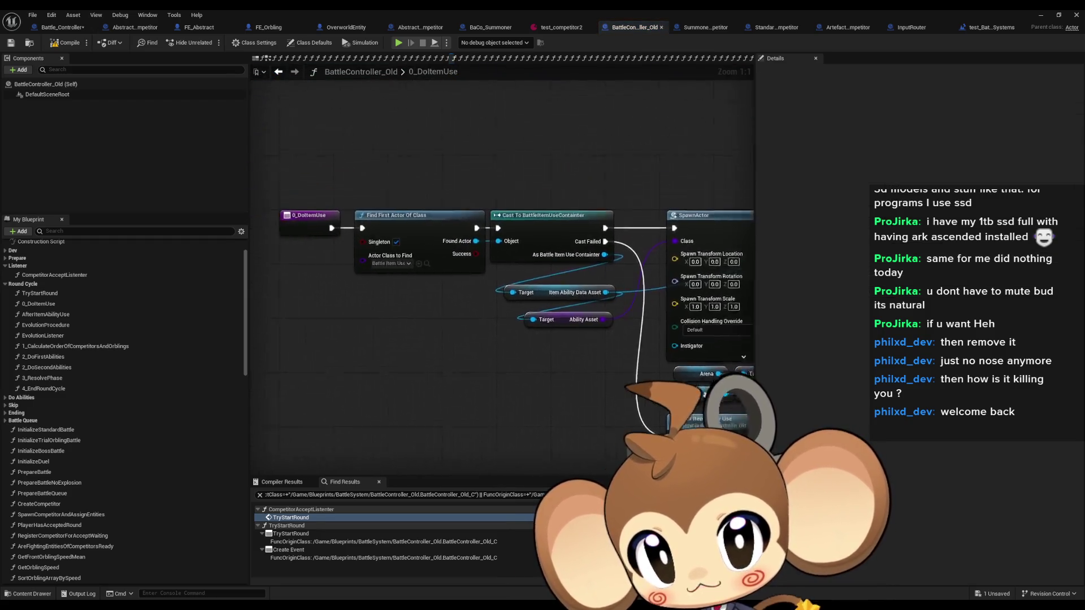
drag(628, 385, 456, 364)
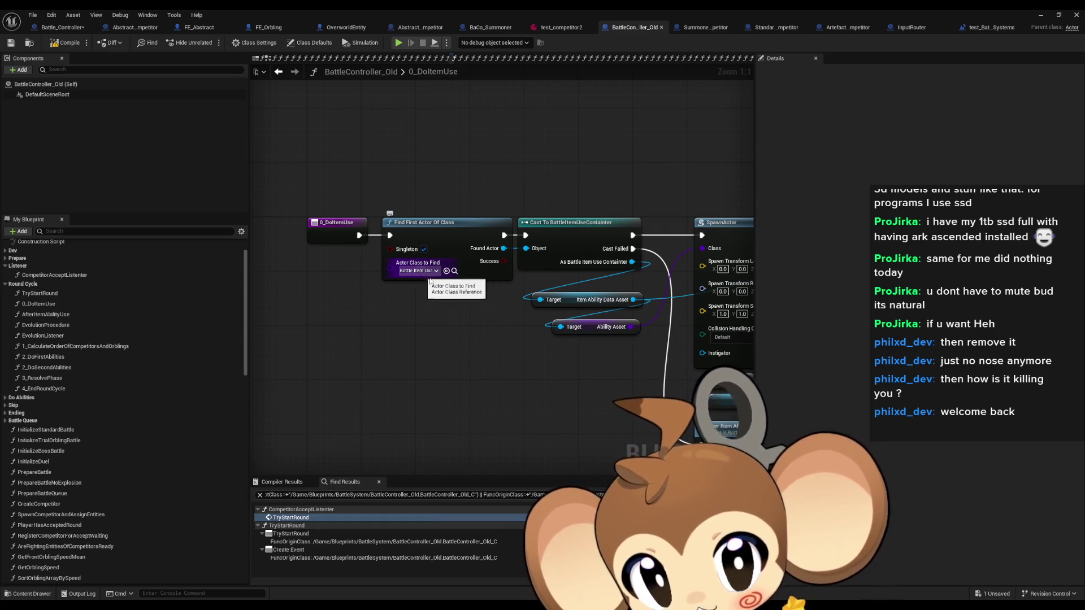
mouse_move(430, 281)
mouse_down()
mouse_move(70, 251)
mouse_move(479, 277)
mouse_move(451, 279)
mouse_up()
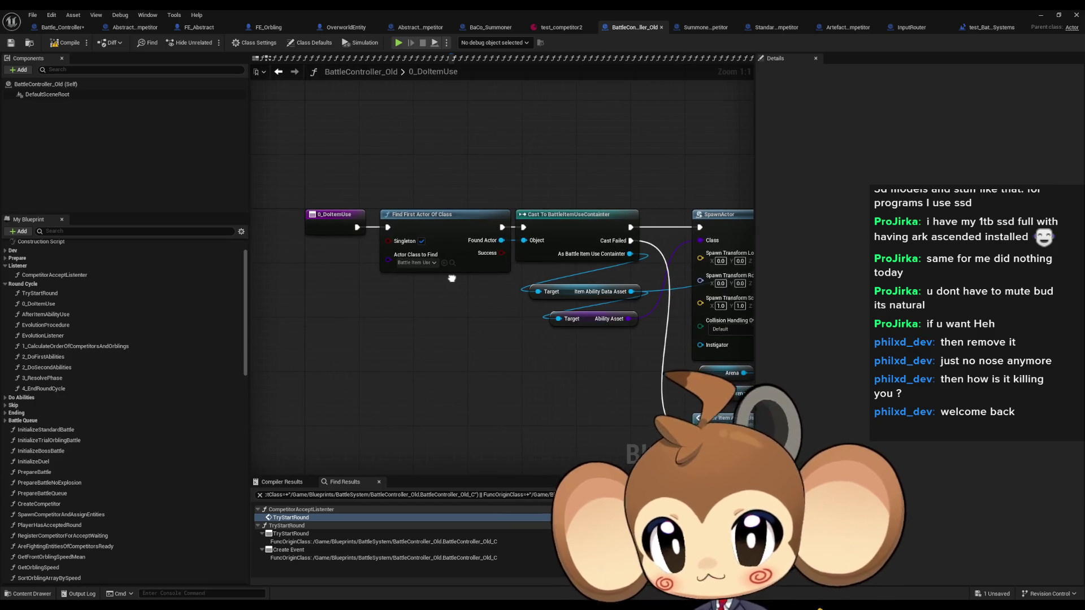
drag(394, 157, 449, 242)
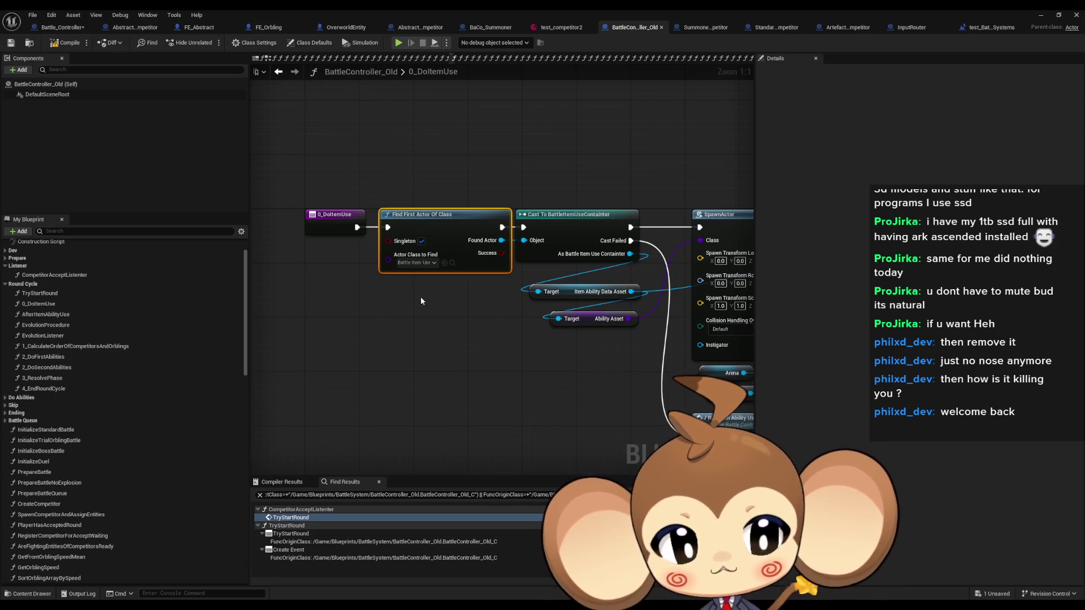
click(448, 333)
drag(449, 333, 374, 327)
drag(527, 321, 299, 277)
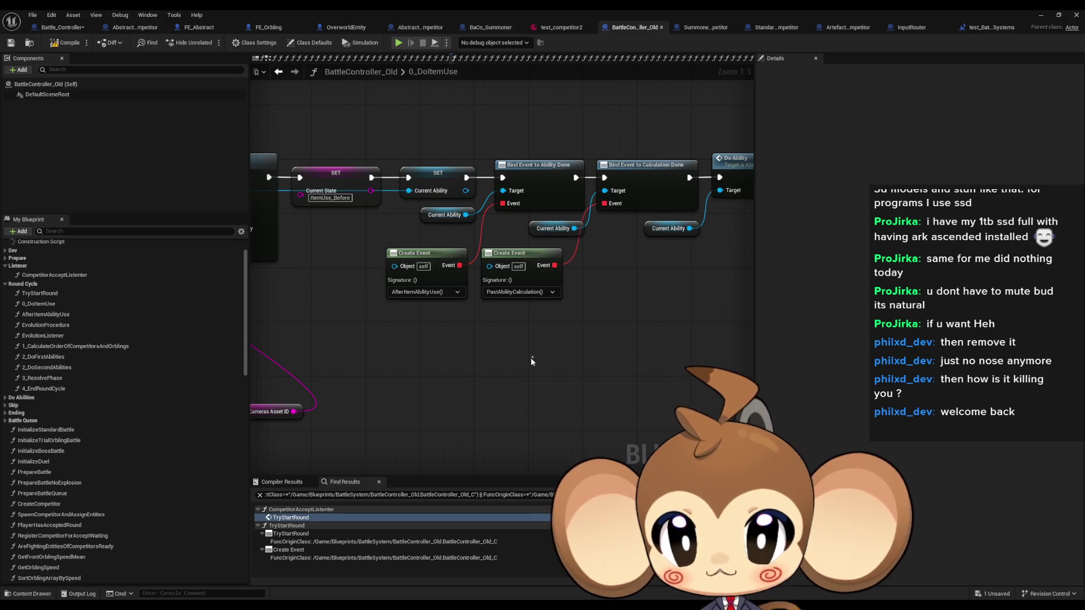
scroll(537, 348, down, 1)
drag(536, 345, 381, 337)
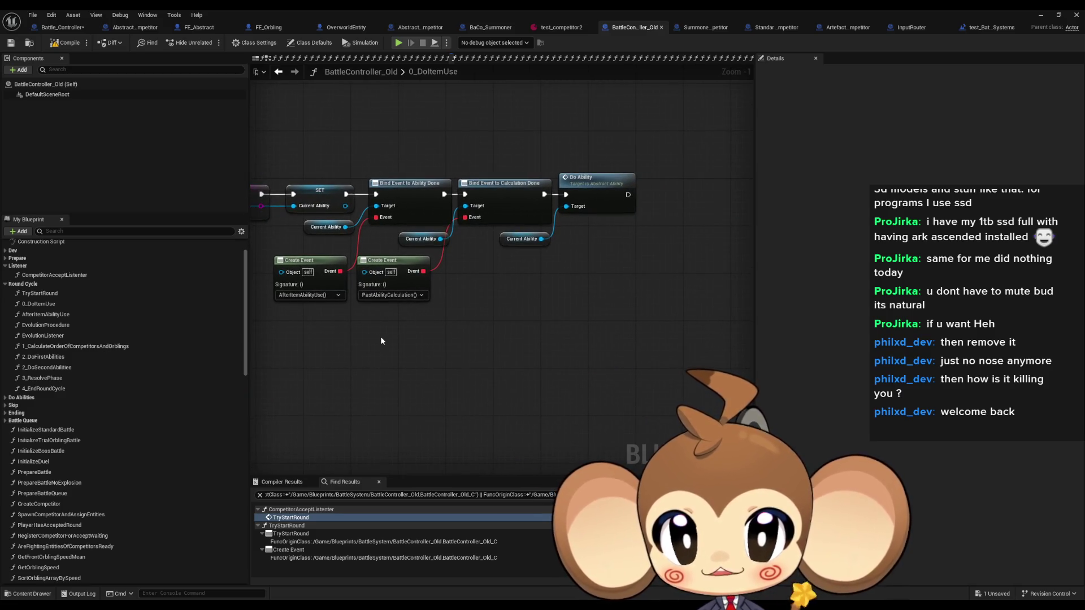
mouse_move(388, 313)
mouse_down()
mouse_move(557, 390)
mouse_move(610, 390)
mouse_up()
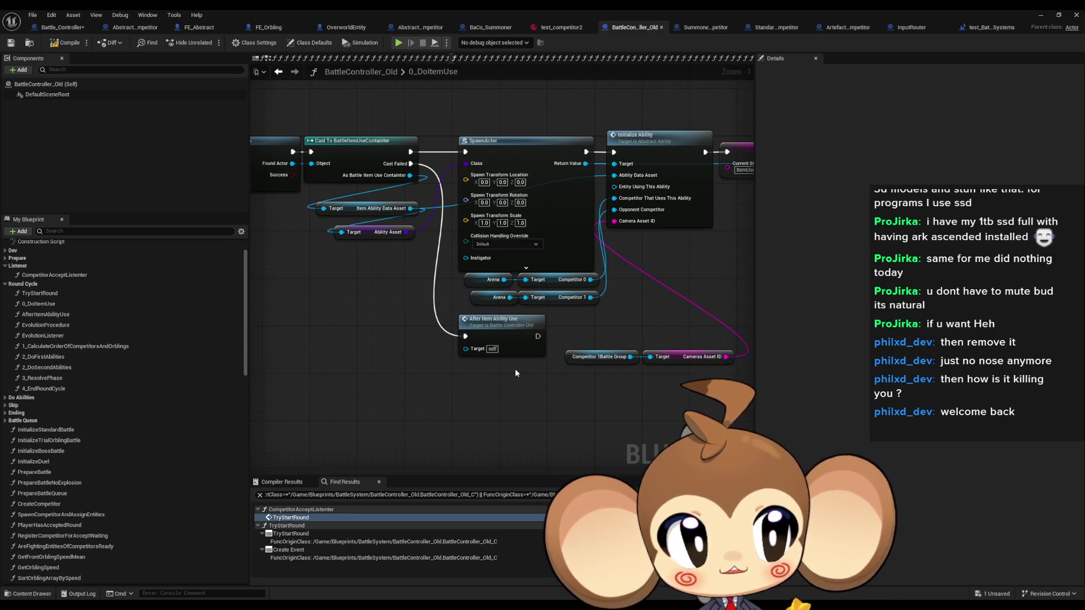
double_click(509, 320)
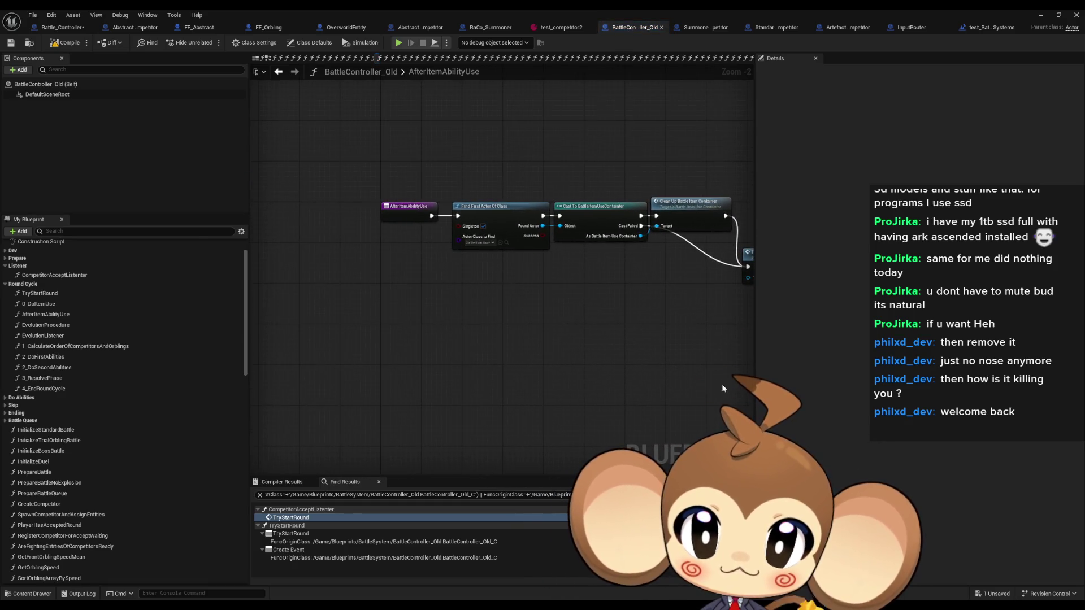
drag(571, 294, 535, 326)
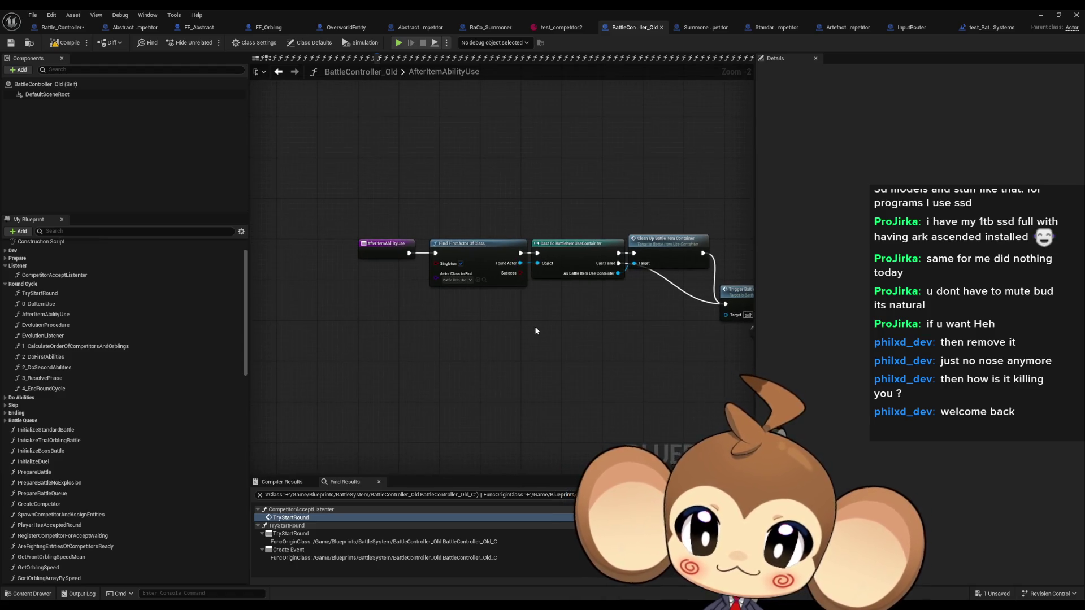
scroll(531, 325, up, 2)
mouse_move(422, 184)
mouse_down()
mouse_move(470, 321)
mouse_move(459, 334)
mouse_move(392, 345)
mouse_move(141, 296)
mouse_move(408, 195)
mouse_up()
click(424, 252)
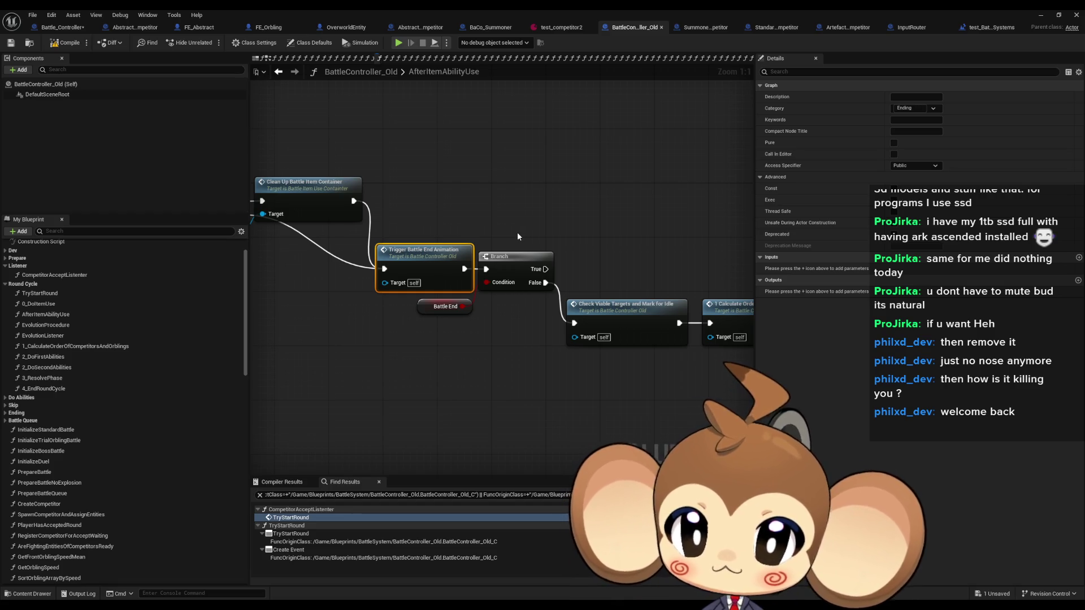
drag(531, 232, 503, 229)
click(412, 304)
drag(412, 304, 303, 273)
drag(470, 218, 496, 343)
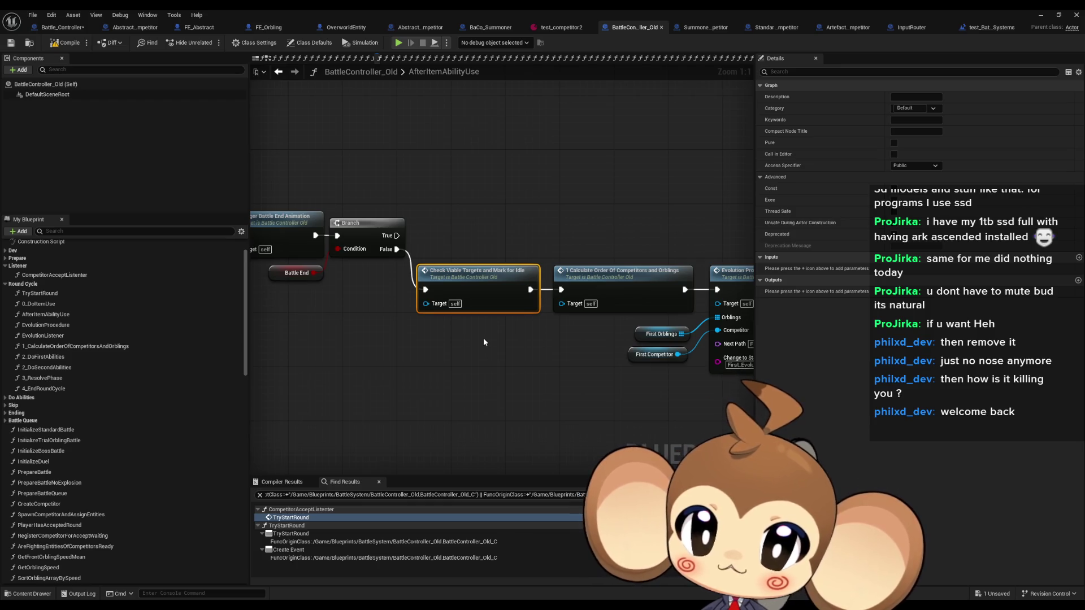
drag(509, 327, 431, 315)
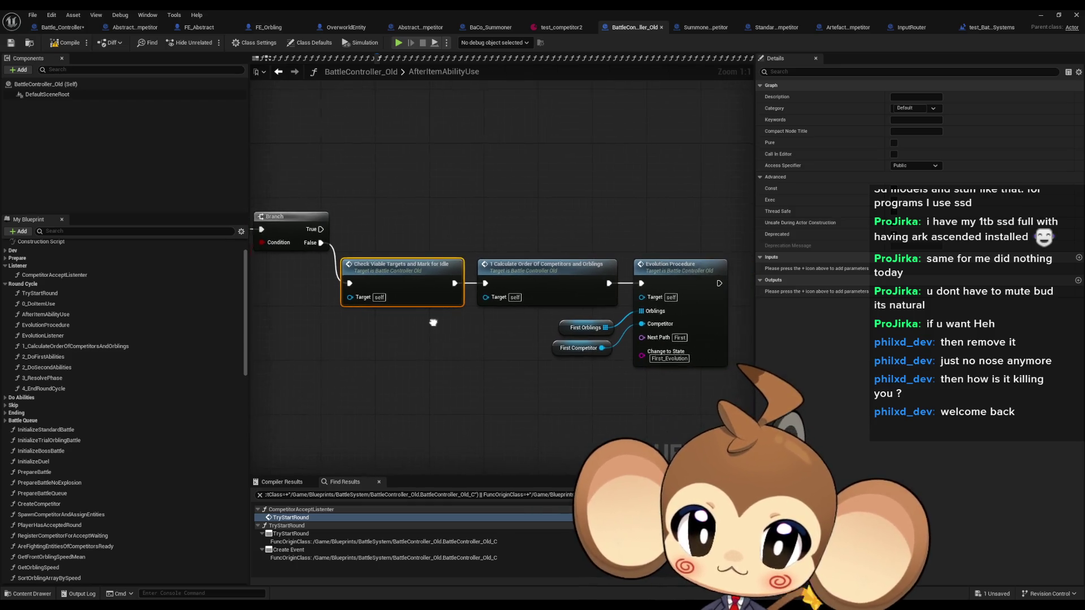
- Open the CheckViableTargetsAndMarkForIdle function and review its entry, Branch and Is Valid nodes
double_click(394, 270)
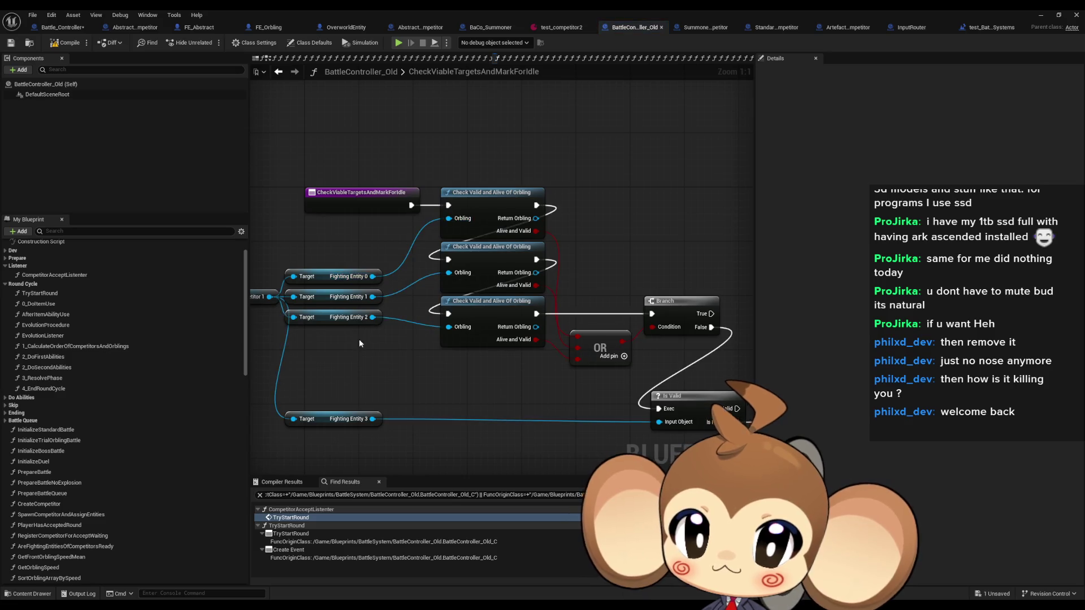
drag(360, 340, 455, 327)
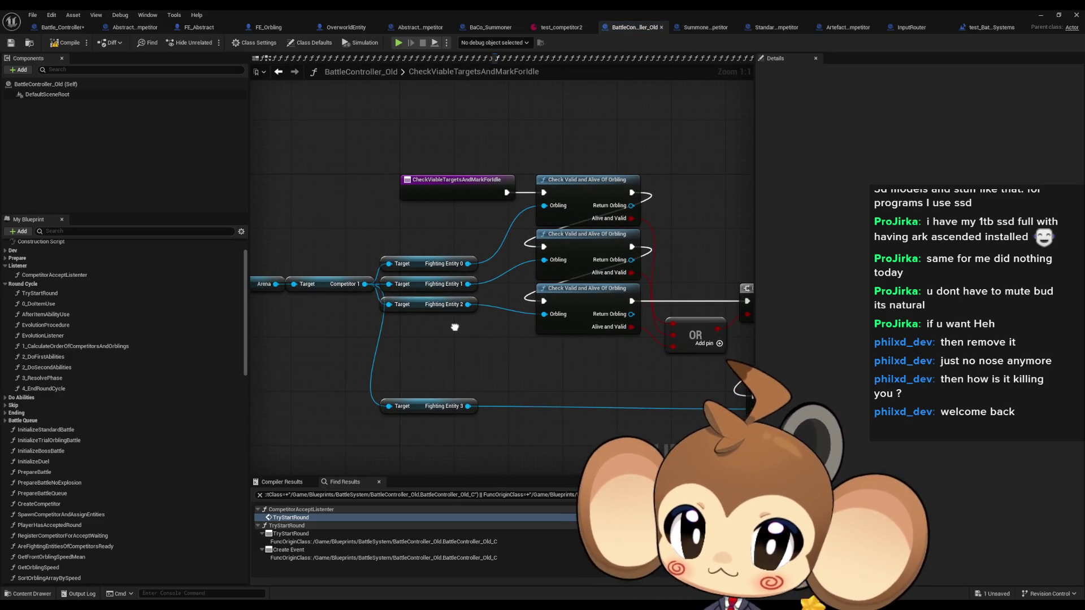
drag(455, 327, 425, 326)
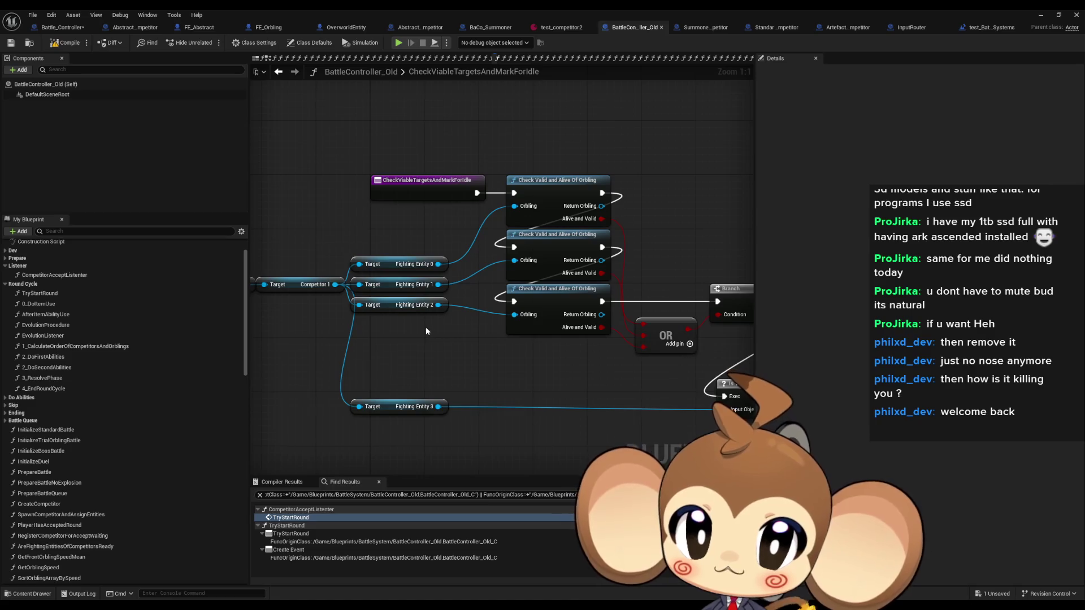
drag(608, 311, 510, 314)
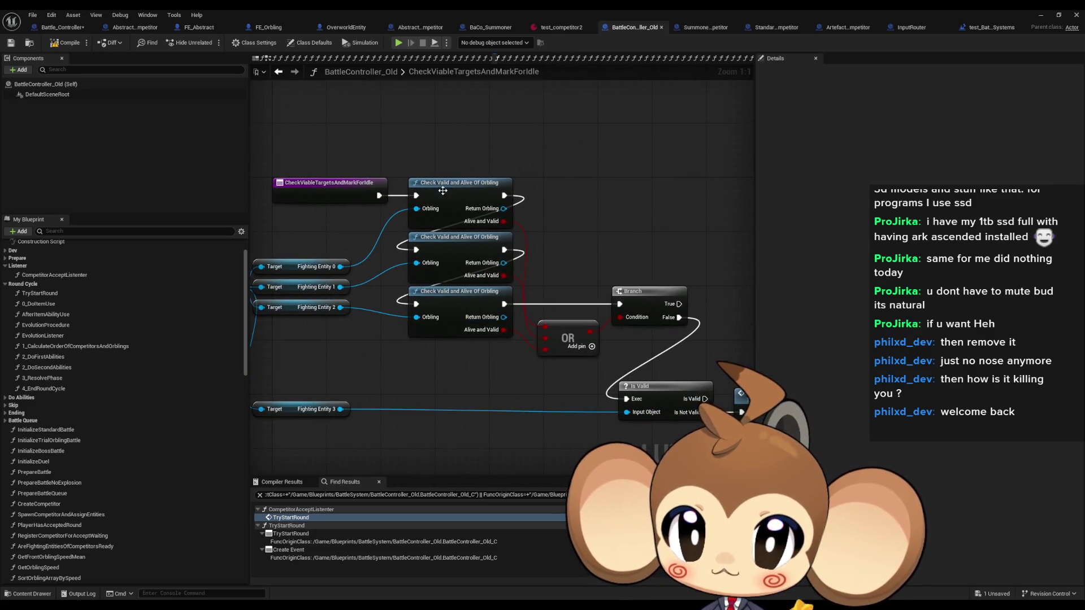
mouse_move(622, 269)
mouse_down()
mouse_move(439, 247)
mouse_move(477, 205)
mouse_move(685, 187)
mouse_move(500, 178)
mouse_up()
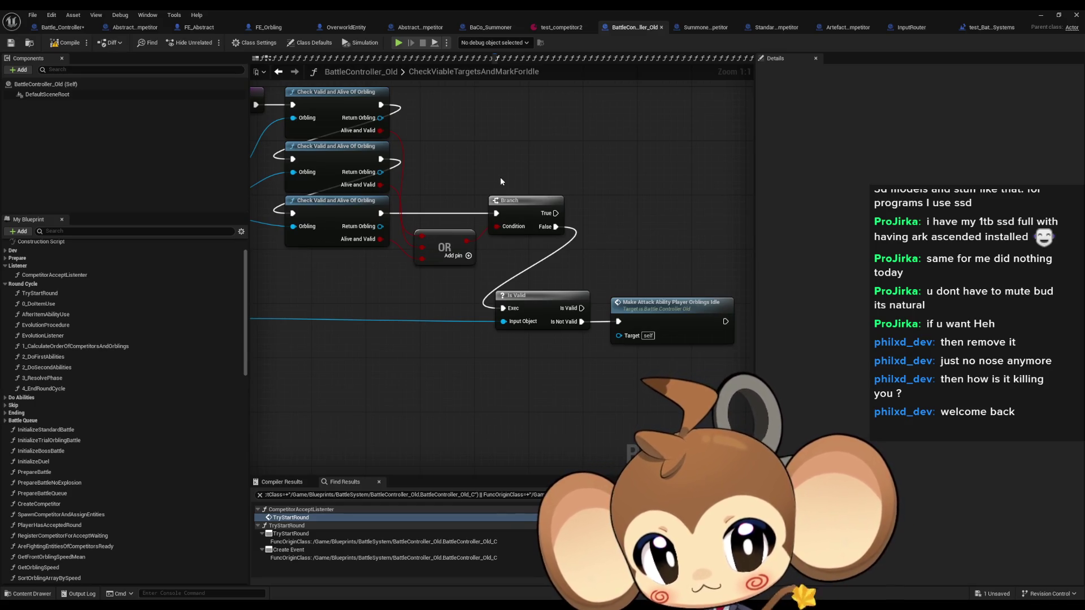
- Open MakeAttackAbilityPlayerOrblingsIdle to show its Check Orbling Valid and Set Idle calls
click(684, 330)
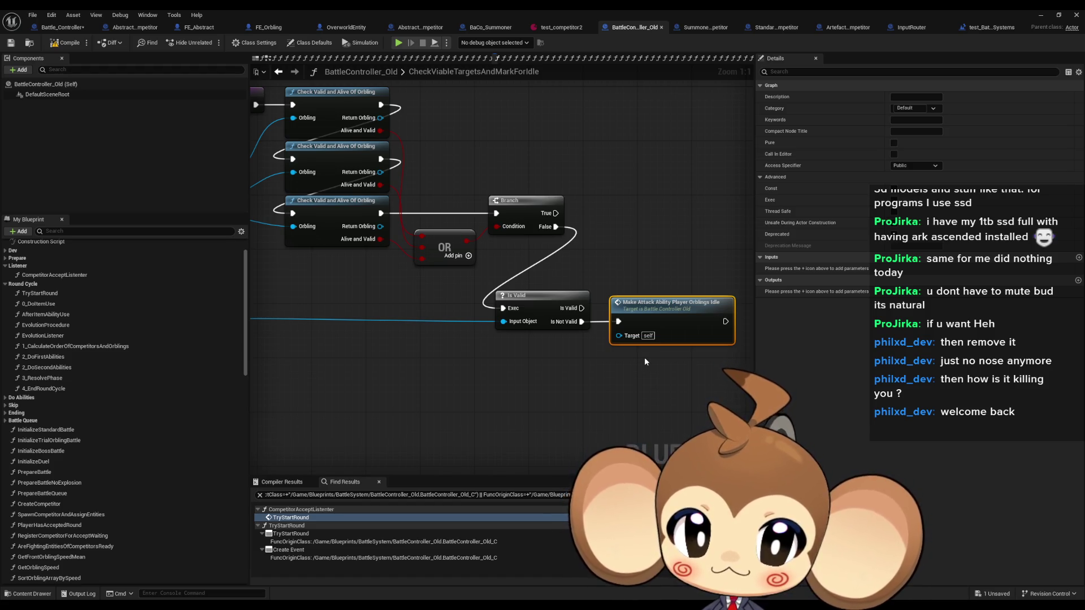
double_click(672, 306)
drag(519, 347, 415, 327)
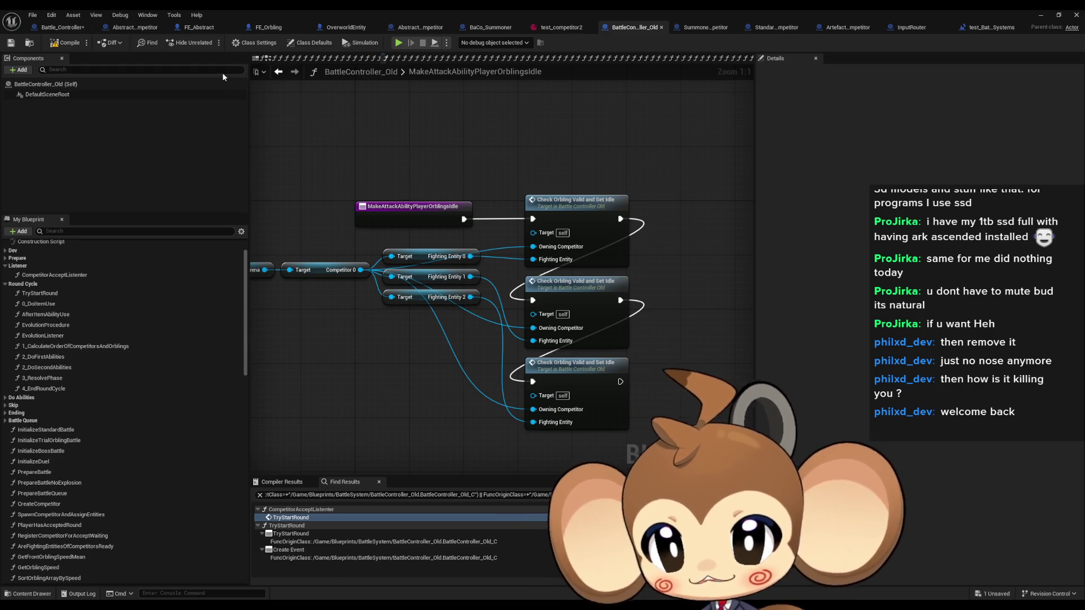
click(278, 71)
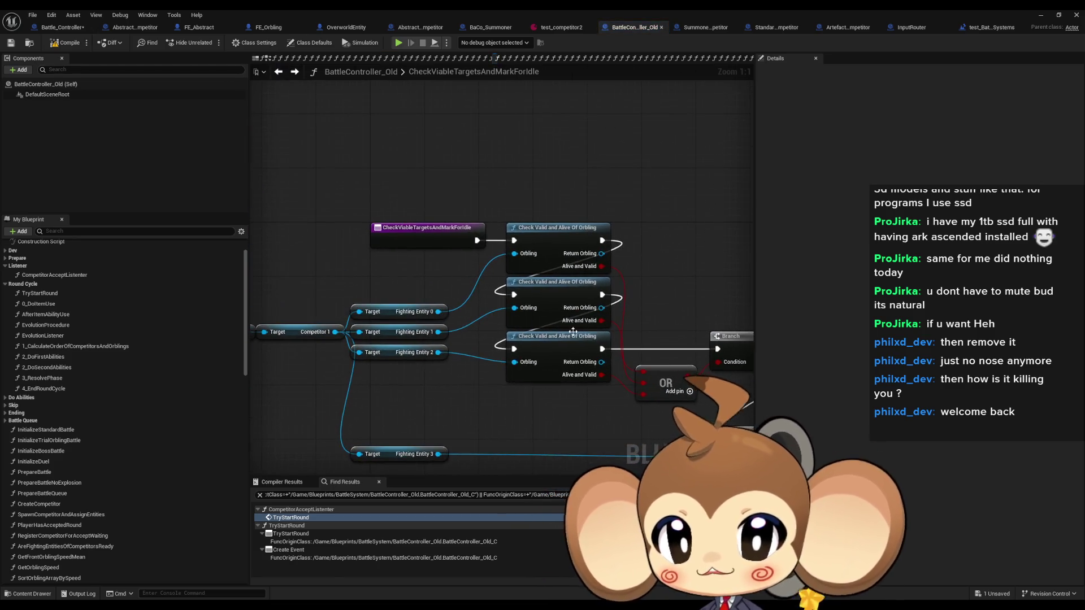
mouse_move(602, 253)
mouse_down()
mouse_move(544, 251)
mouse_move(513, 222)
mouse_up()
mouse_move(561, 258)
mouse_down()
mouse_move(609, 259)
mouse_move(570, 263)
mouse_up()
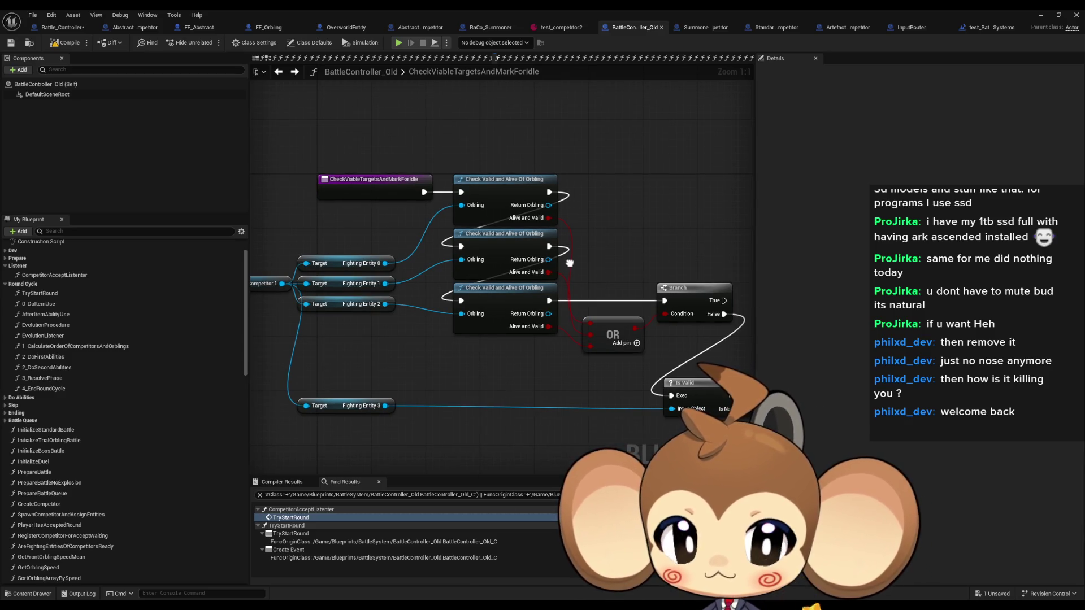
drag(569, 263, 585, 268)
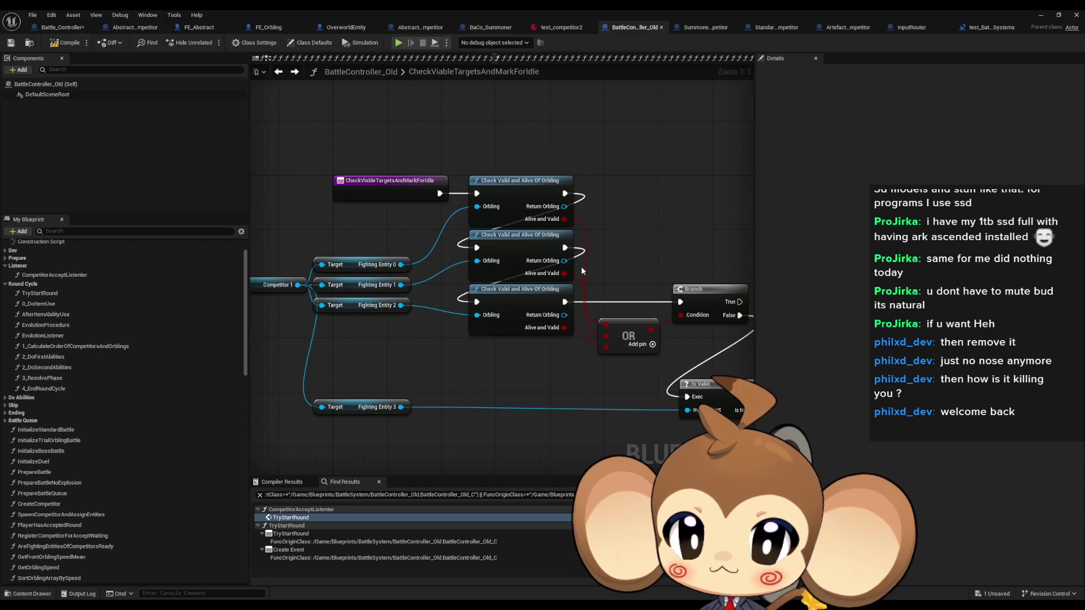
mouse_move(349, 244)
mouse_down()
mouse_move(406, 337)
mouse_move(500, 340)
mouse_move(368, 307)
mouse_up()
mouse_move(522, 326)
mouse_down()
mouse_move(393, 295)
mouse_move(621, 292)
mouse_up()
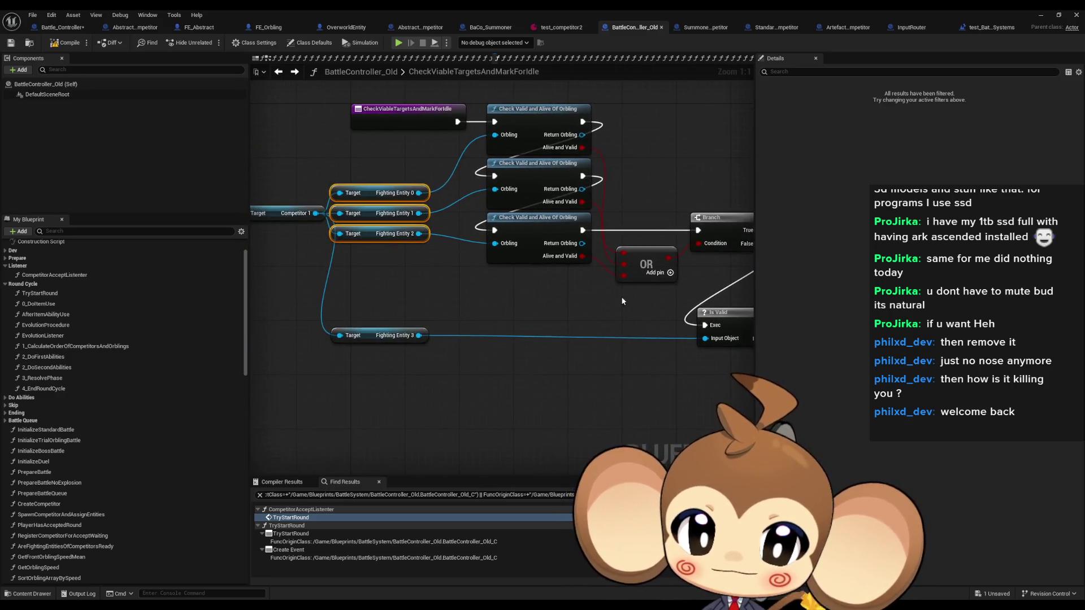
click(384, 336)
drag(528, 370, 332, 354)
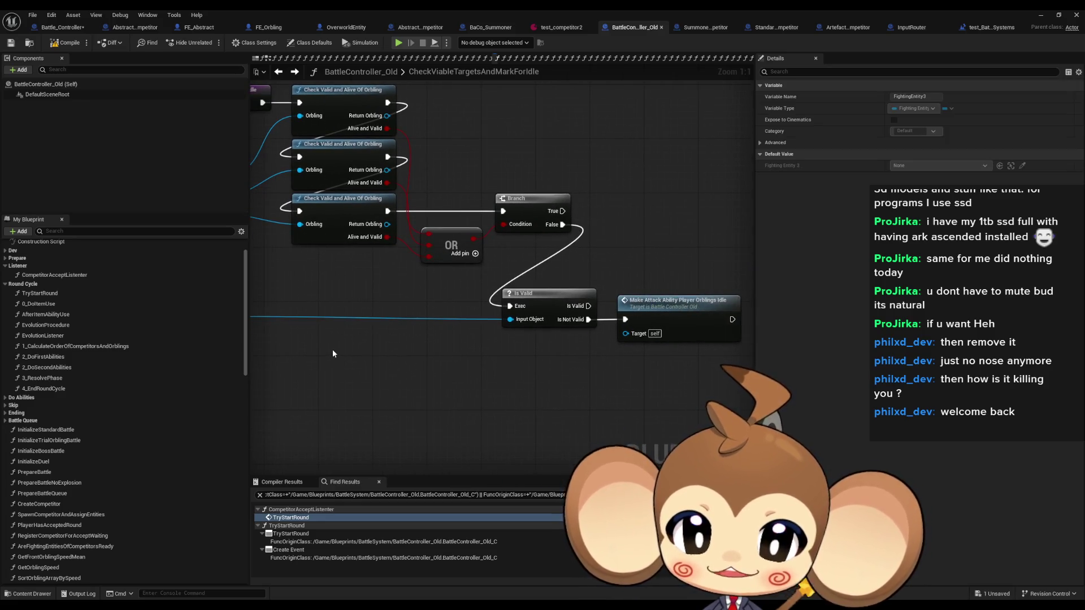
drag(333, 348, 232, 337)
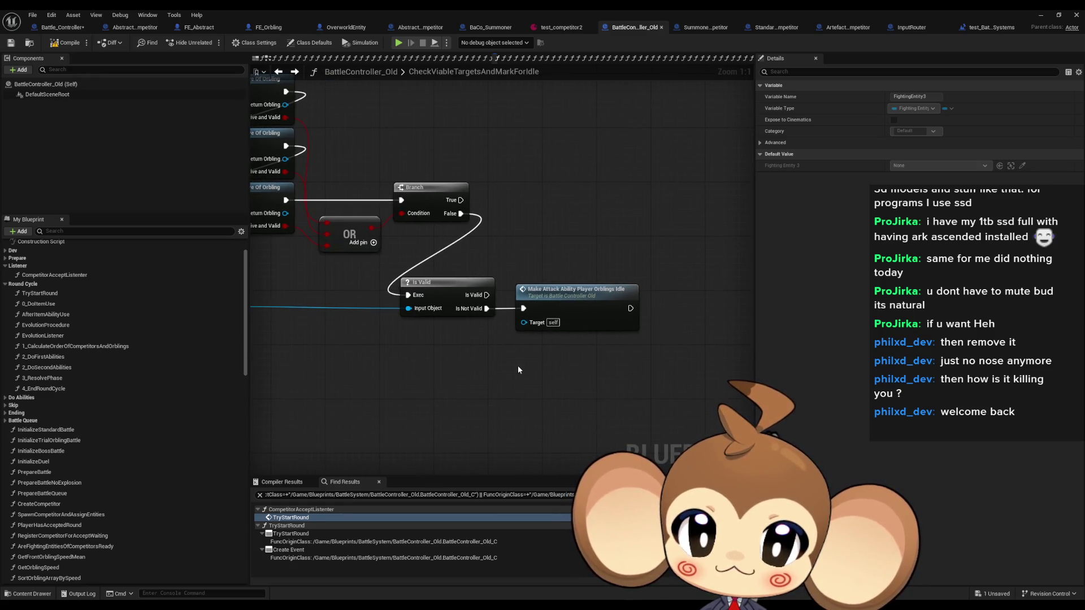
click(562, 311)
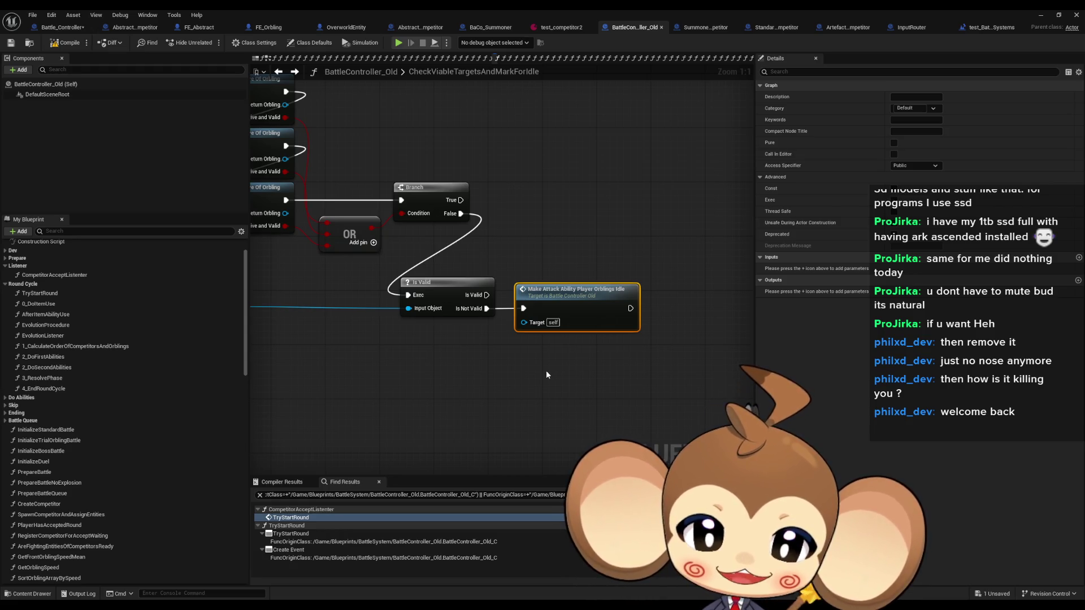
double_click(584, 307)
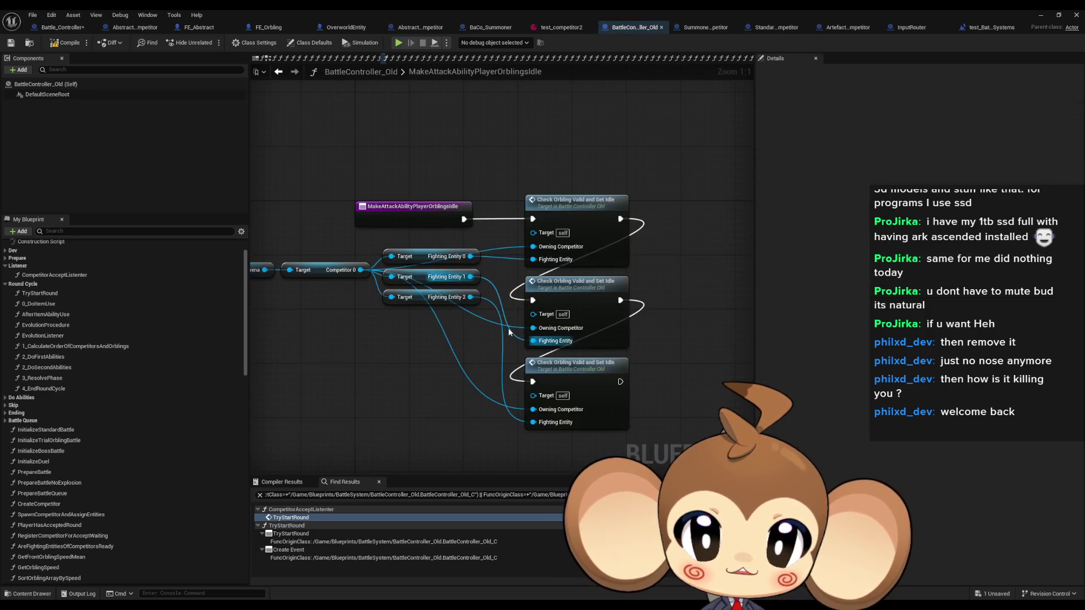
click(582, 221)
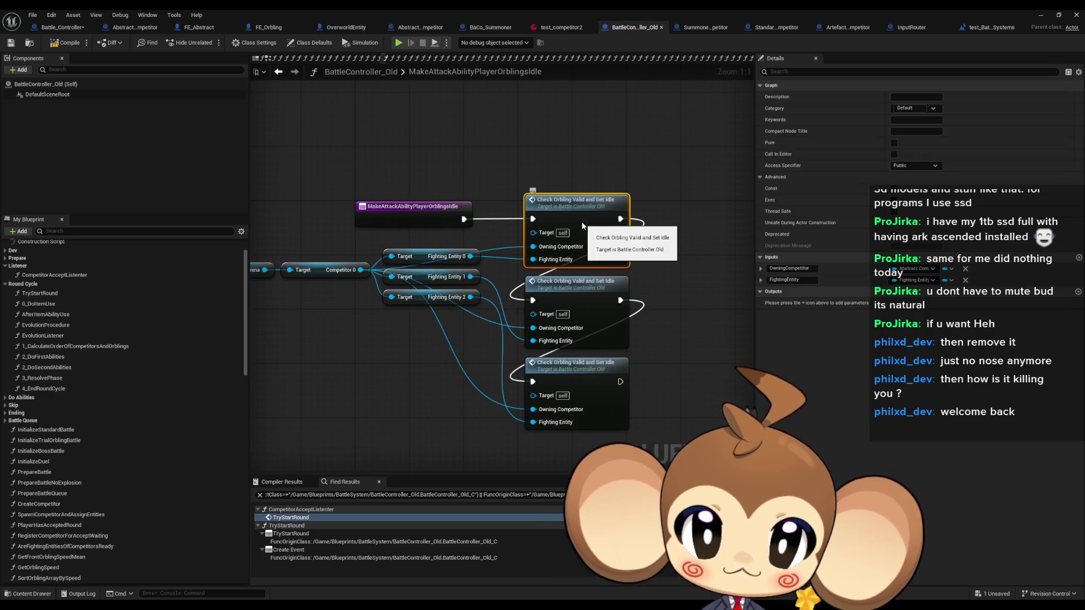
- Open CheckOrblingValidAndSetIdle and review its Is Valid, Switch, FIND and status effect nodes
double_click(581, 222)
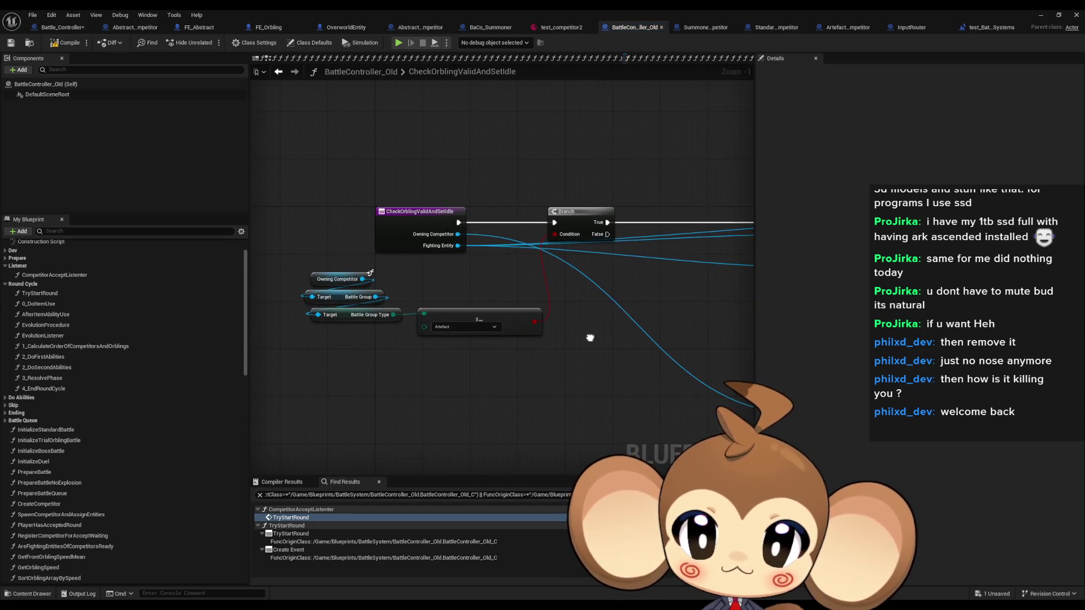
scroll(449, 374, up, 1)
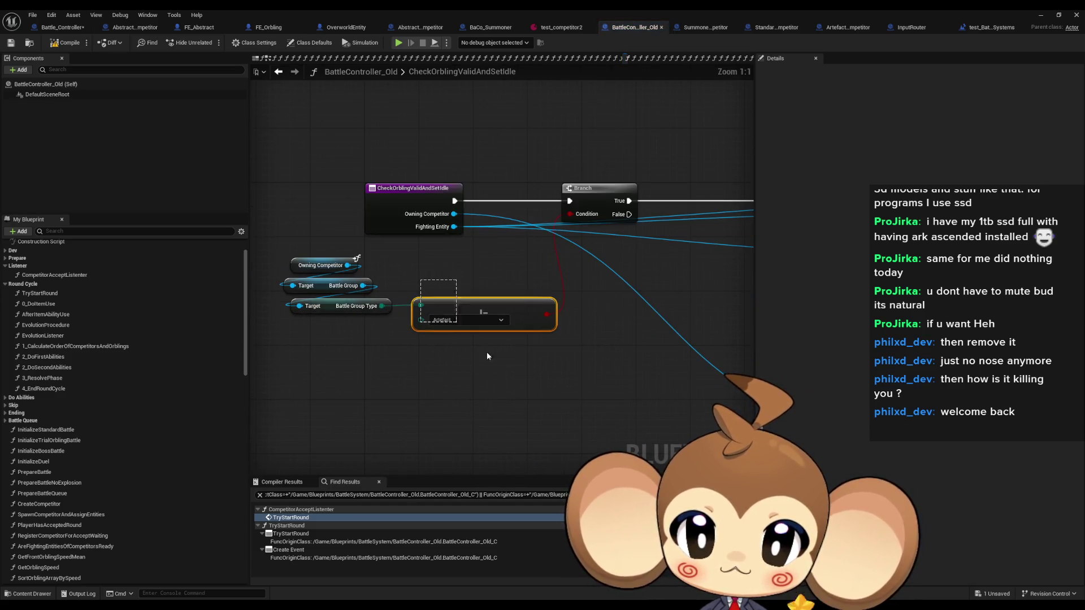
drag(557, 392, 558, 393)
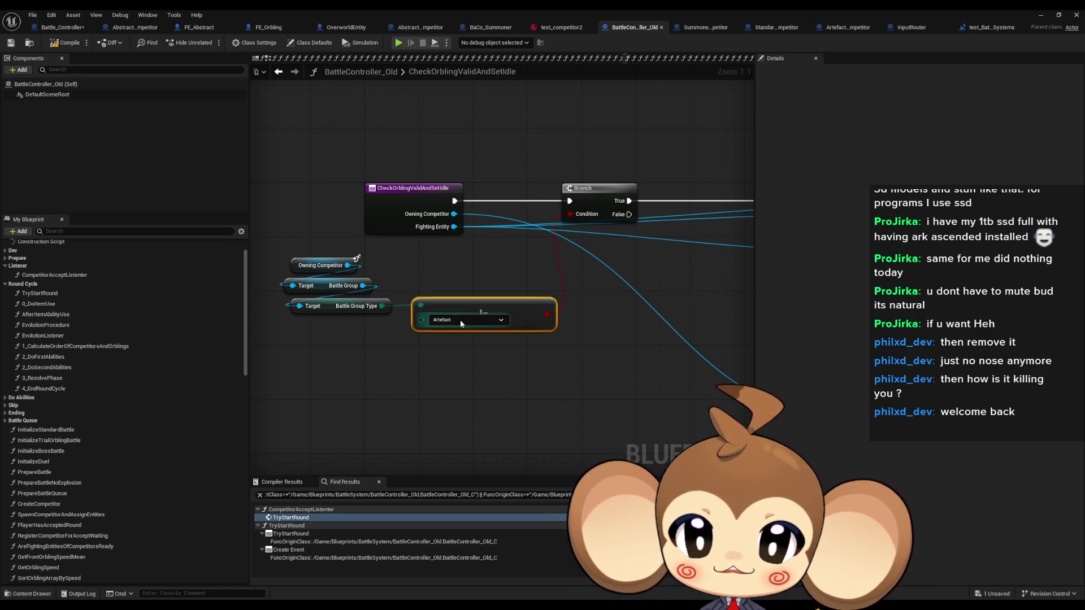
mouse_move(508, 283)
mouse_down()
mouse_move(616, 378)
mouse_move(509, 396)
mouse_move(429, 351)
mouse_move(410, 353)
mouse_up()
drag(592, 346, 415, 364)
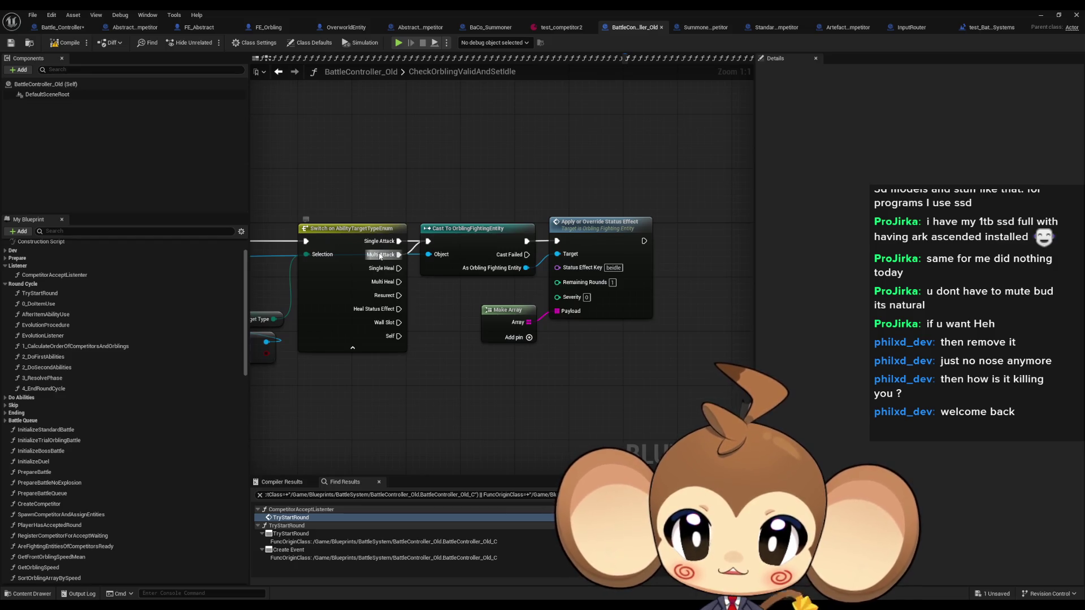
click(639, 308)
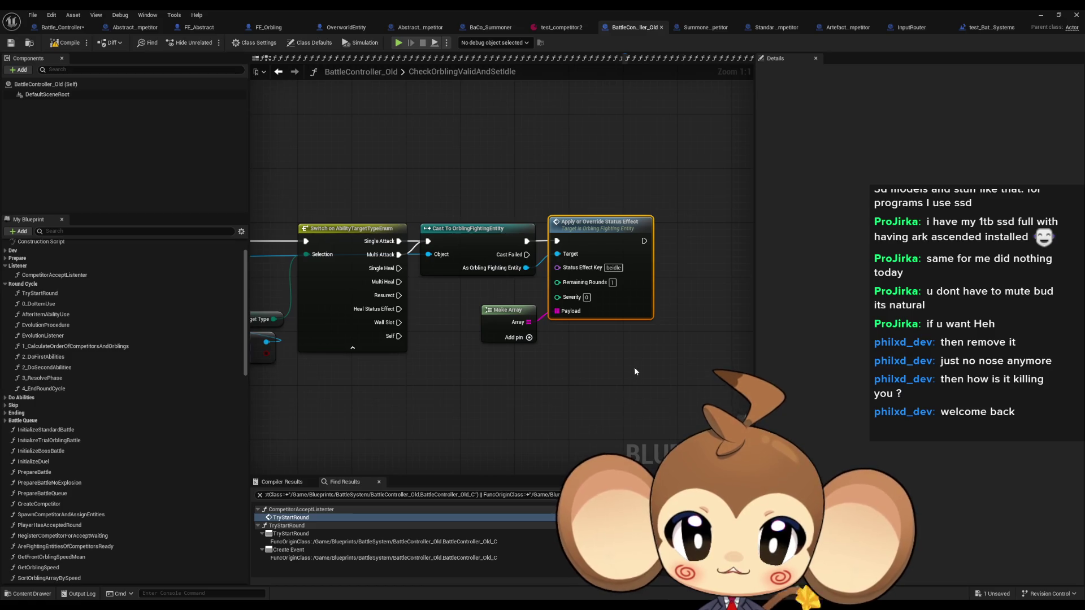
drag(606, 368, 942, 351)
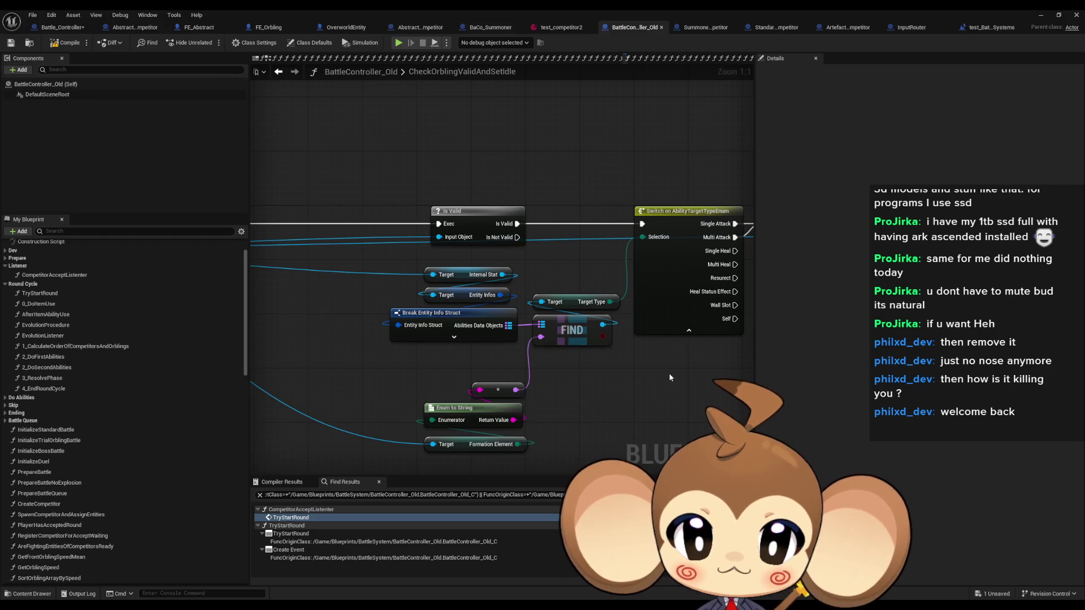
drag(618, 394, 1042, 398)
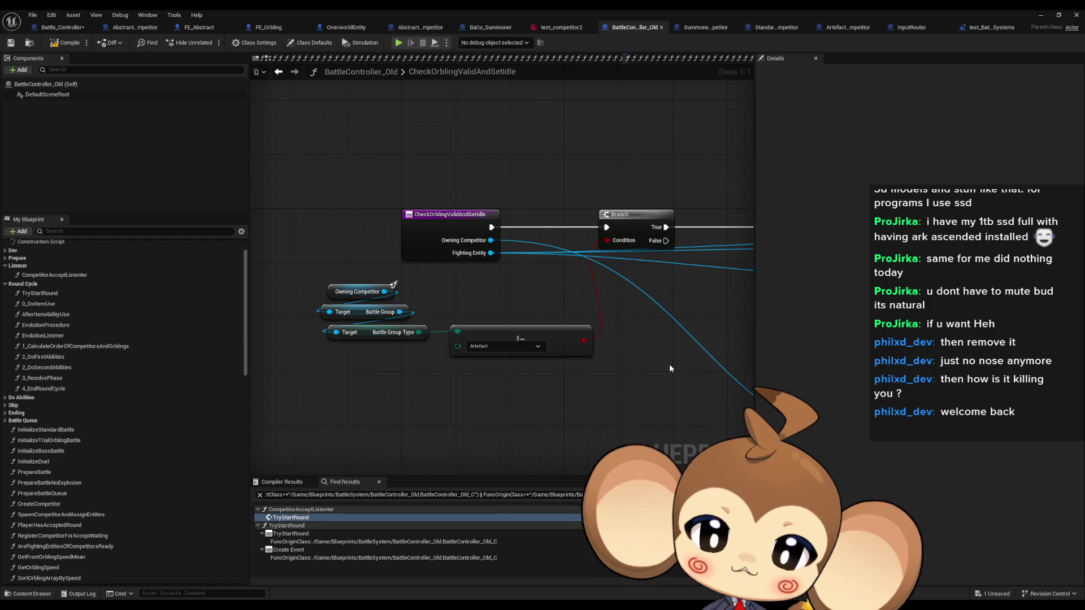
- Inspect the Apply Status Effect node's beidle key, then go back to MakeAttackAbilityPlayerOrblingsIdle
drag(665, 376, 626, 361)
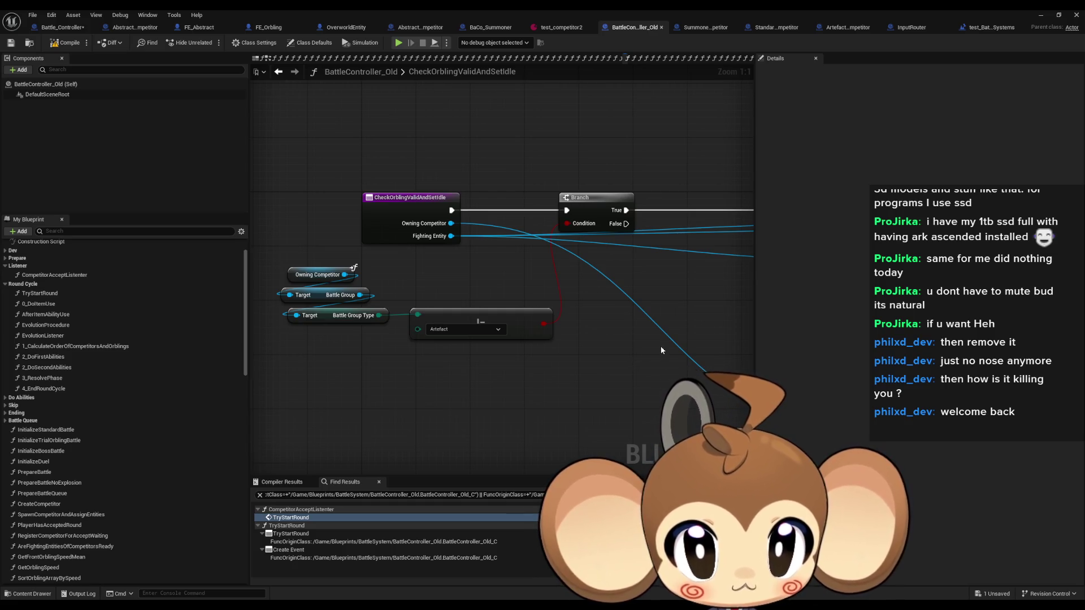
drag(670, 345, 318, 302)
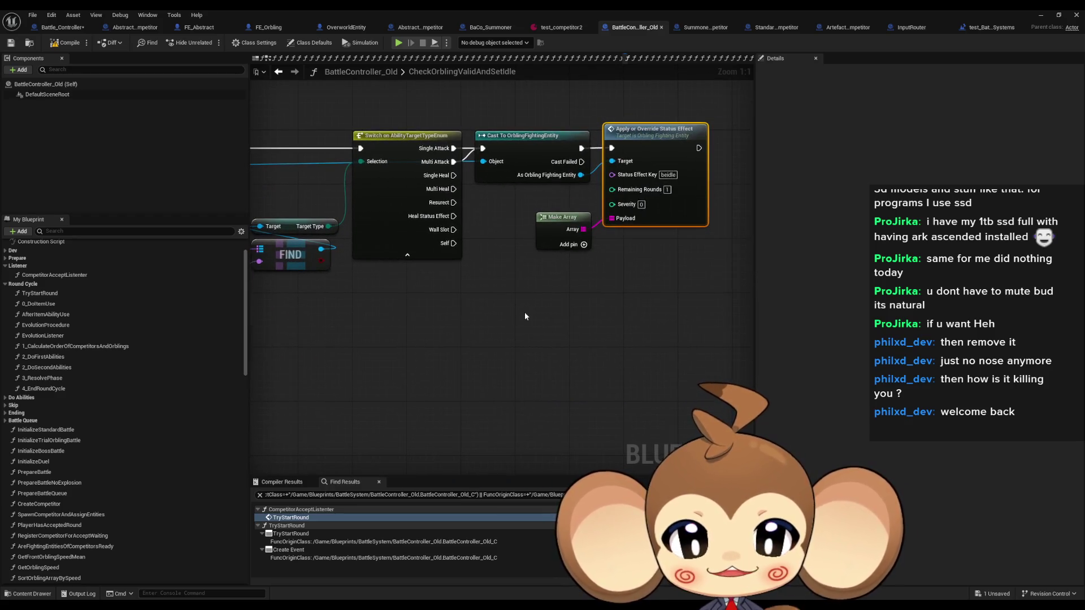
drag(646, 180, 610, 199)
click(632, 194)
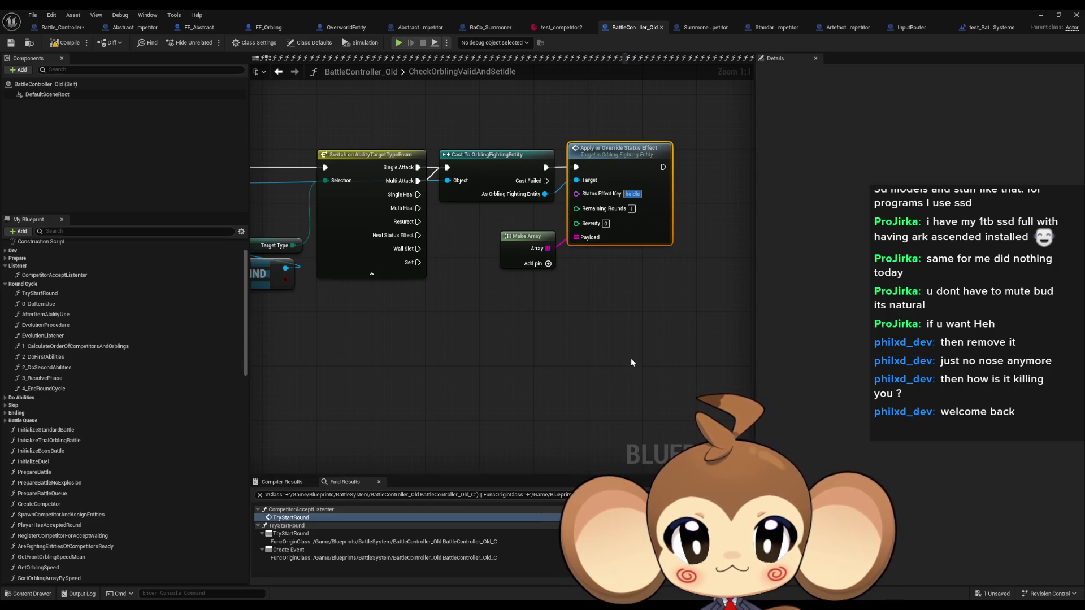
mouse_move(476, 333)
mouse_down()
mouse_move(588, 419)
mouse_move(751, 390)
mouse_up()
mouse_move(674, 385)
mouse_down()
mouse_move(430, 335)
mouse_move(684, 342)
mouse_move(639, 342)
mouse_up()
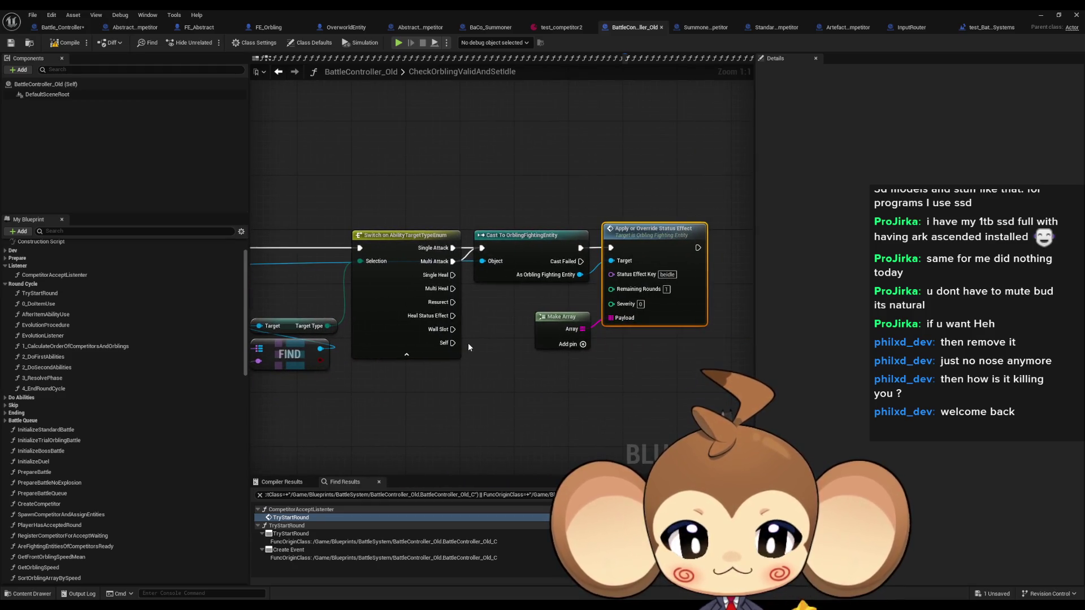
click(552, 378)
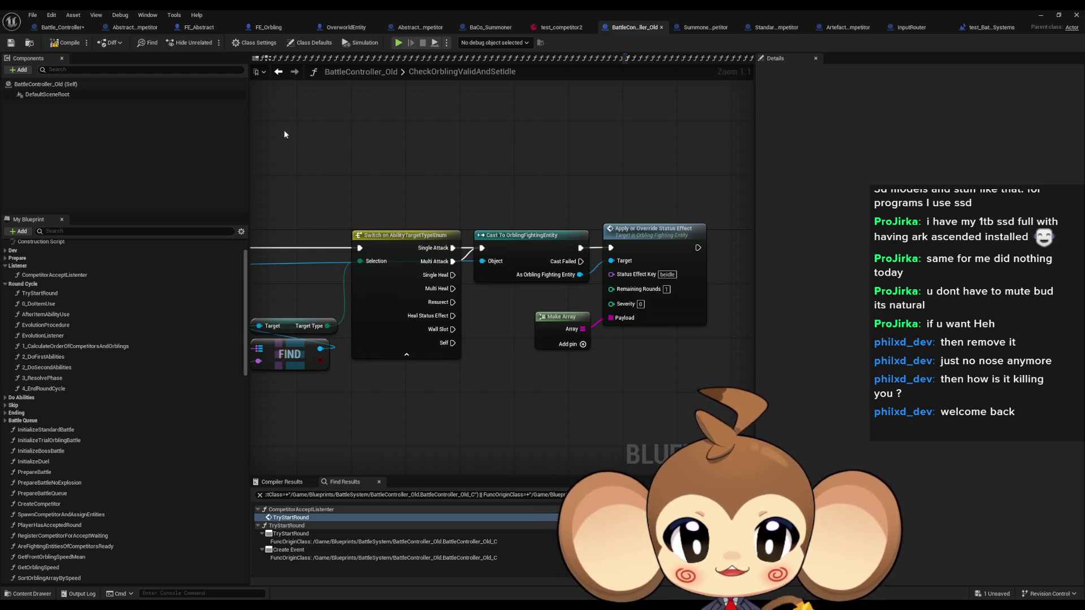
click(279, 72)
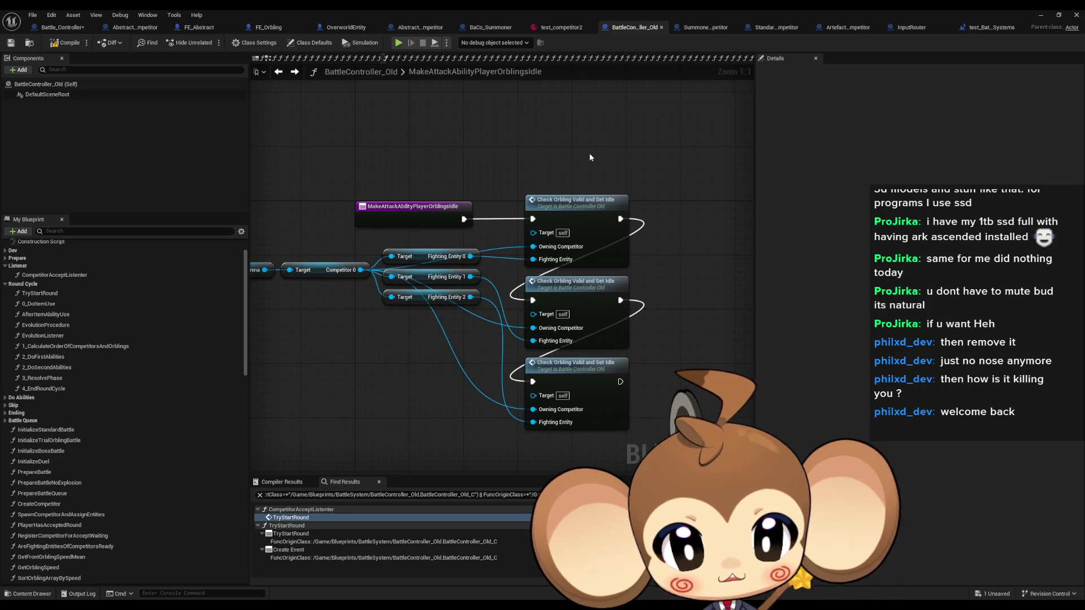
- Go back to CheckViableTargetsAndMarkForIdle and review its getters, OR node and Make Attack Ability call
drag(589, 153, 392, 234)
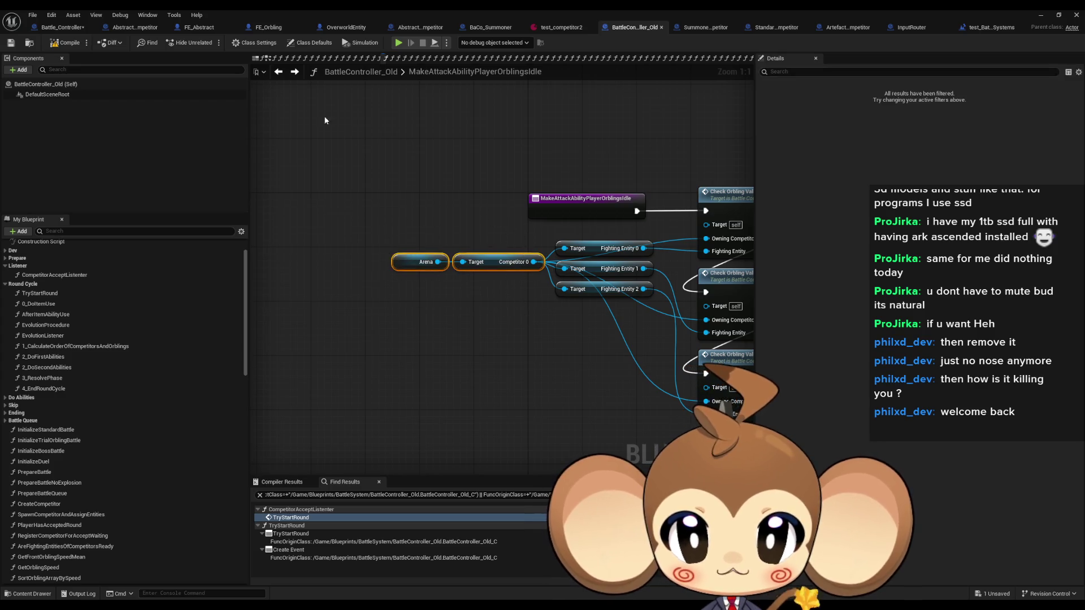
click(277, 71)
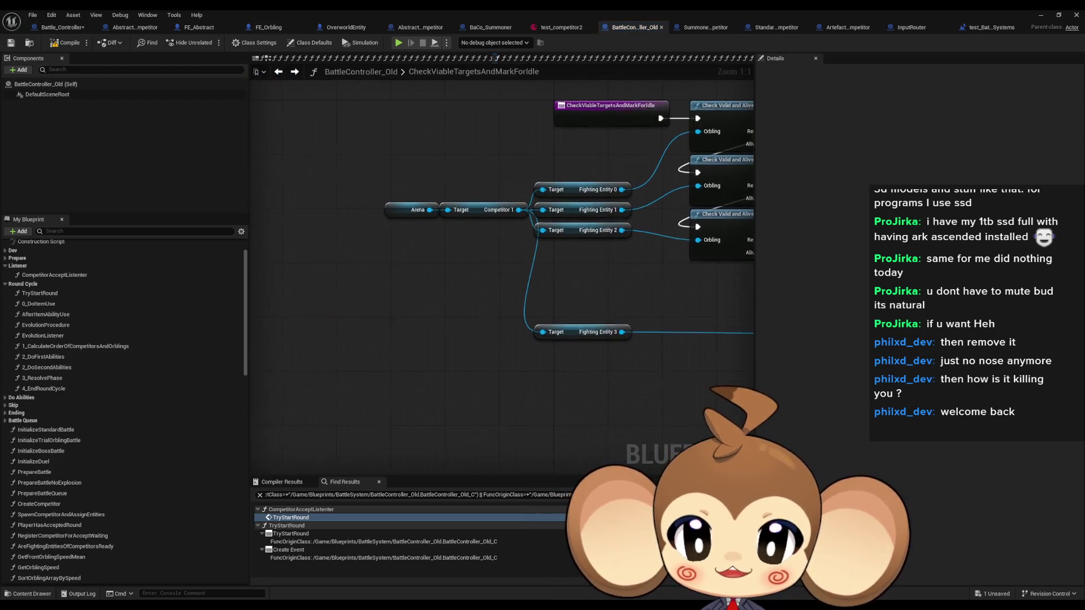
mouse_move(360, 159)
mouse_down()
mouse_move(489, 229)
mouse_move(426, 274)
mouse_up()
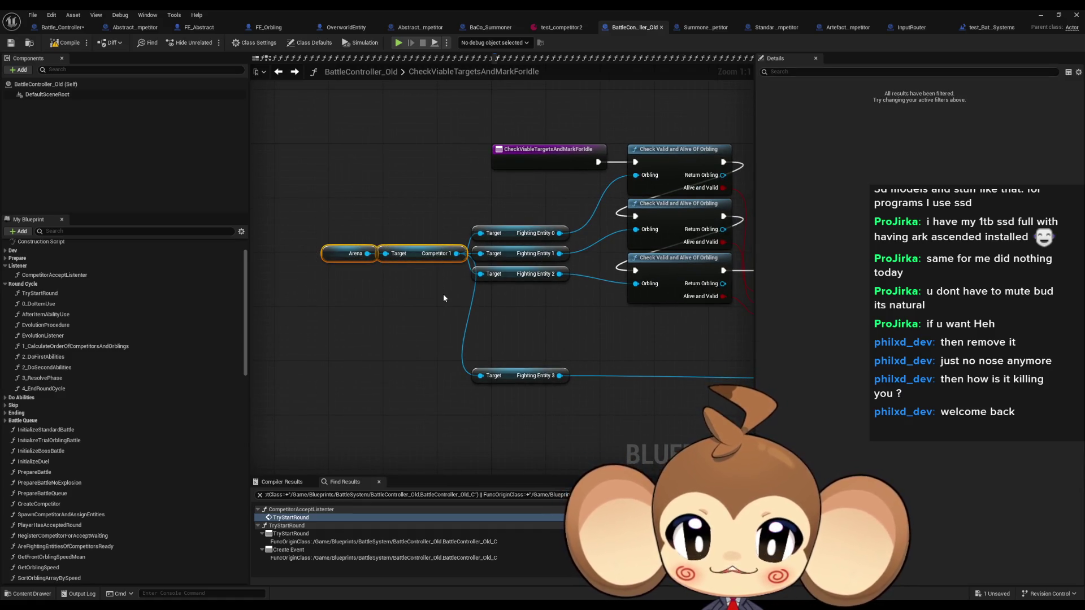
mouse_move(666, 357)
mouse_down()
mouse_move(548, 354)
mouse_move(401, 311)
mouse_up()
scroll(400, 317, down, 2)
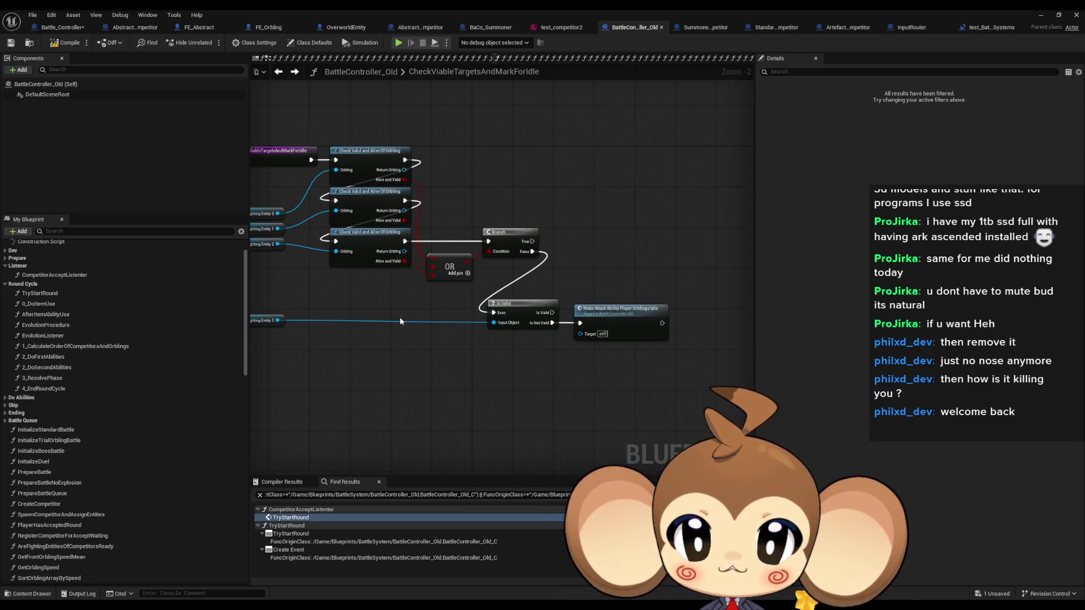
drag(400, 321, 545, 336)
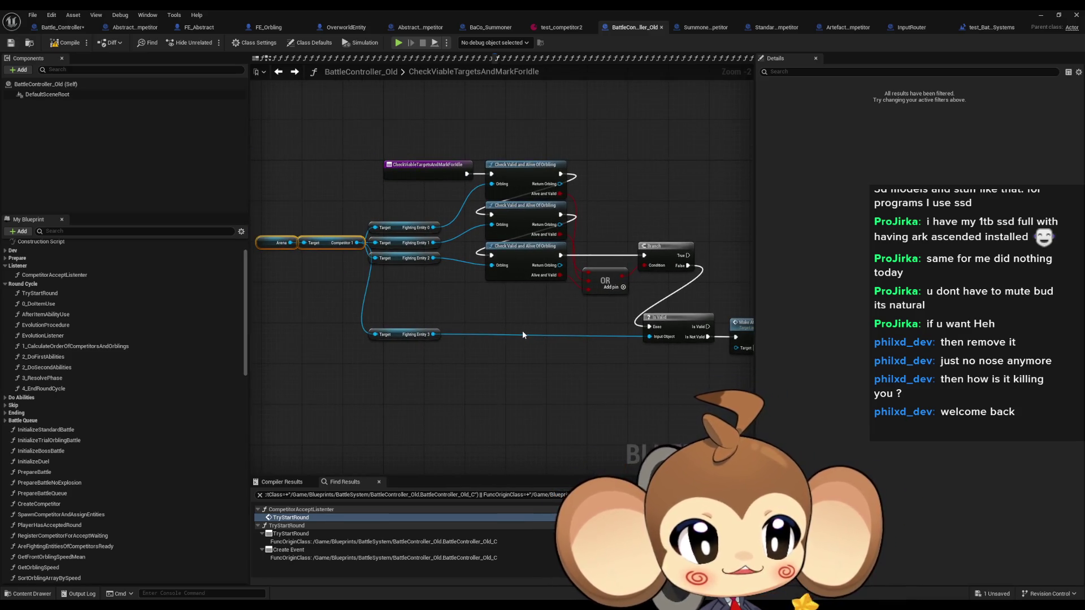
drag(518, 331, 486, 327)
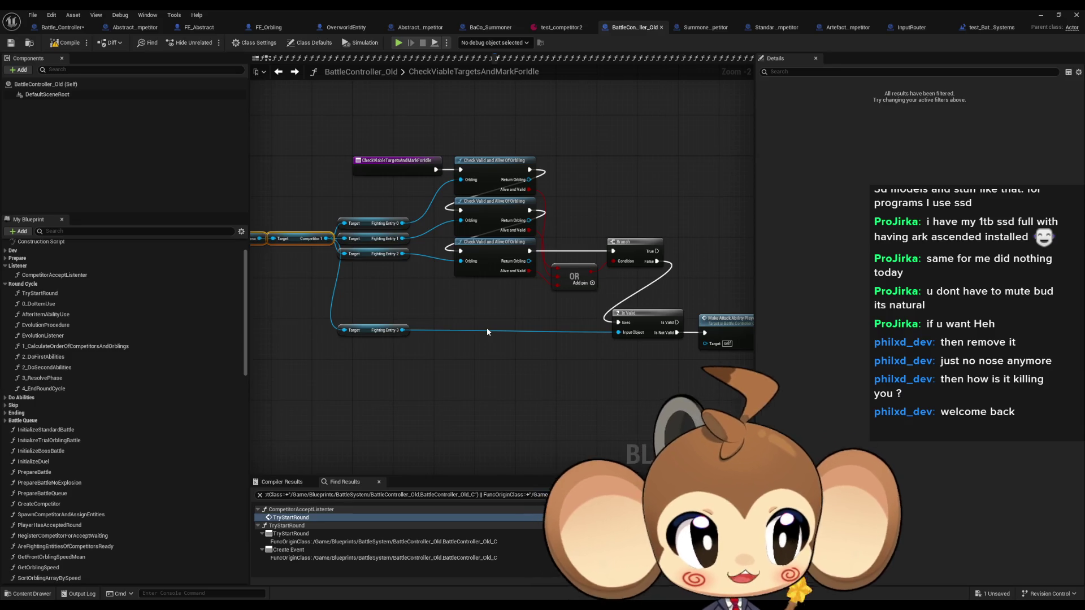
drag(494, 328, 376, 317)
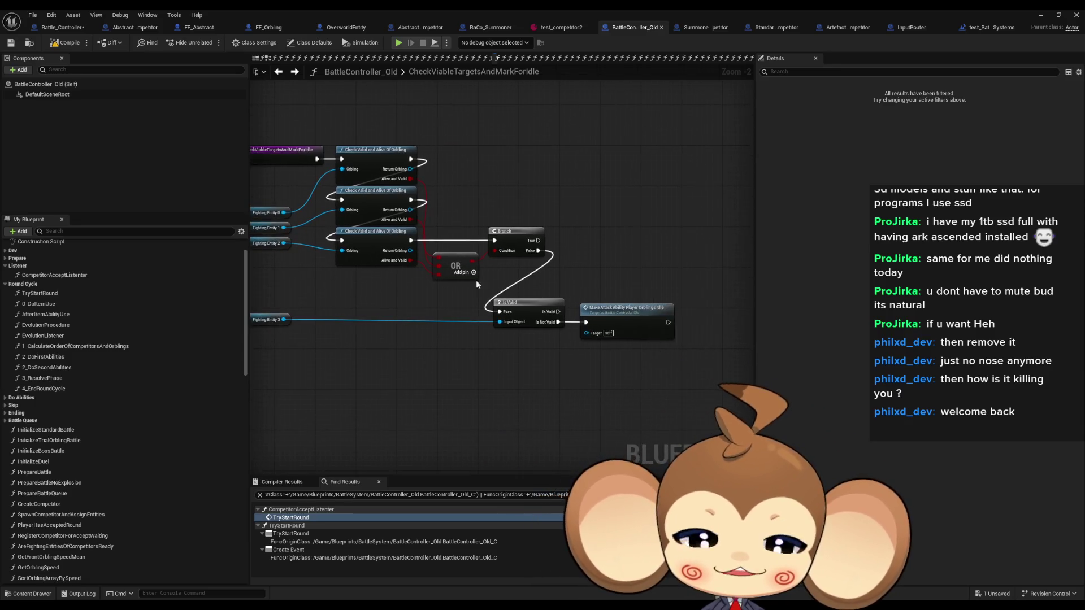
click(627, 317)
click(551, 350)
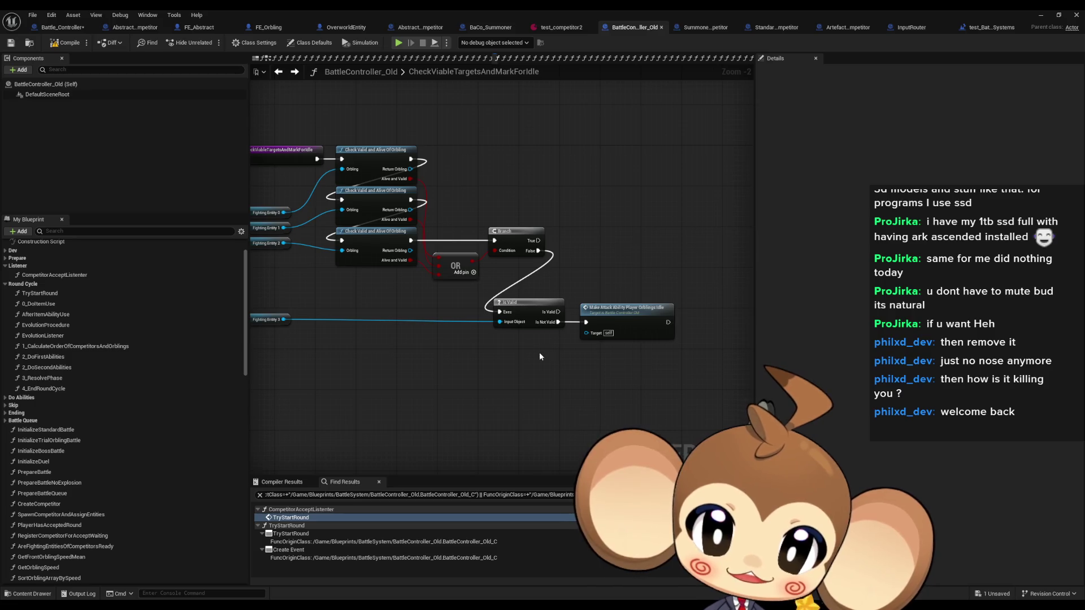
drag(539, 352, 656, 319)
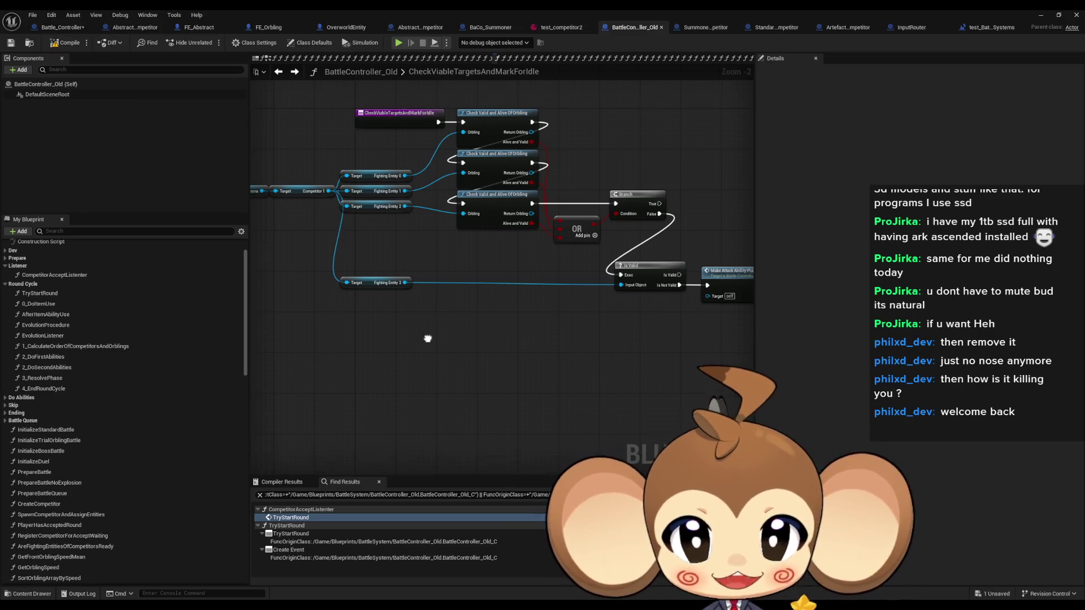
- Marquee-select the Fighting Entity getters and the three Check Valid and Alive nodes to review them
drag(325, 224, 423, 283)
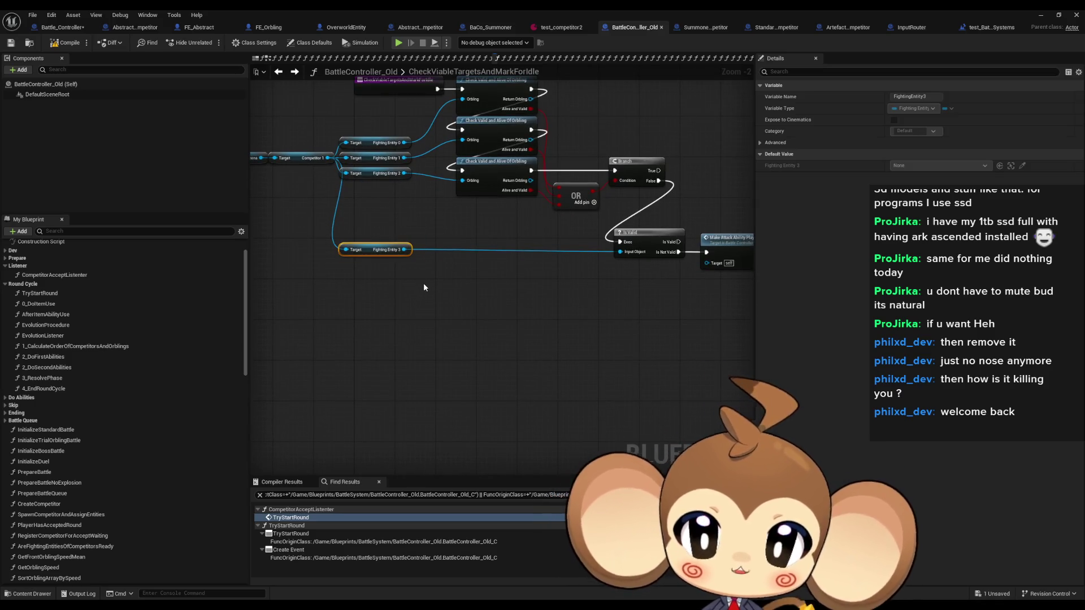
drag(313, 231, 424, 283)
drag(308, 215, 415, 288)
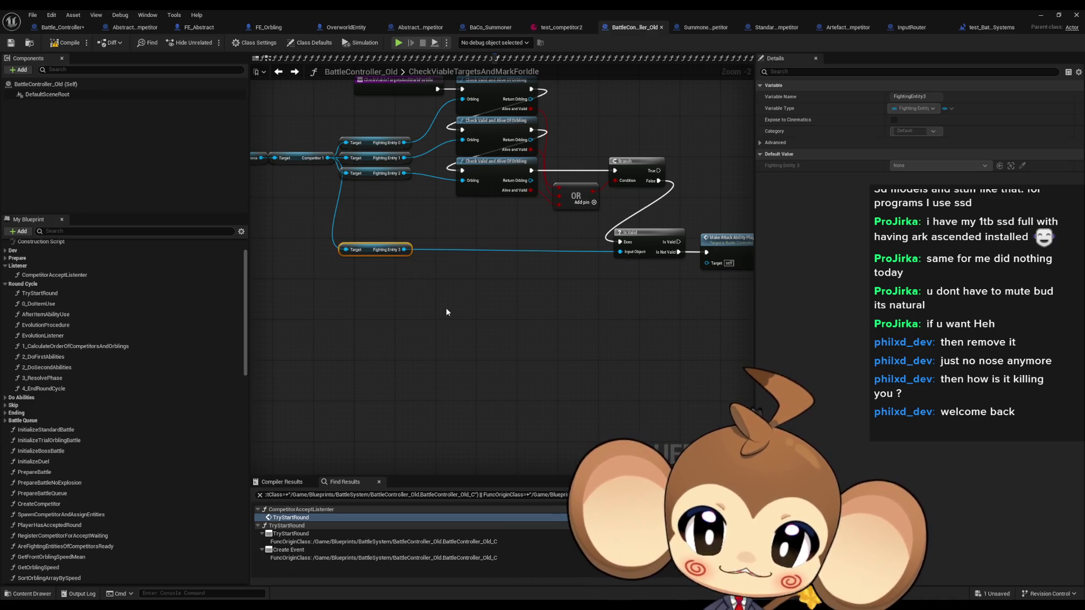
mouse_move(339, 220)
mouse_down()
mouse_move(452, 293)
mouse_move(469, 340)
mouse_up()
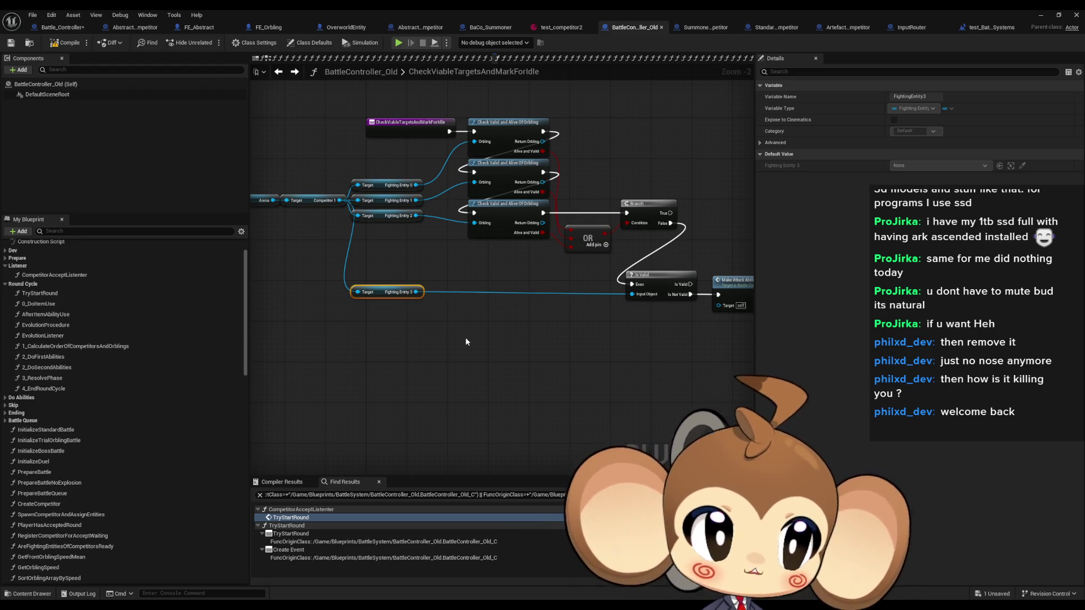
drag(496, 260, 504, 104)
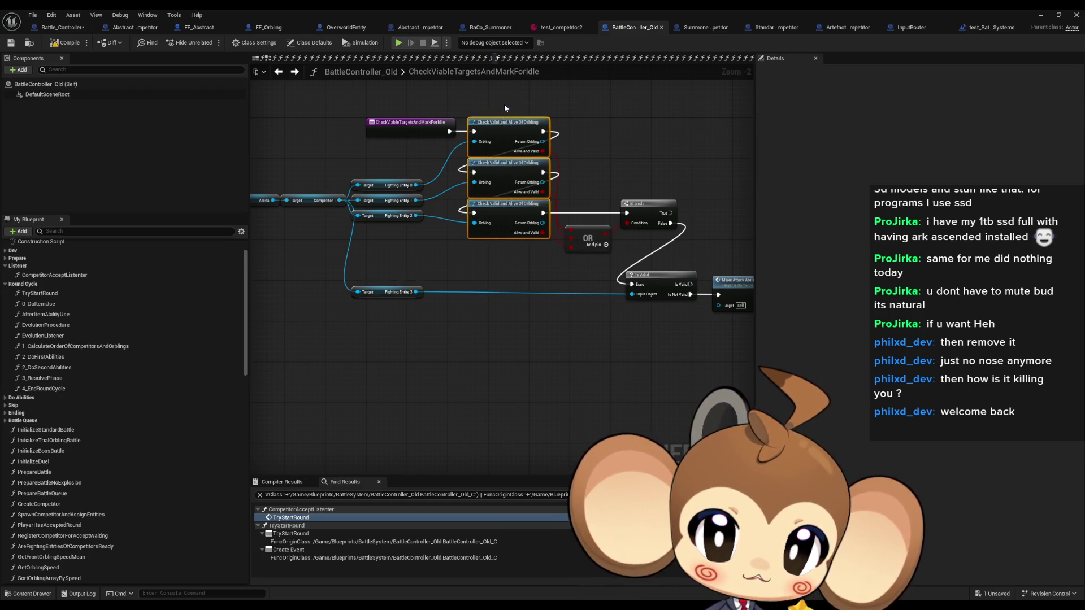
click(473, 262)
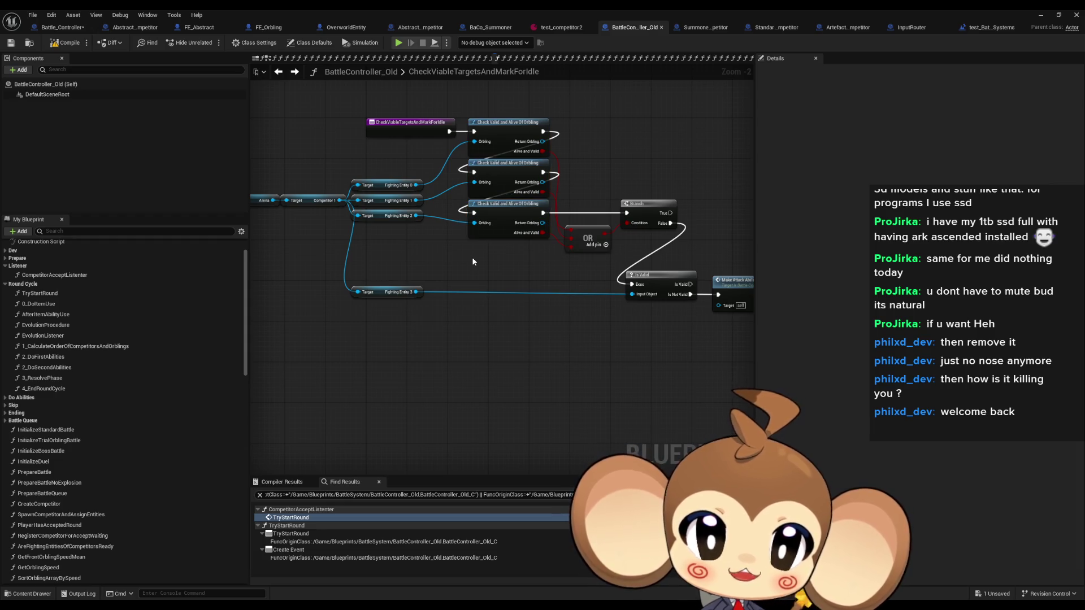
drag(473, 258, 536, 267)
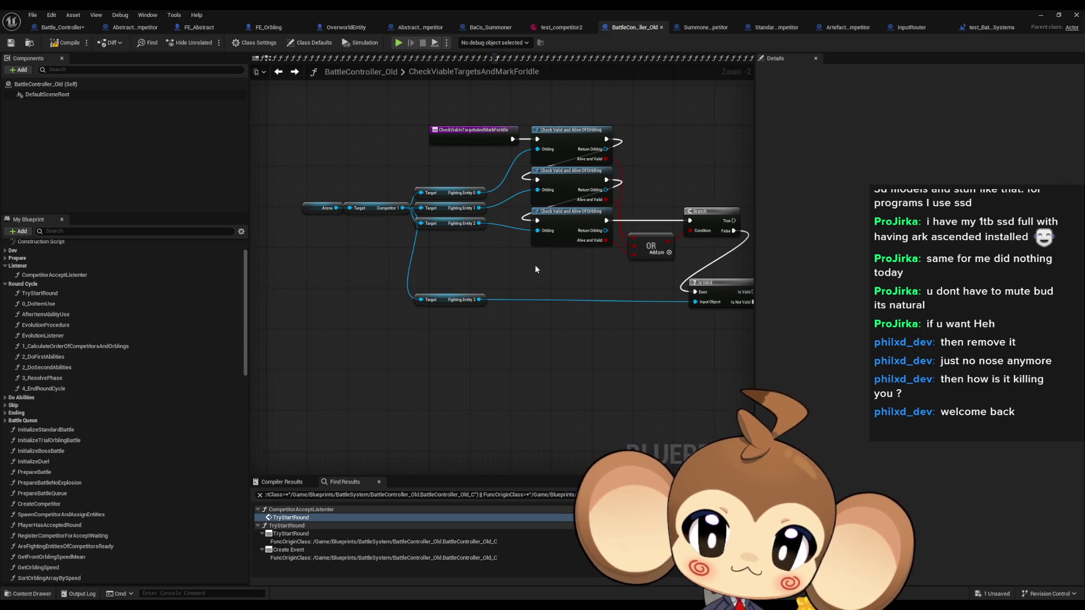
drag(542, 274, 571, 128)
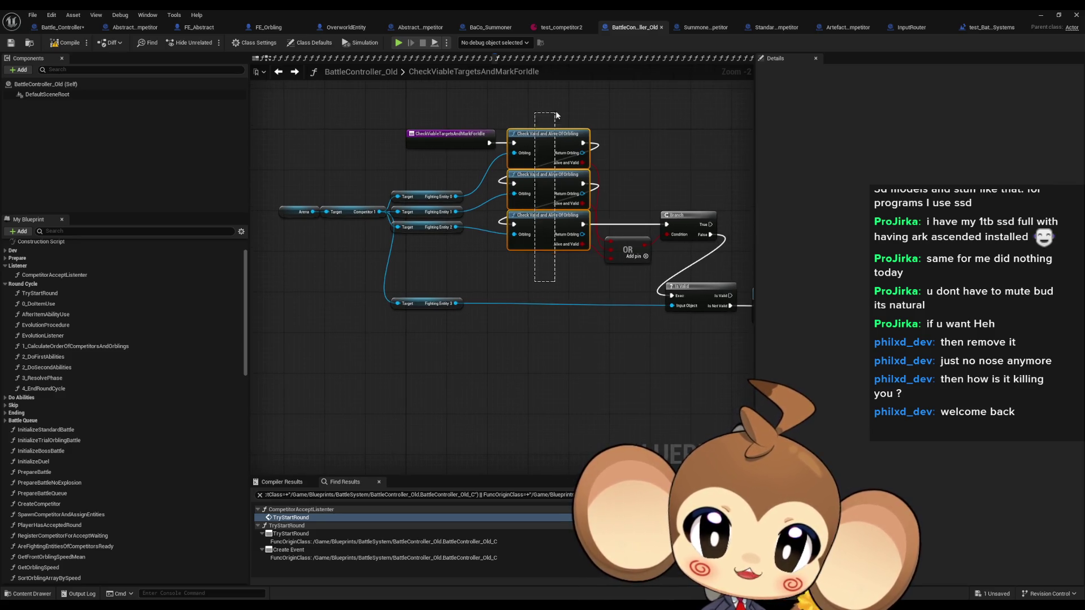
click(556, 274)
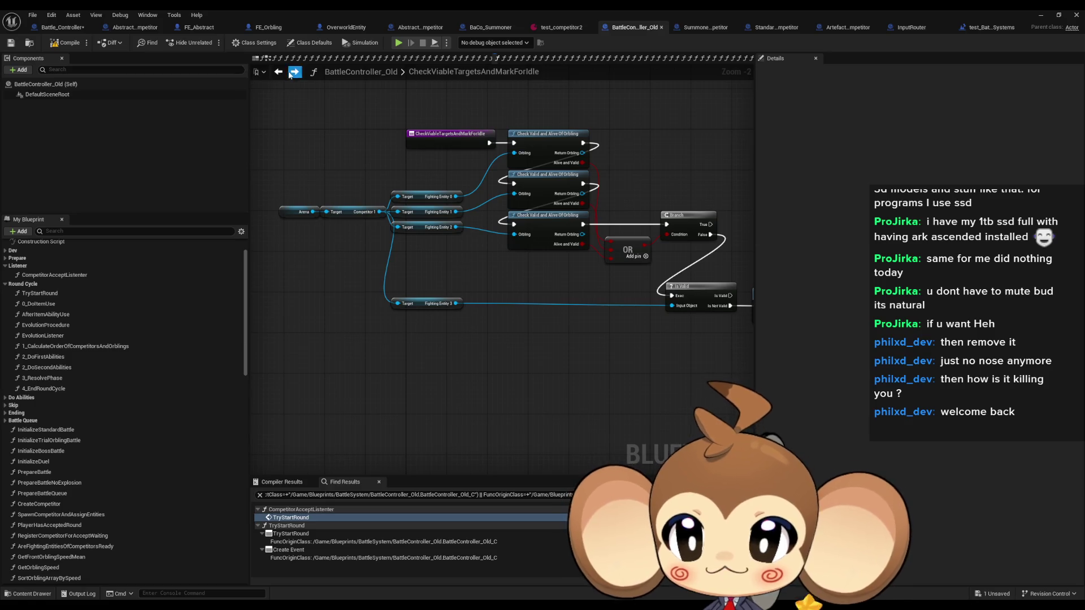
- Go forward to the AfterItemAbilityUse graph and select the Check Viable Targets call
click(294, 72)
mouse_move(390, 187)
mouse_down()
mouse_move(442, 350)
mouse_move(422, 321)
mouse_up()
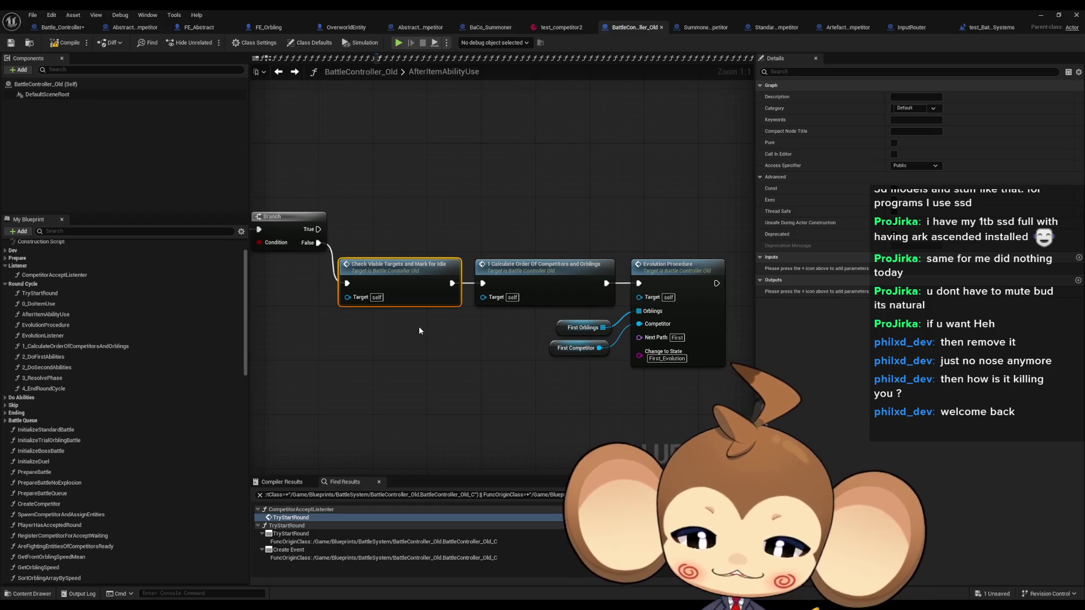
click(489, 227)
- Finish the Check Viable Targets comment with 'should be idle now' and narrow it to wrap
key(Home)
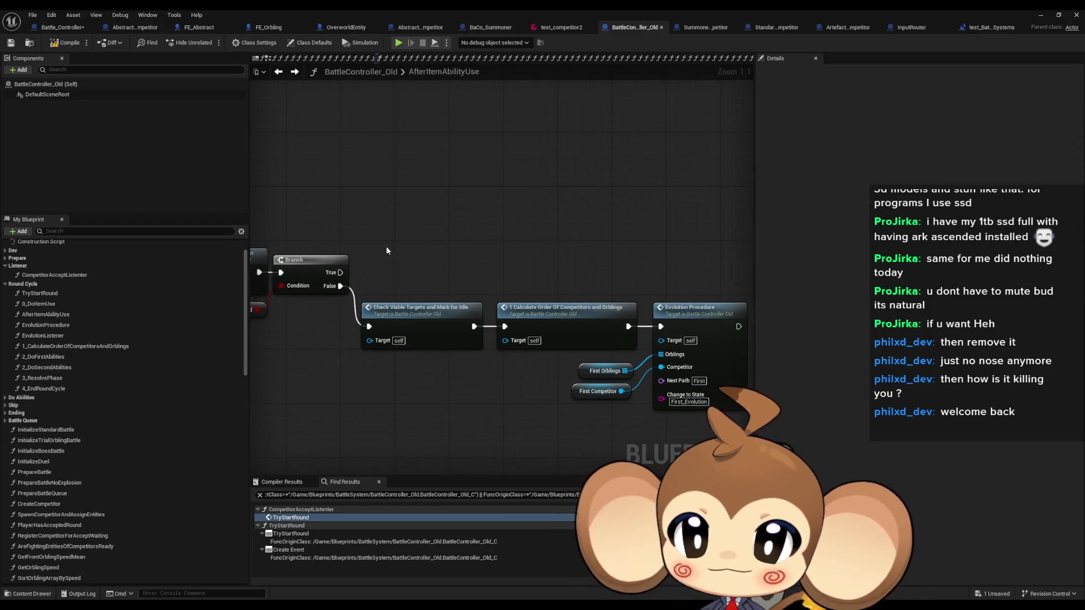
text(cth)
text(checks, if items wiped out )
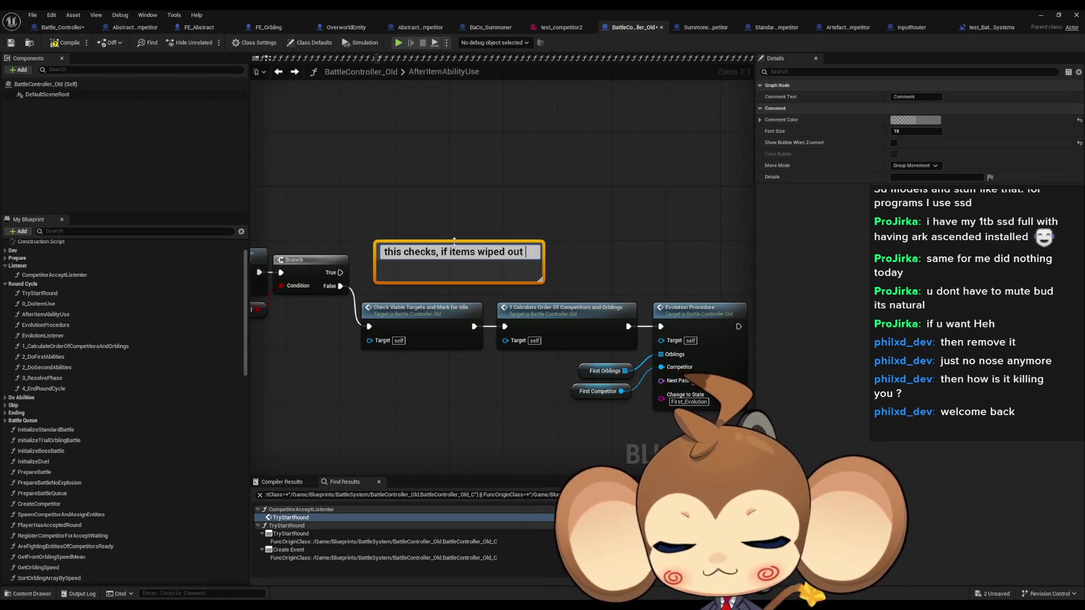
text(va)
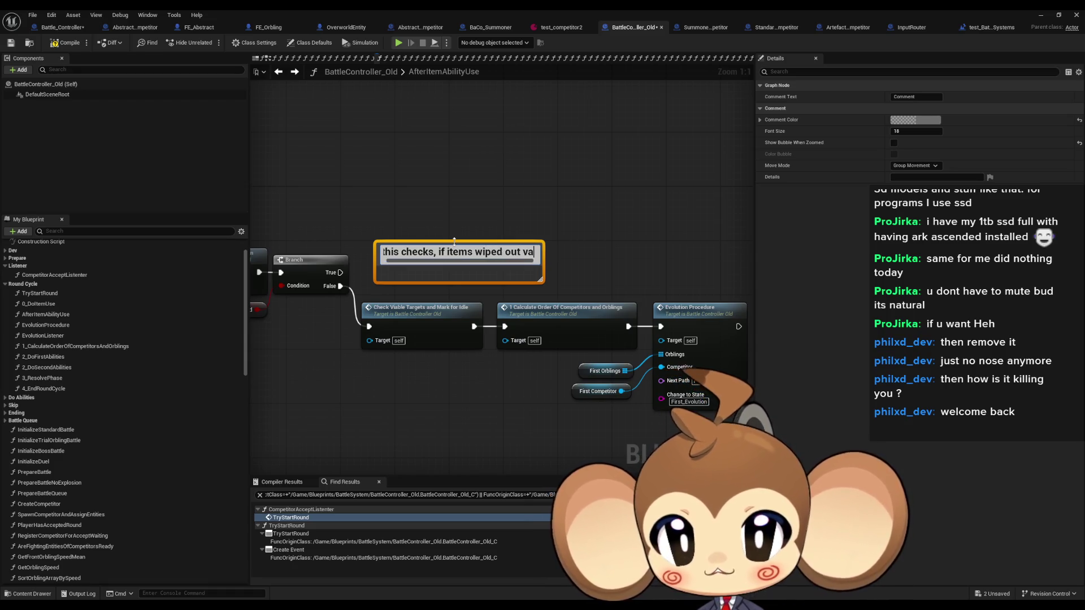
text(lid tar)
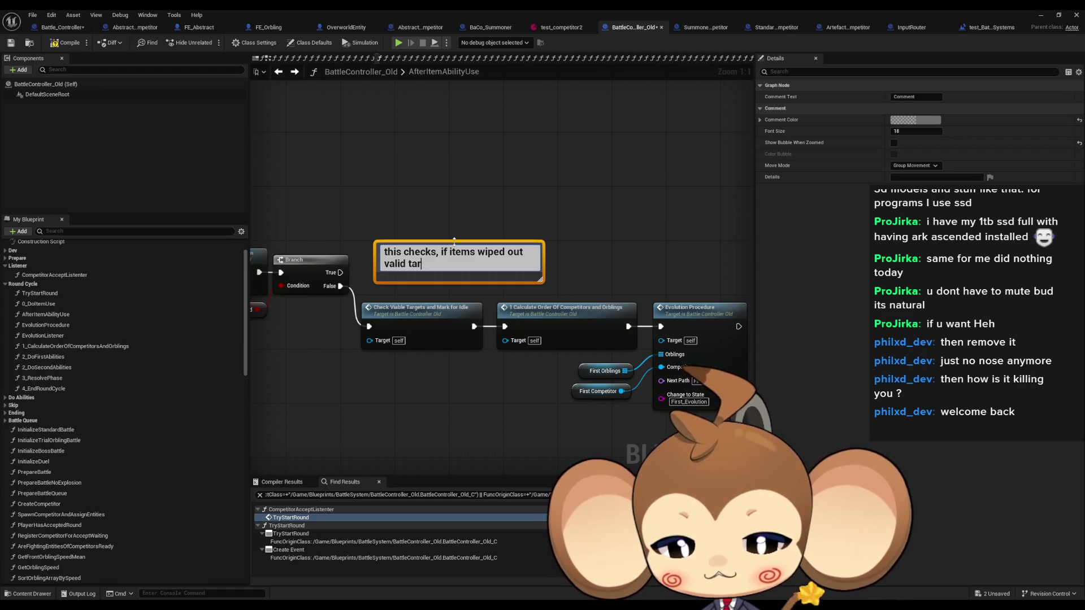
text(gets and all player o)
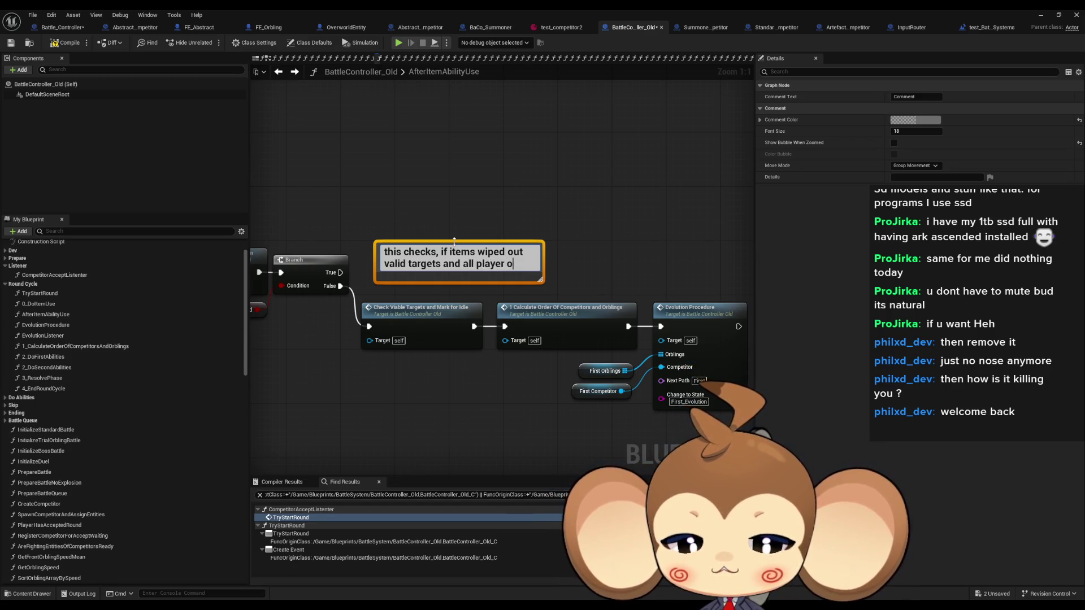
text(rblings should)
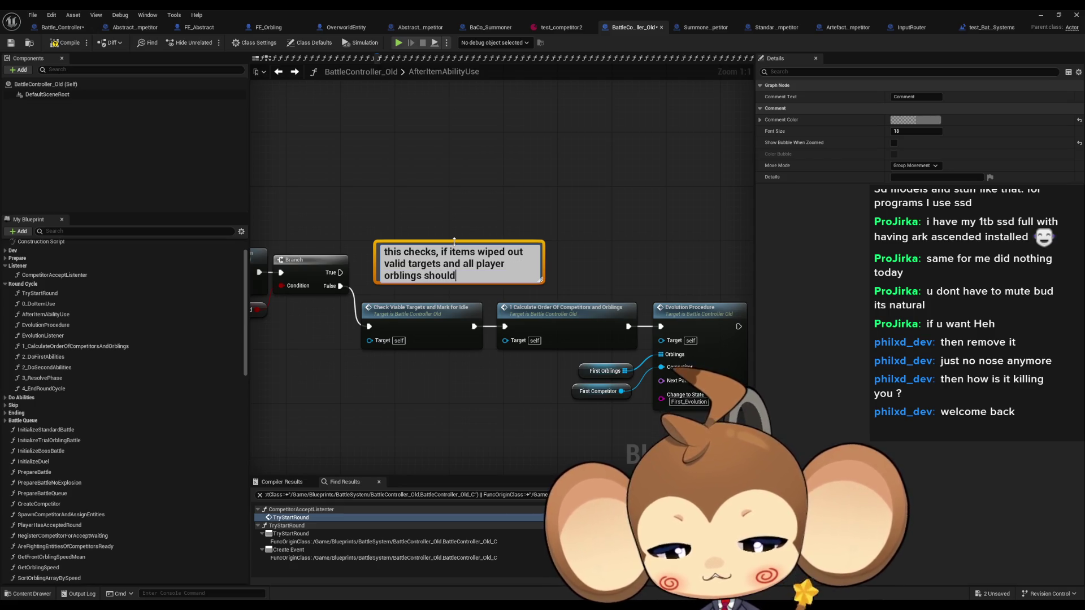
text( be idle now)
key(Return)
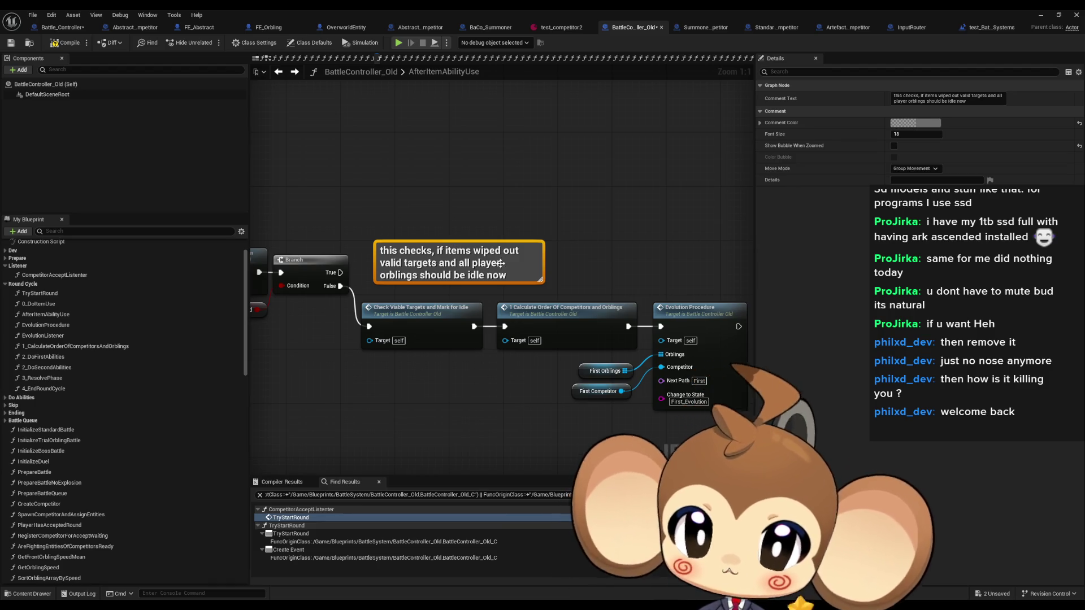
drag(537, 262, 499, 263)
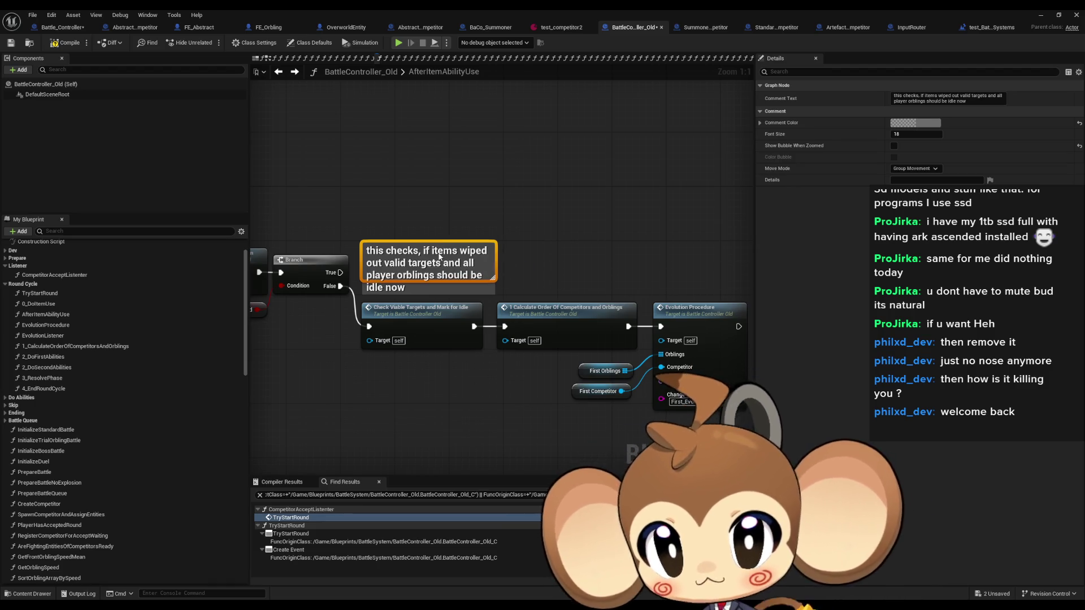
click(507, 173)
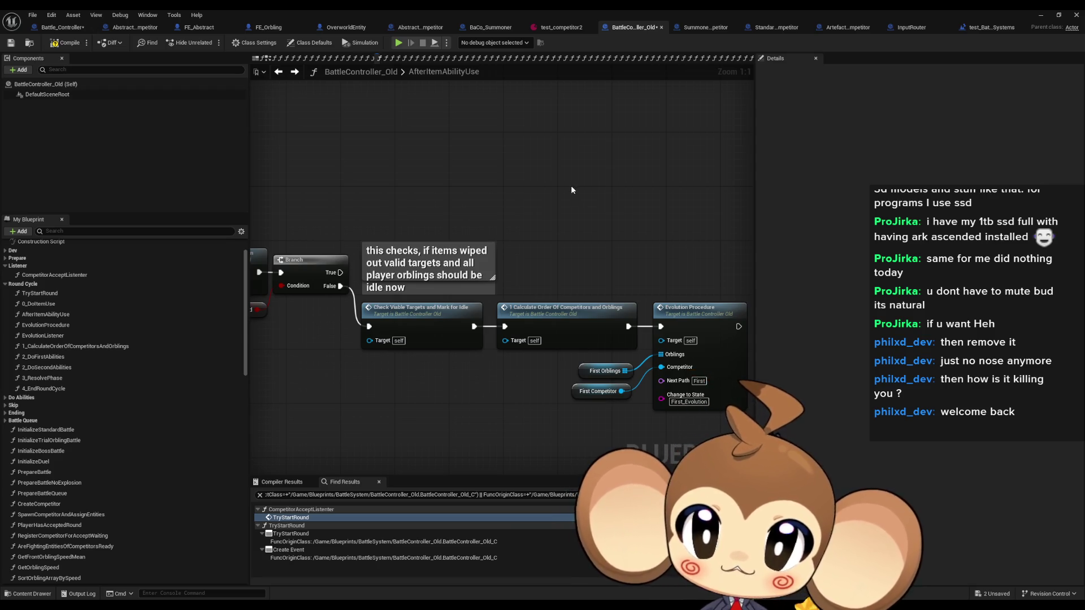
click(469, 297)
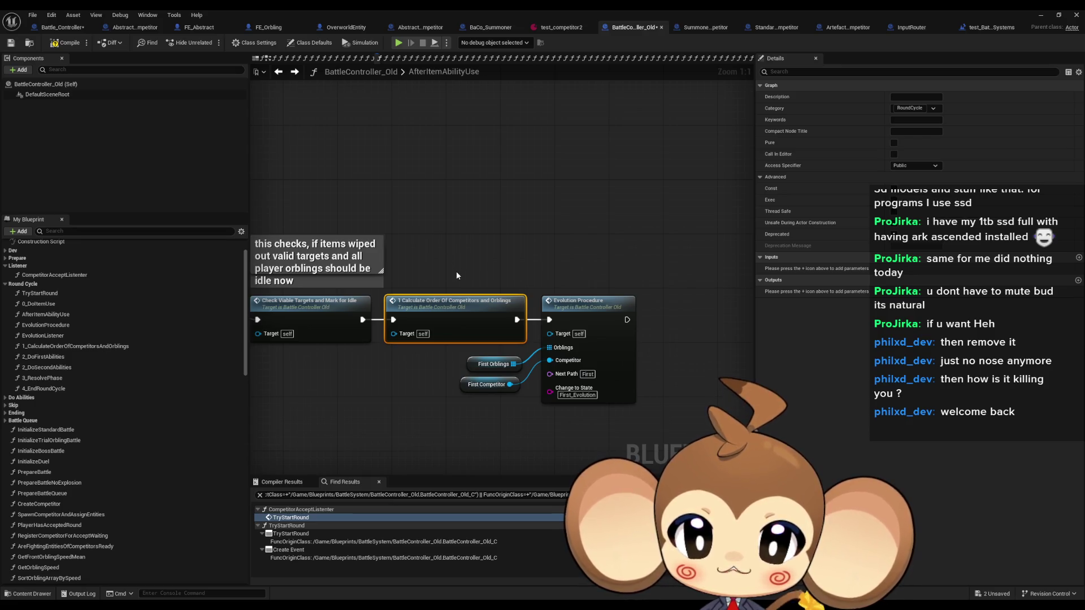
drag(457, 275, 483, 276)
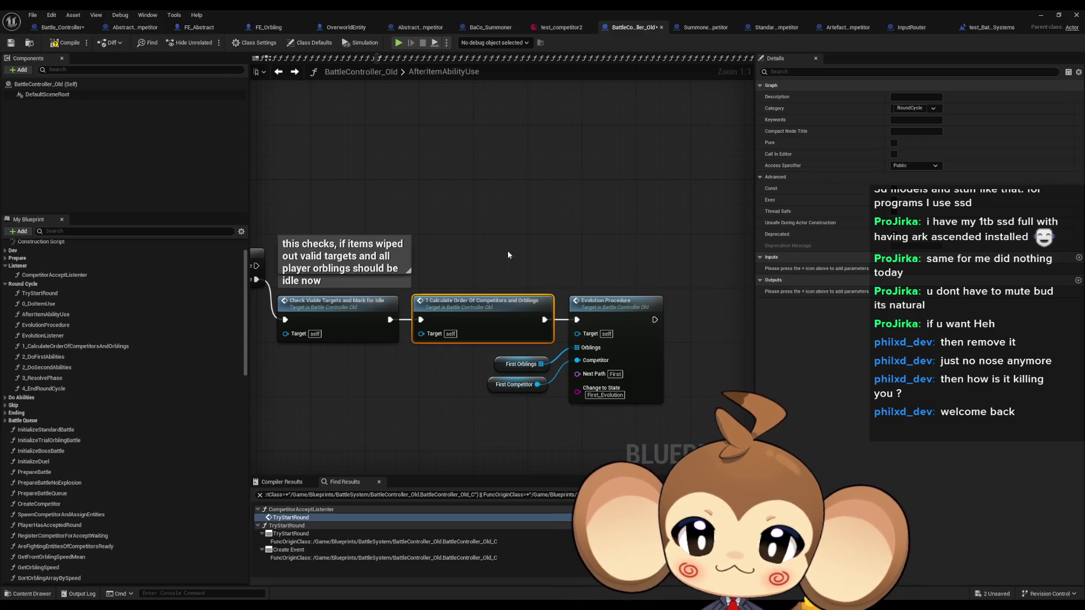
drag(508, 255, 509, 243)
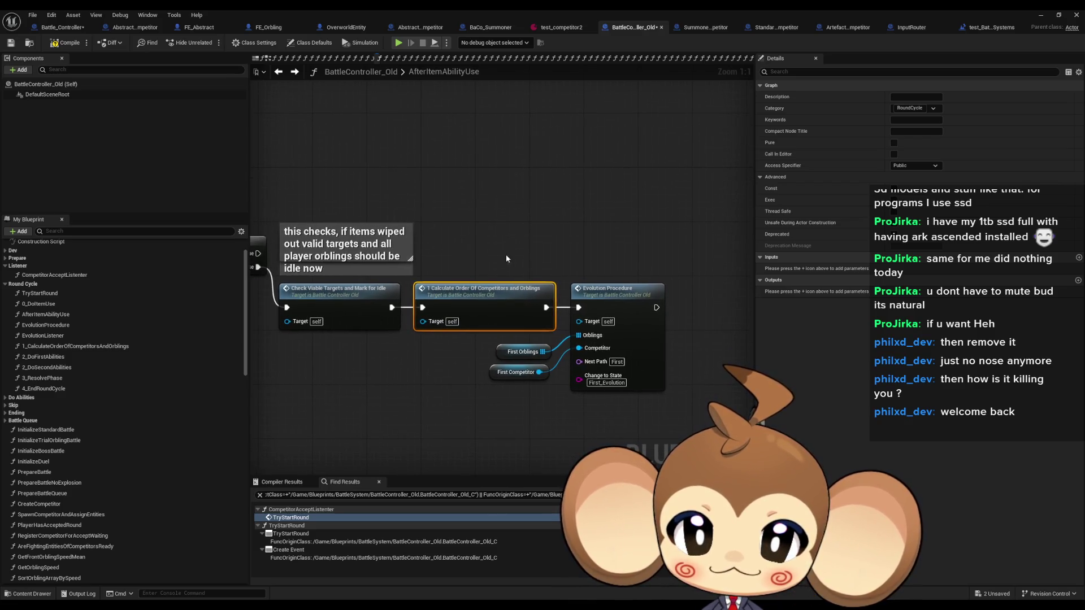
double_click(485, 307)
scroll(380, 291, up, 3)
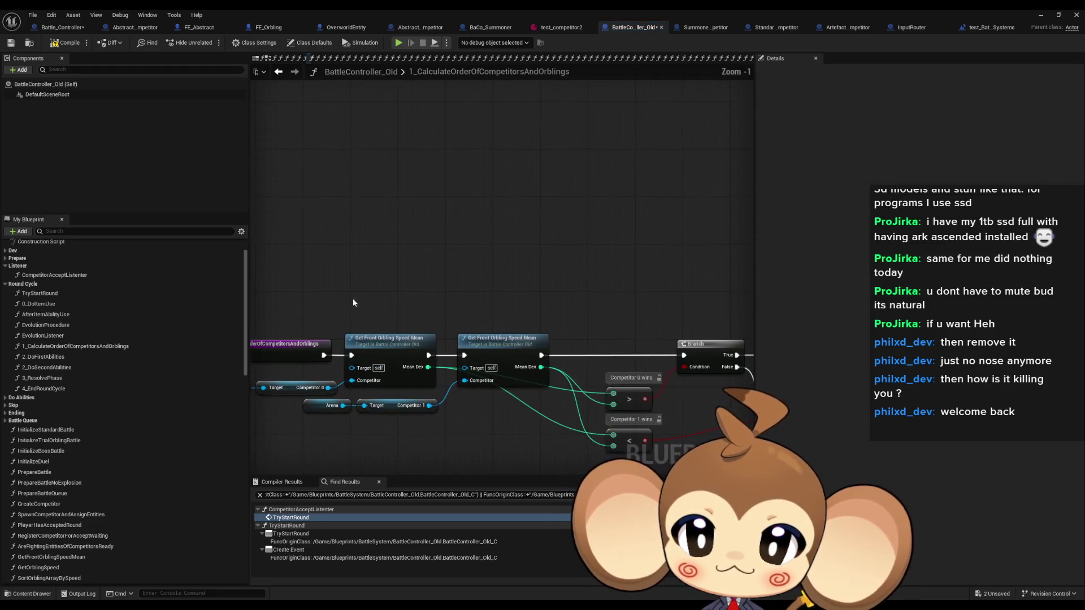
drag(392, 268, 451, 202)
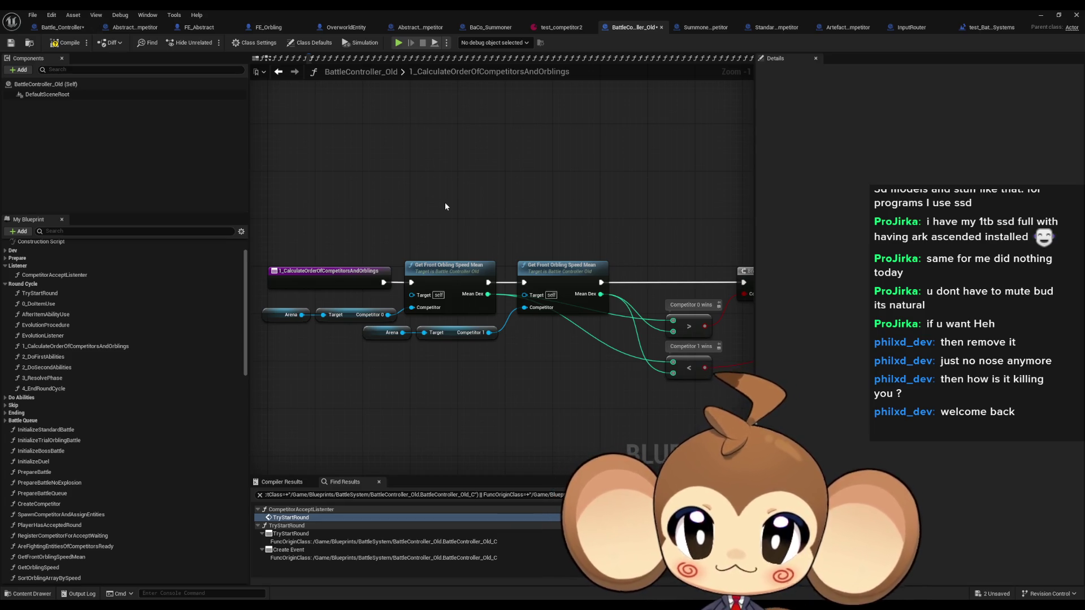
drag(449, 218, 0, 183)
scroll(500, 227, down, 3)
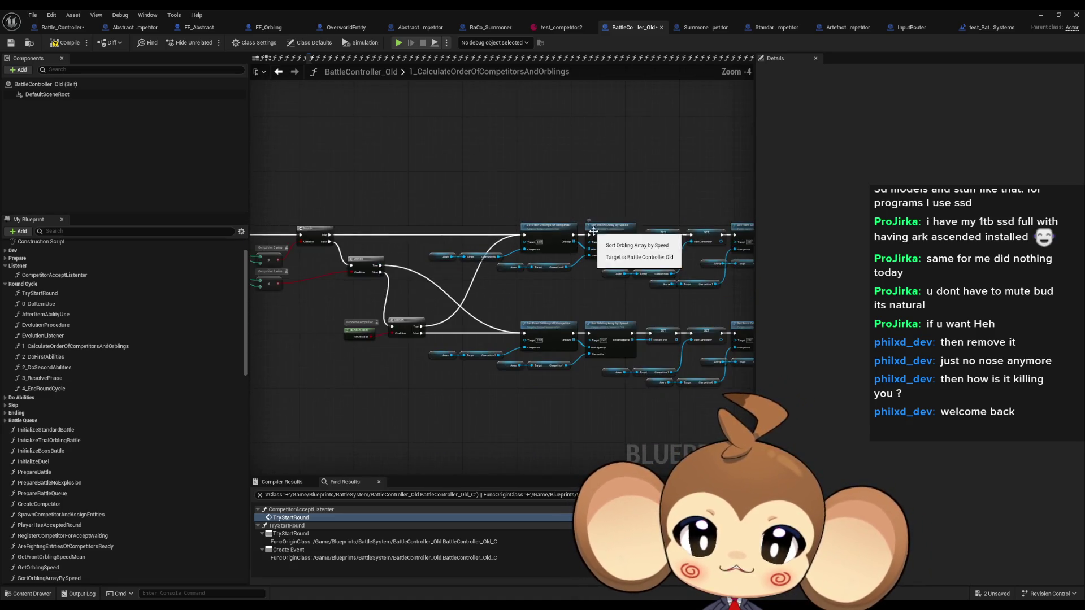
scroll(500, 227, up, 4)
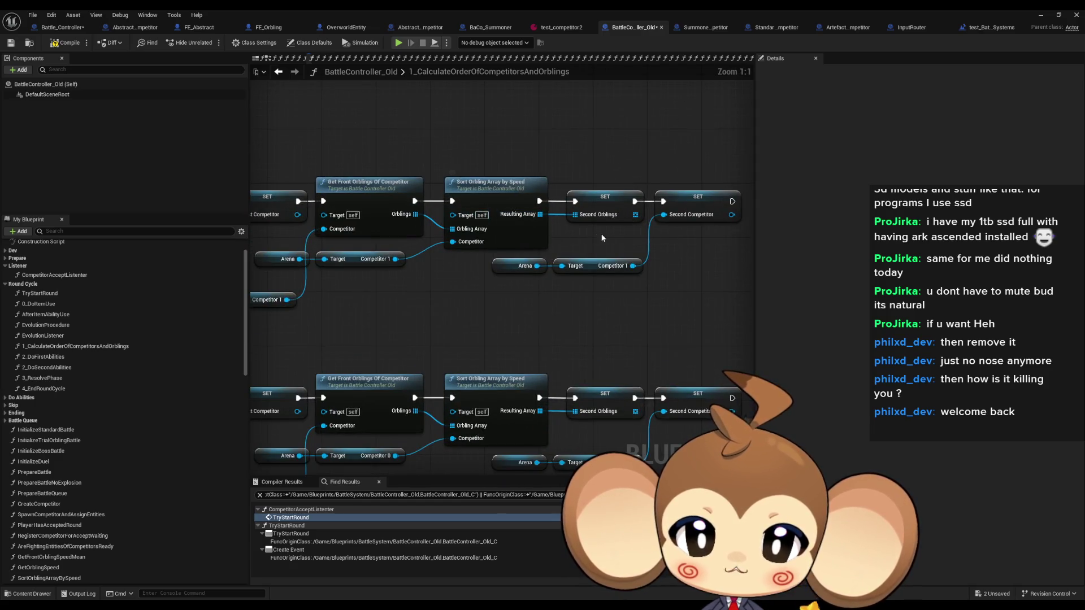
scroll(611, 245, down, 2)
scroll(490, 215, down, 1)
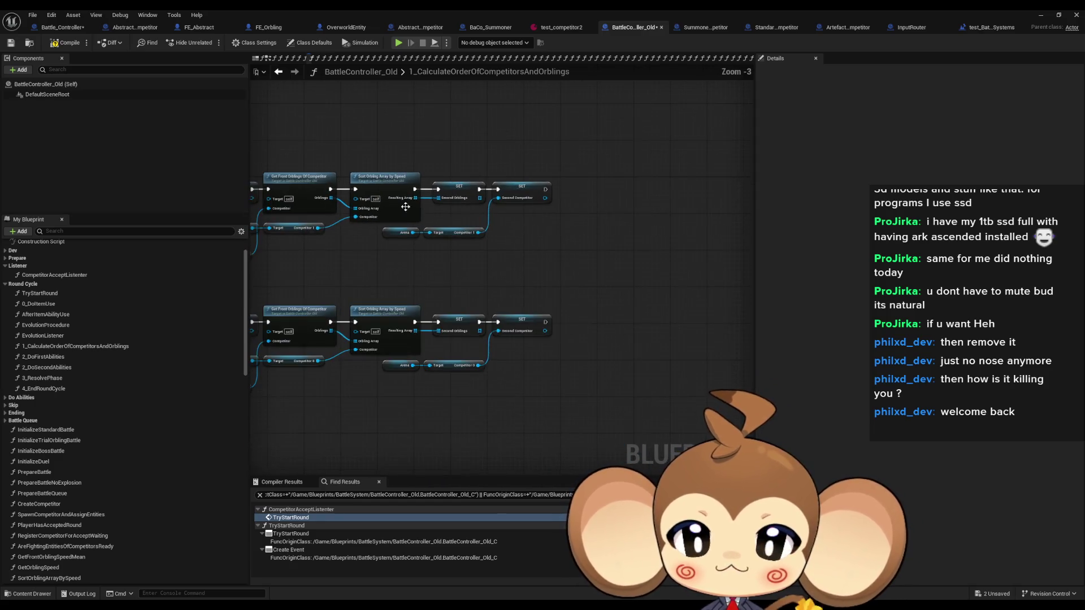
drag(512, 207, 762, 236)
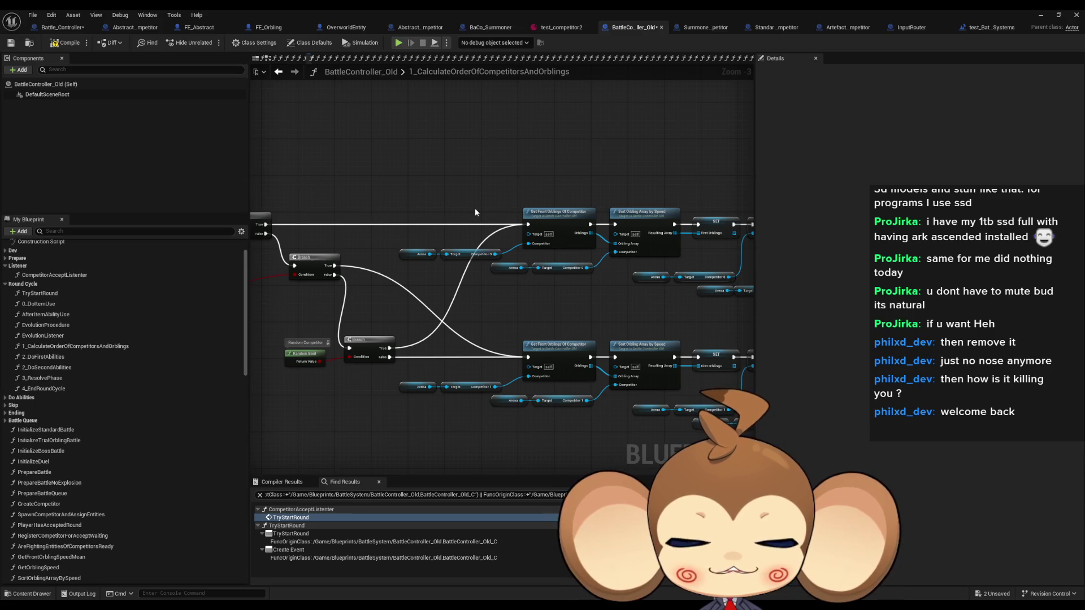
mouse_move(401, 207)
mouse_down()
mouse_move(573, 218)
mouse_move(518, 192)
mouse_up()
click(277, 72)
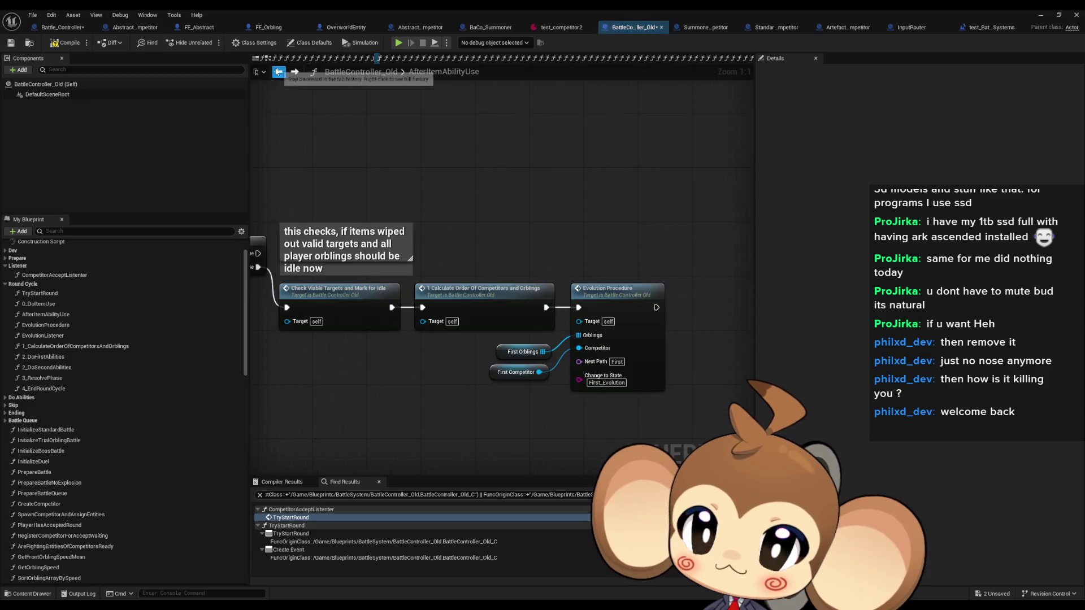
- In TryStartRound, add a narrow 'check if items killed valid targets. if yes, set orblings to idle' comment
click(63, 28)
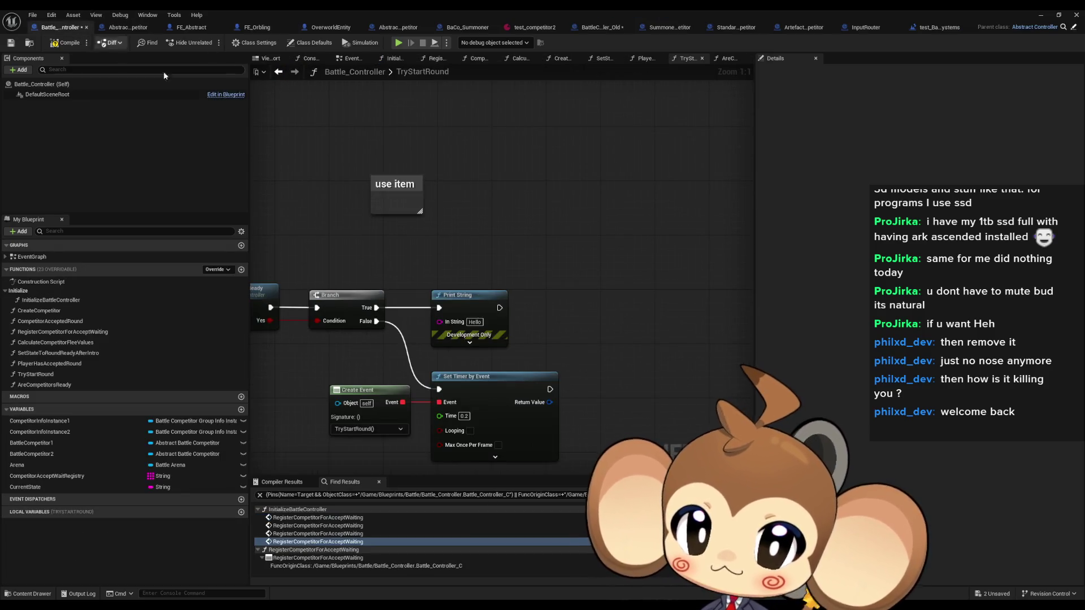
drag(559, 232, 516, 249)
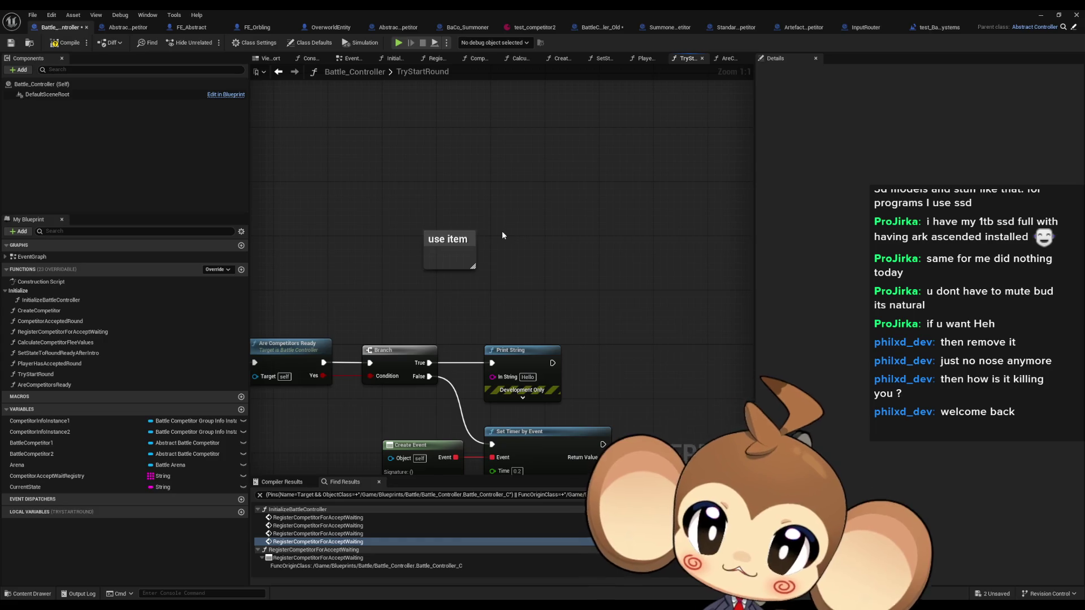
text(c)
text(ch)
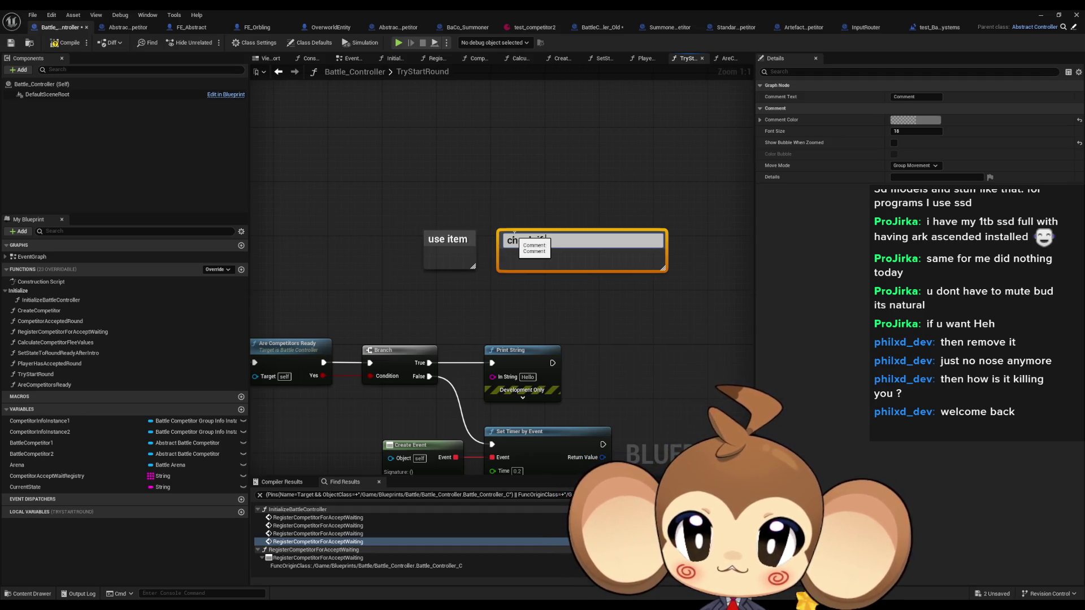
text(ems kill)
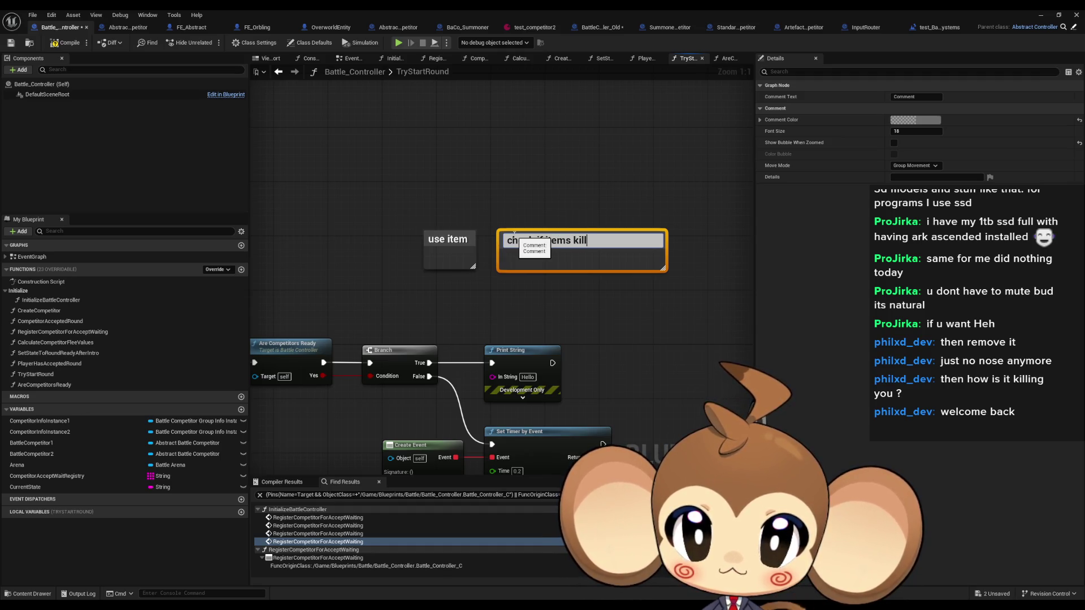
text(ed valid)
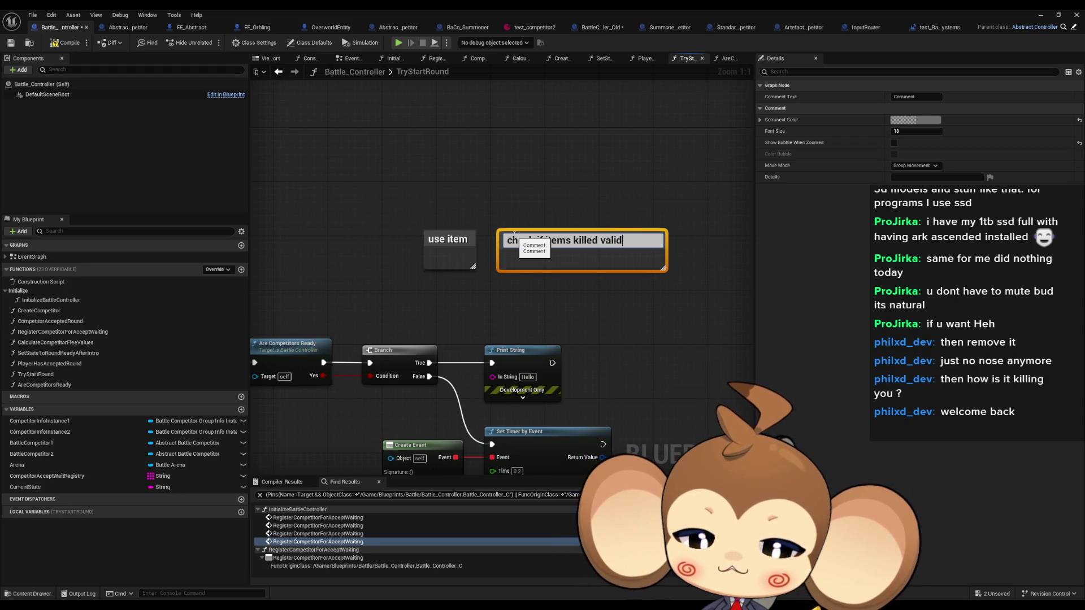
text( targets)
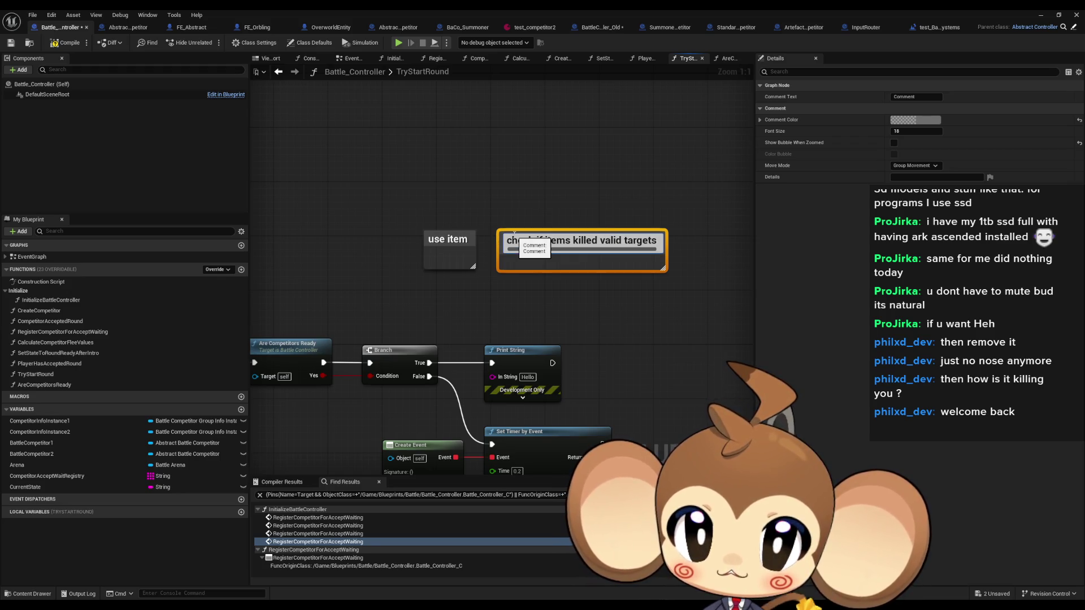
text(. if y)
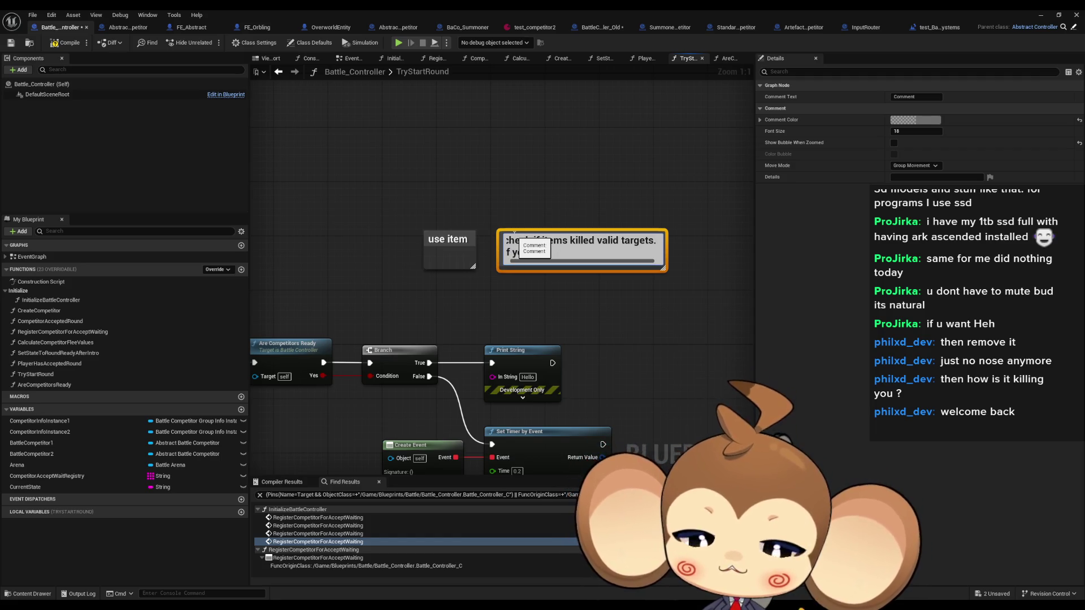
text(orblingsto idle)
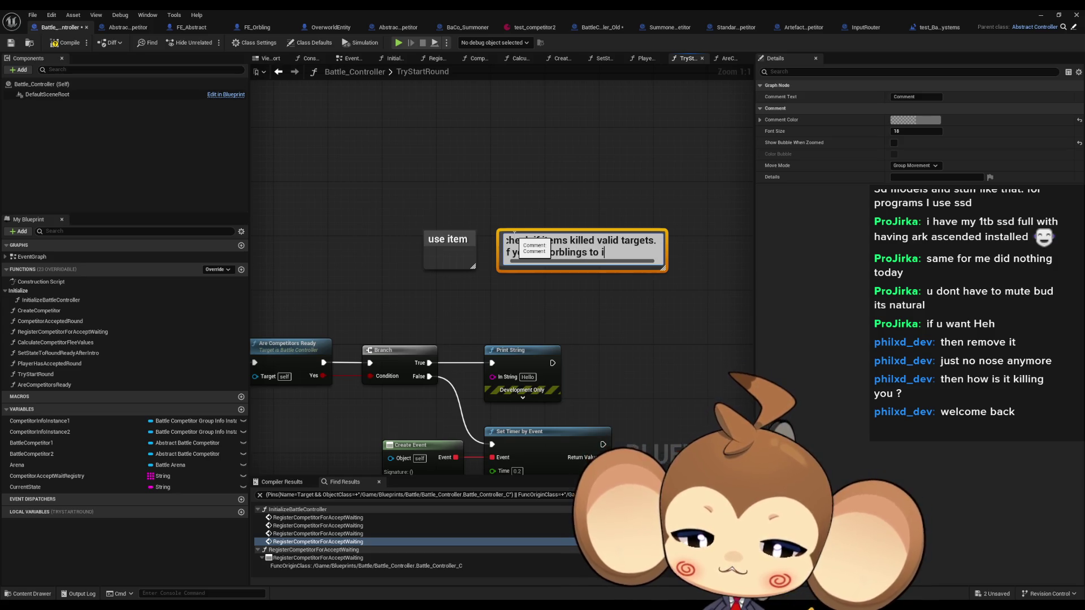
key(Return)
mouse_move(667, 248)
mouse_down()
mouse_move(579, 249)
mouse_move(503, 227)
mouse_up()
key(c)
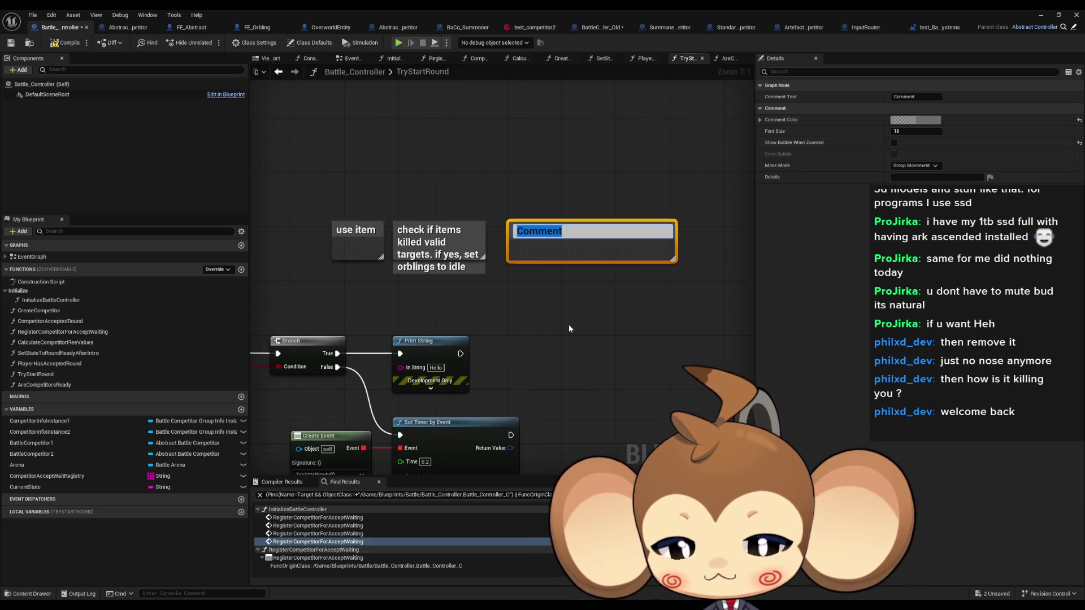
- Write the two-line comment 'Calculate which competitor starts / Also orbling order' and narrow it
text(Calculate which competitor starts)
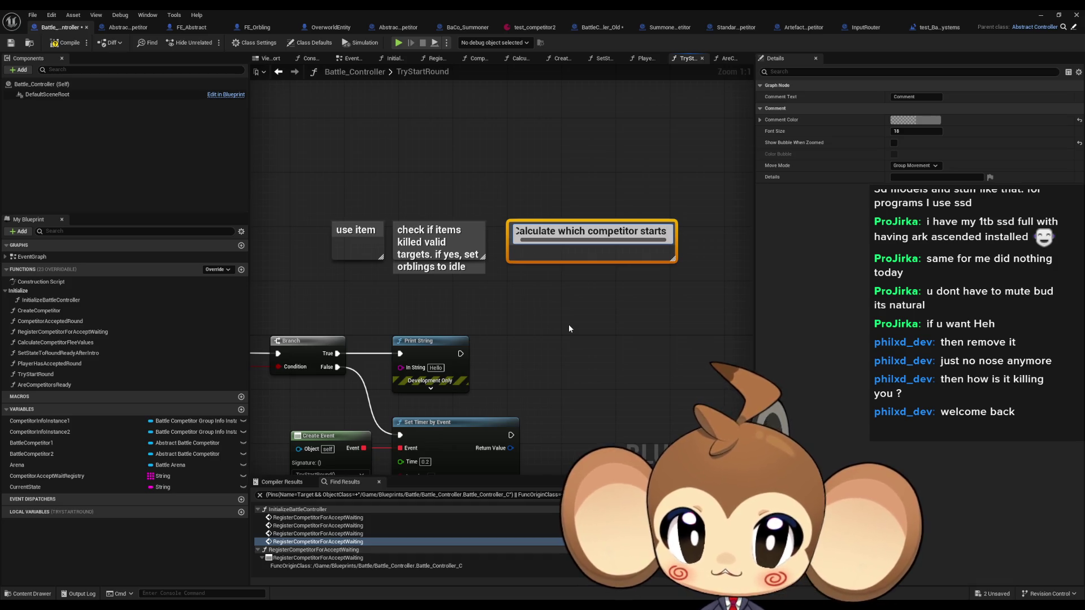
key(shift+Return)
text(Also)
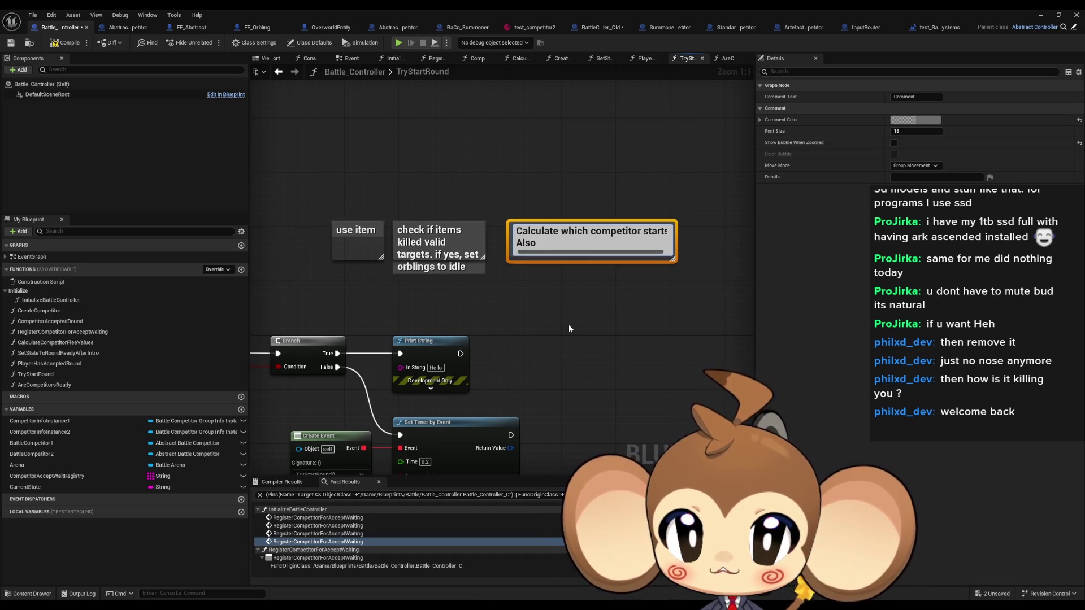
text( whic)
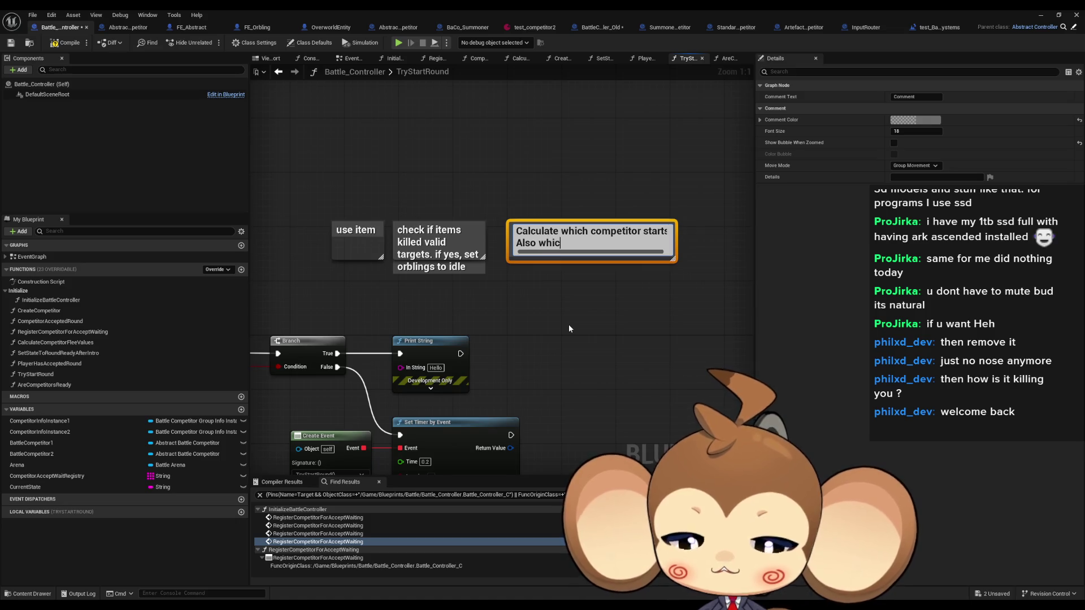
text(h orblings)
key(BackSpace)
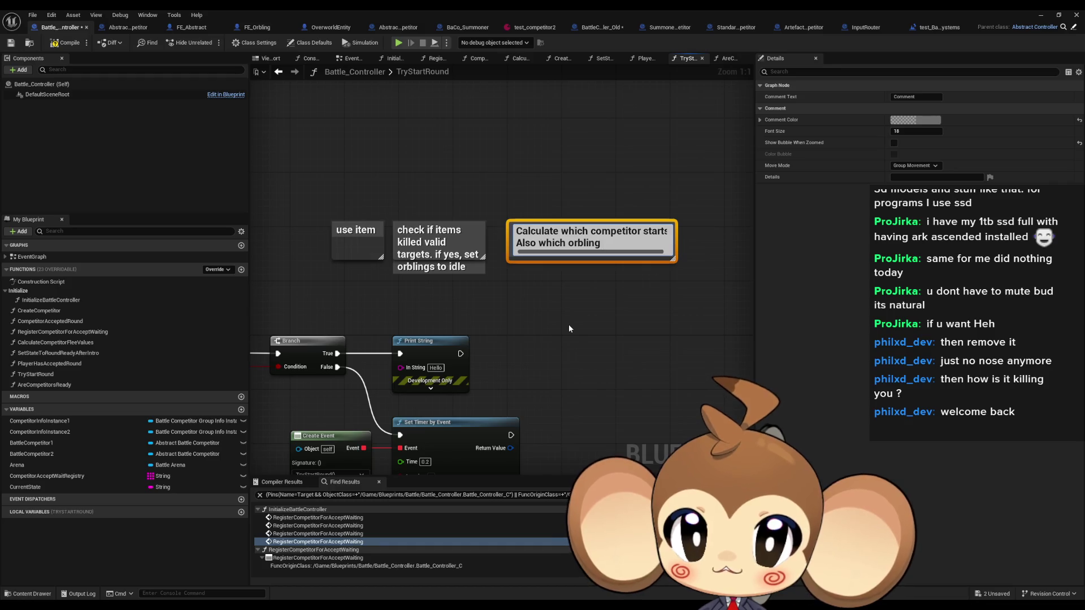
key(BackSpace)
key(BackSpace)
key(BackSpace)
key(BackSpace)
text(orbling order)
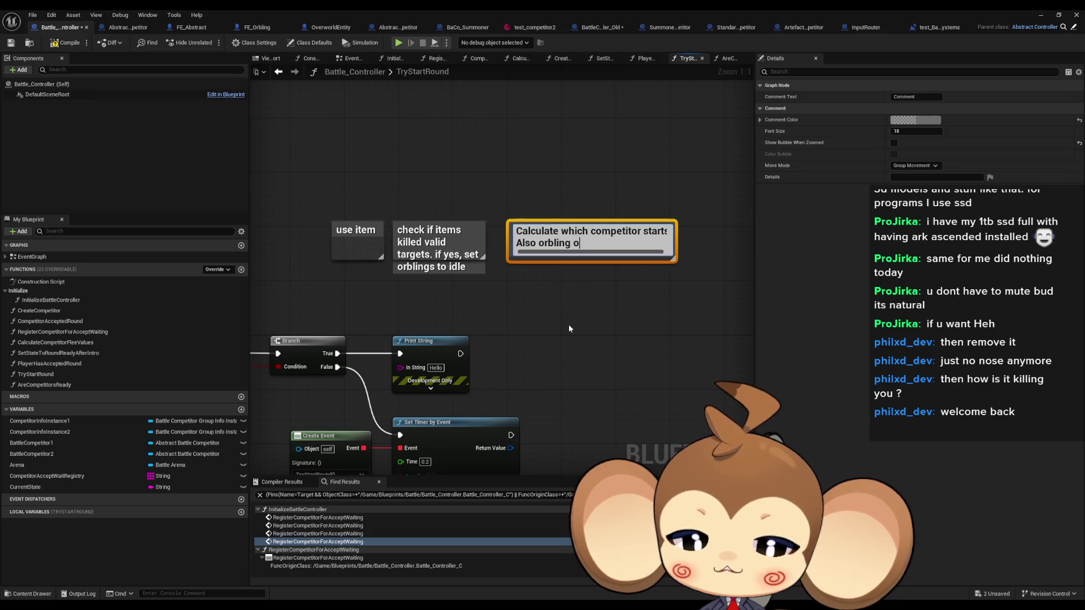
key(Left)
key(Left)
key(Left)
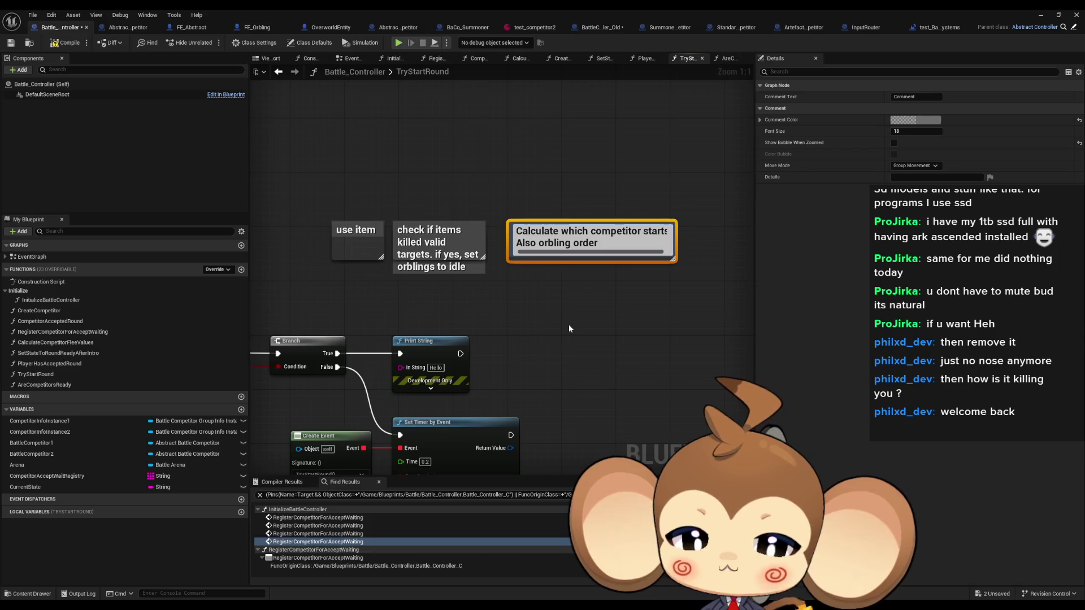
key(Return)
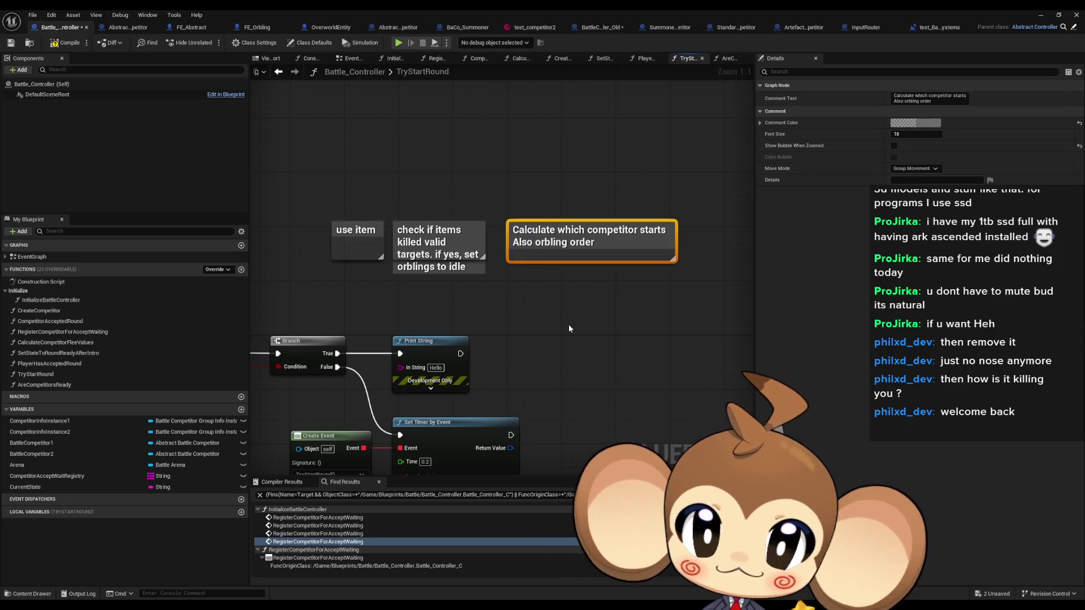
click(574, 330)
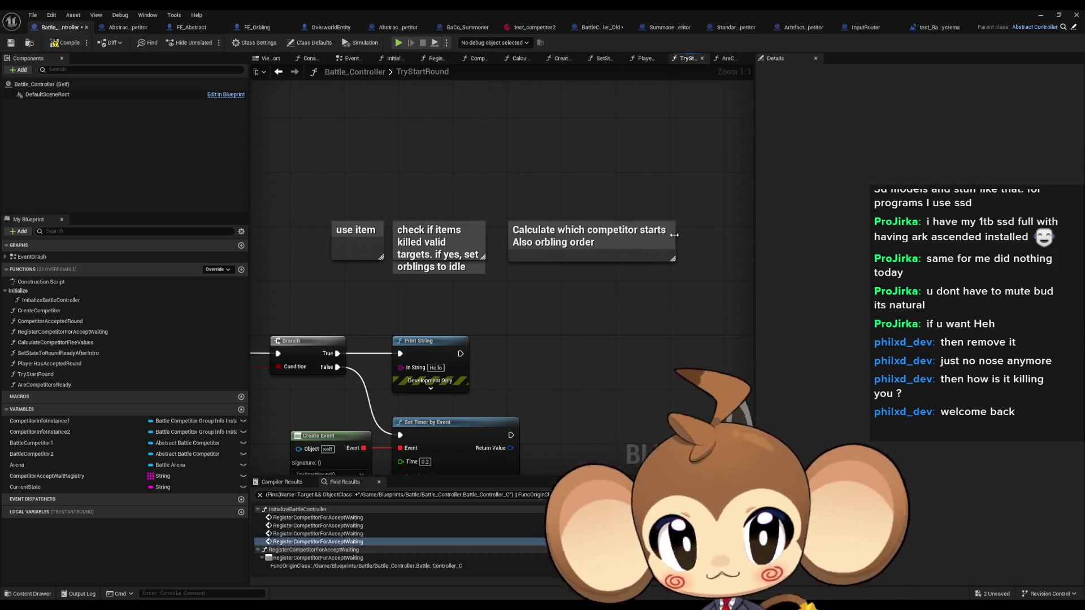
drag(676, 234, 581, 234)
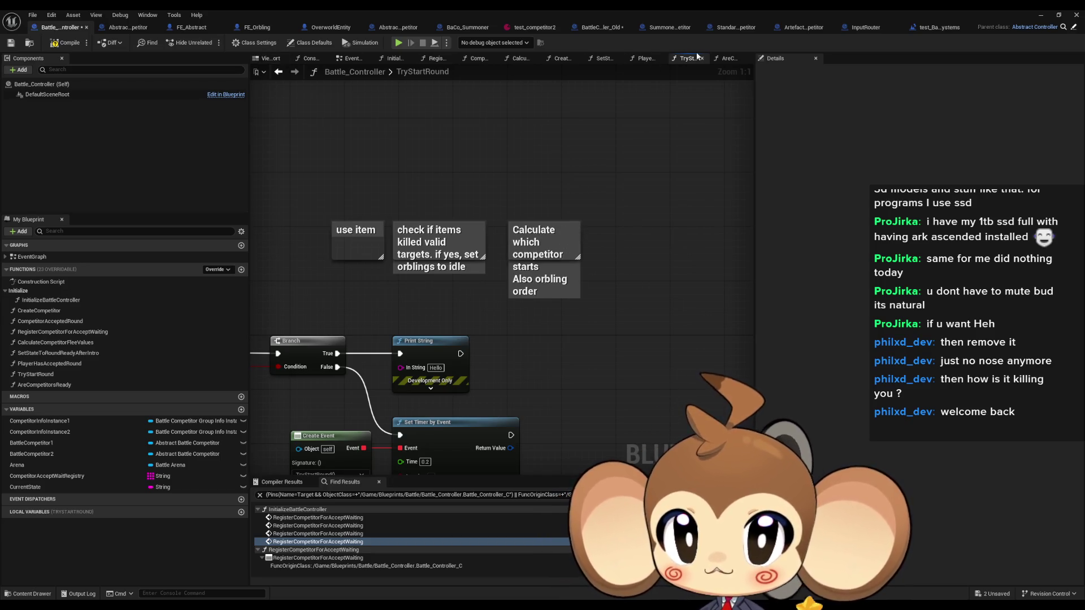
- Check the Evolution Procedure node in BattleController_Old for reference, then return to TryStartRound
click(605, 26)
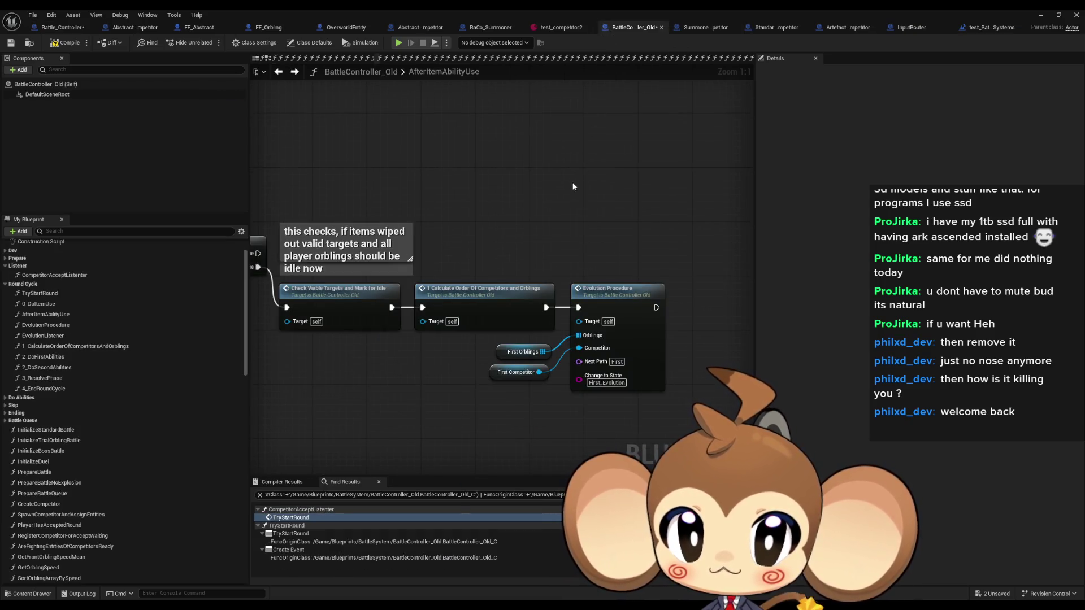
mouse_move(604, 203)
mouse_down()
mouse_move(522, 170)
mouse_move(622, 308)
mouse_move(615, 278)
mouse_up()
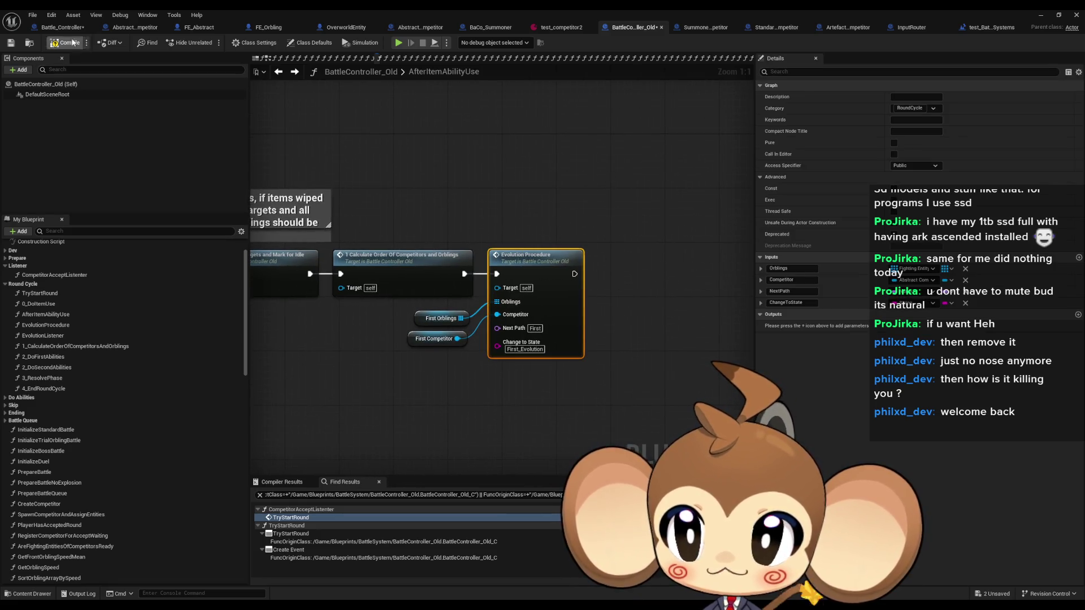
click(63, 27)
- Add a narrow 'Evolution' comment, then open the old EvolutionProcedure graph for reference
text(c)
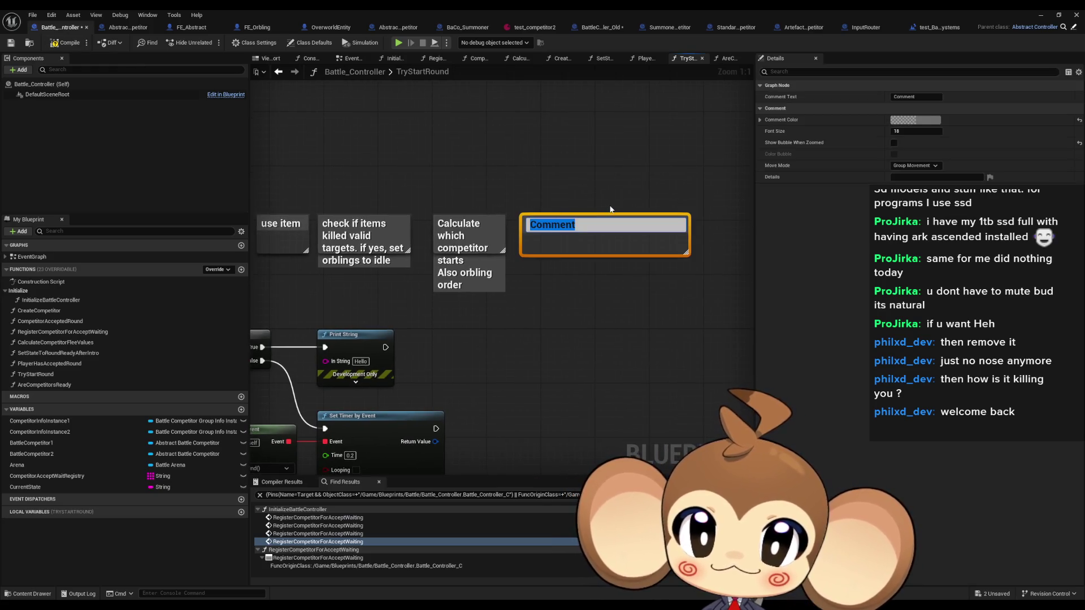
text(Evolution)
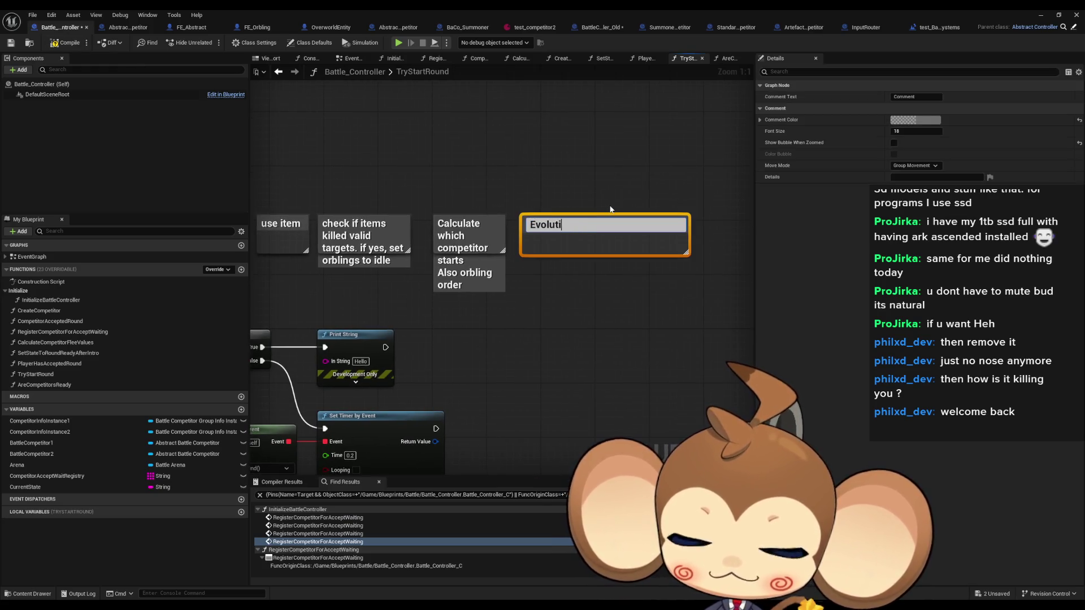
key(Return)
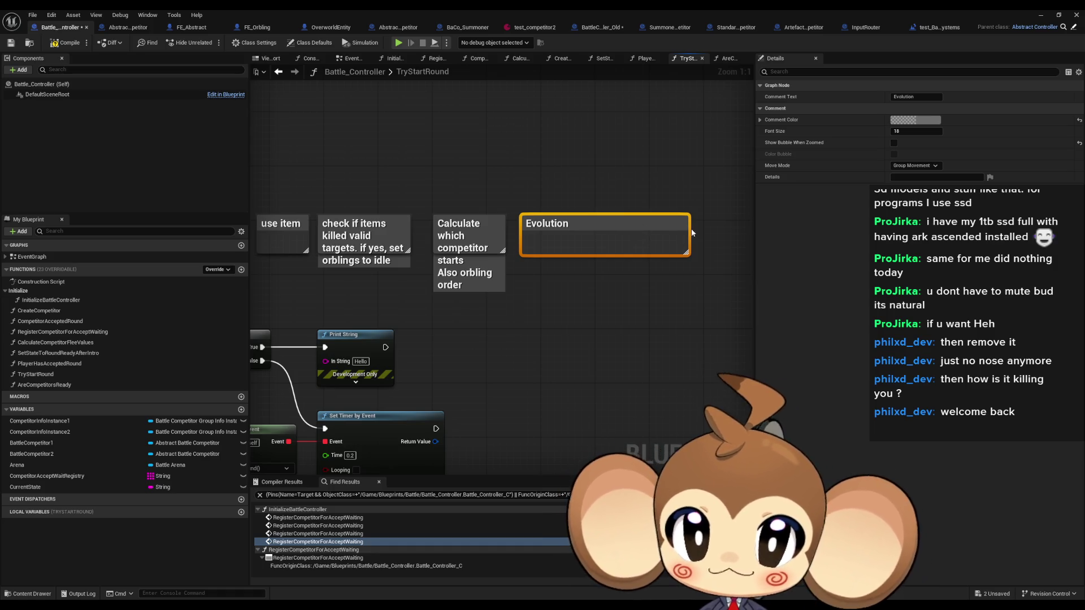
drag(684, 230, 578, 231)
click(582, 141)
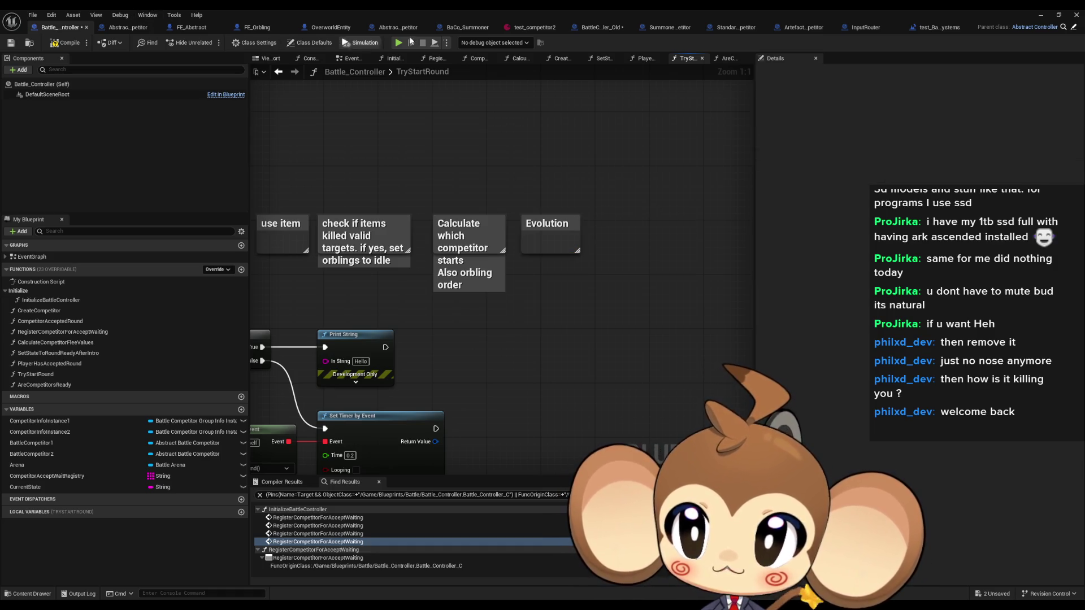
click(588, 29)
double_click(531, 262)
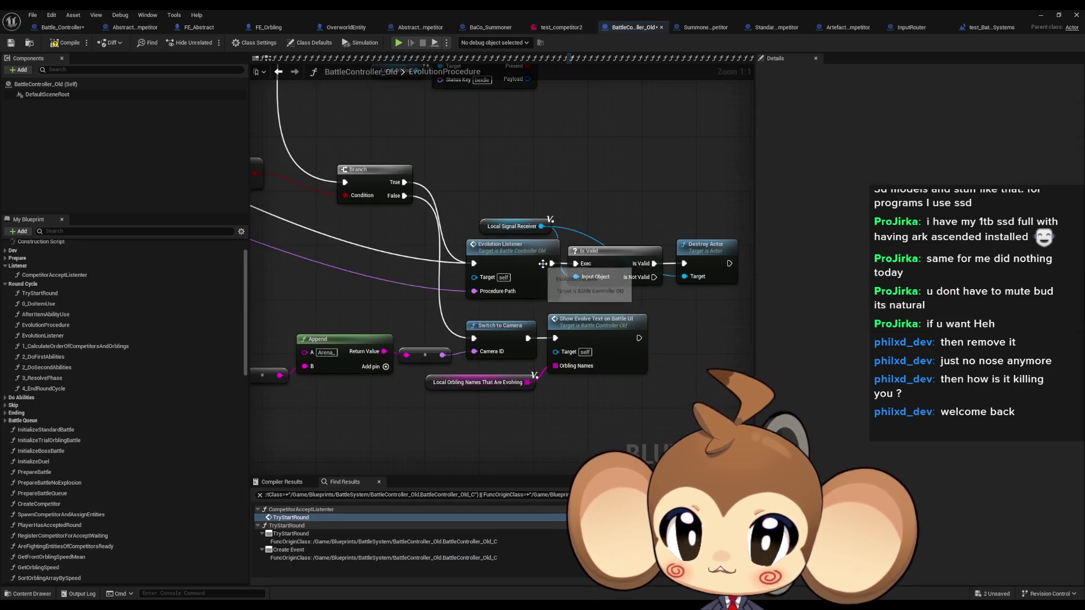
- Review the old EvolutionProcedure's entry, Evolution Listener, IS NOT EMPTY and Branch nodes
scroll(487, 172, down, 4)
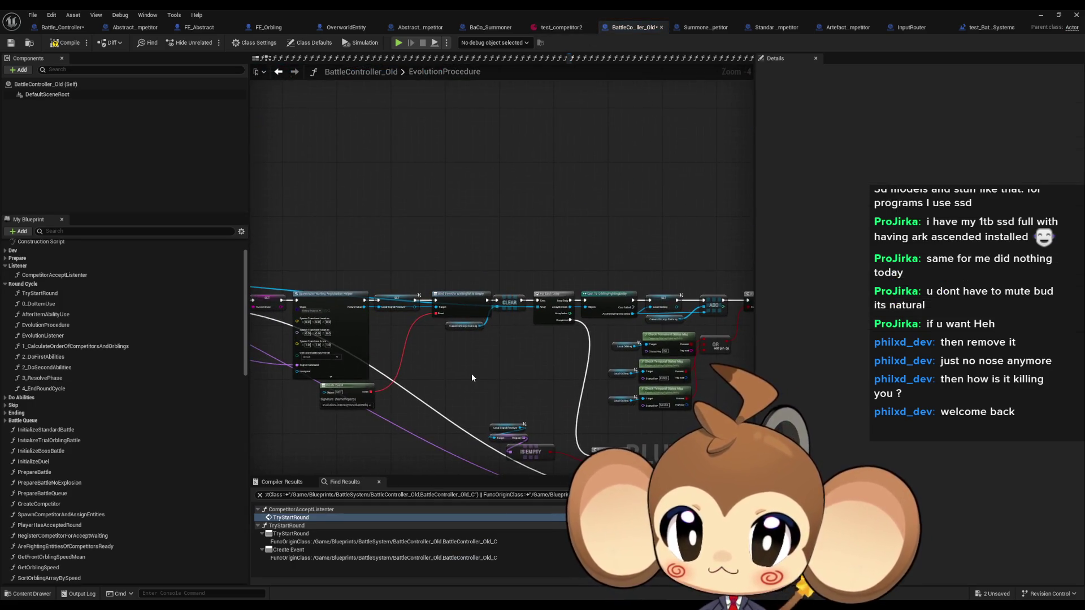
scroll(519, 286, up, 3)
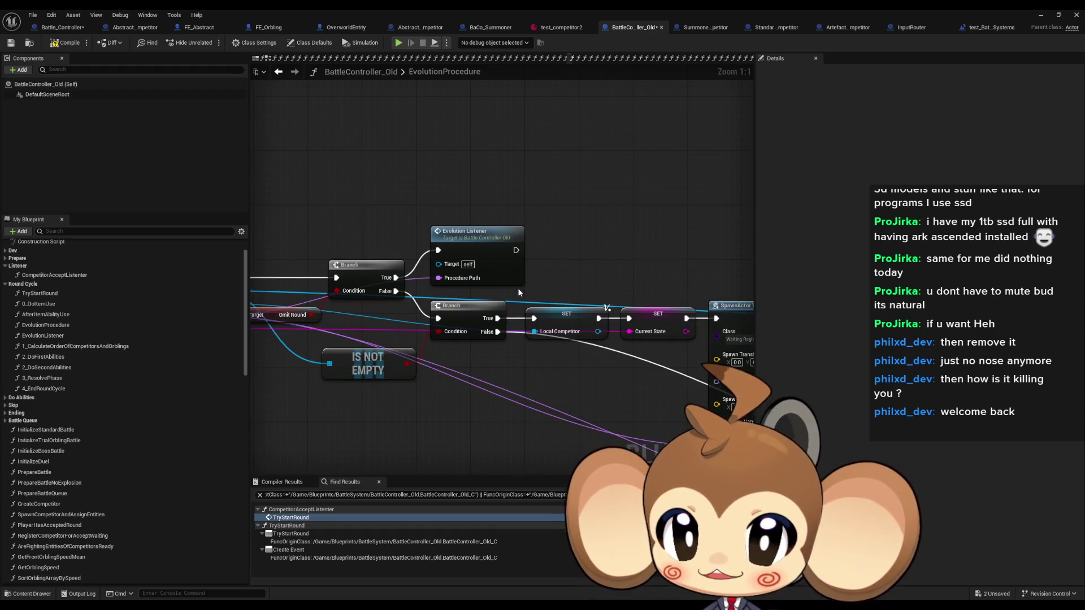
scroll(518, 287, up, 1)
drag(546, 295, 617, 293)
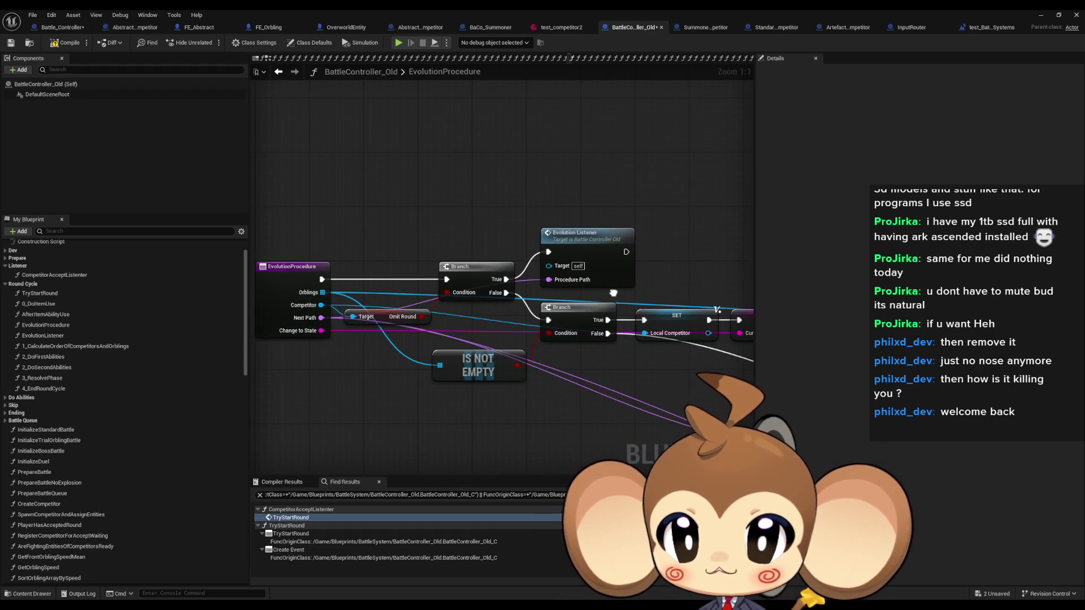
click(613, 271)
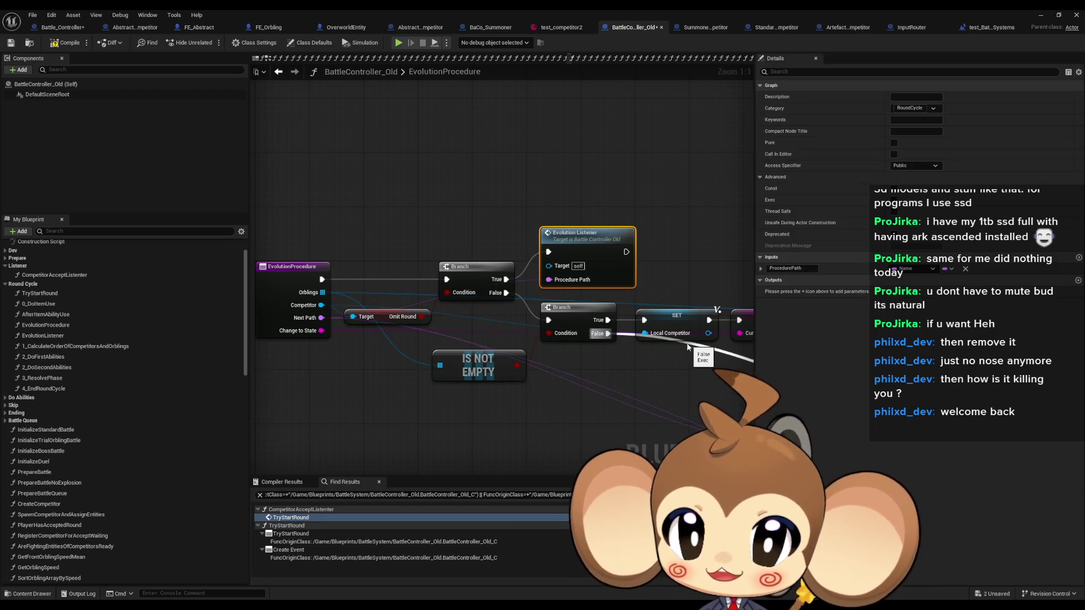
click(478, 365)
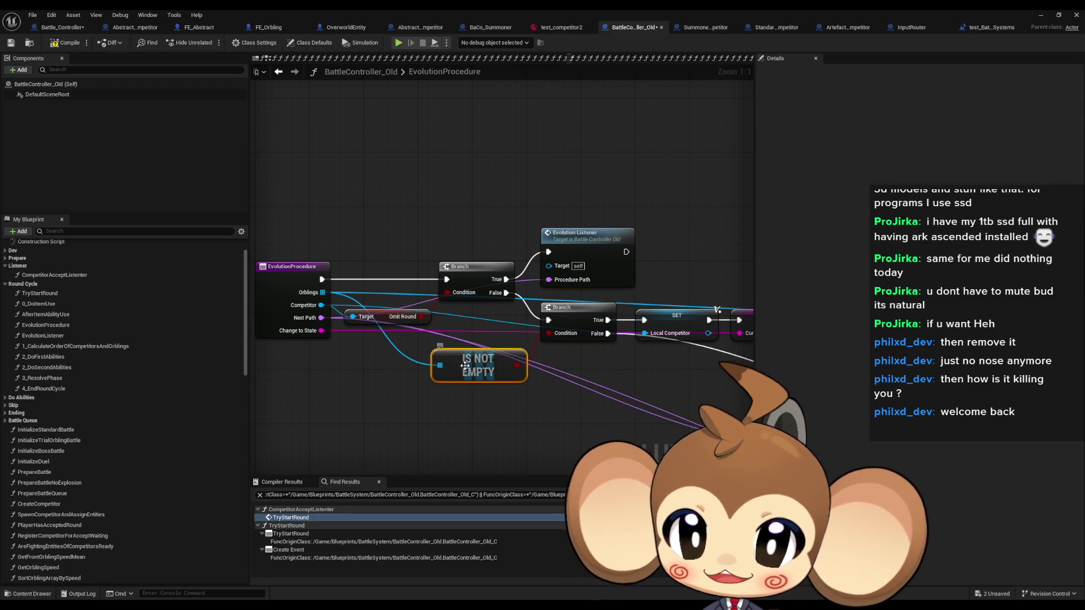
mouse_move(623, 373)
mouse_down()
mouse_move(441, 367)
mouse_move(456, 343)
mouse_move(597, 265)
mouse_move(446, 198)
mouse_up()
click(447, 197)
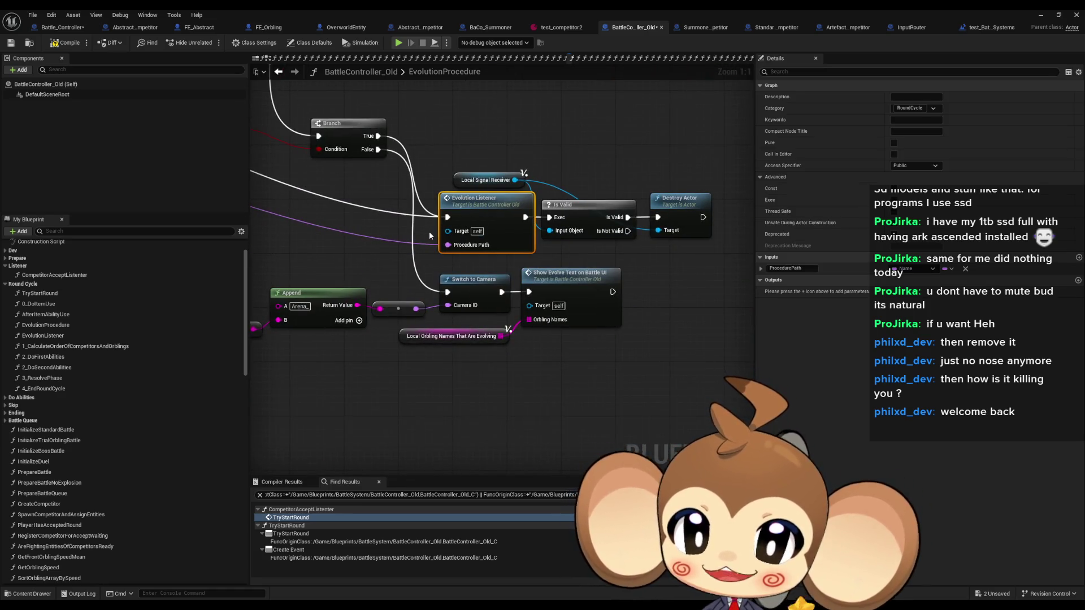
- Inspect the Is Valid, Destroy Actor and Local Signal Receiver nodes, then return to TryStartRound
drag(598, 148, 721, 249)
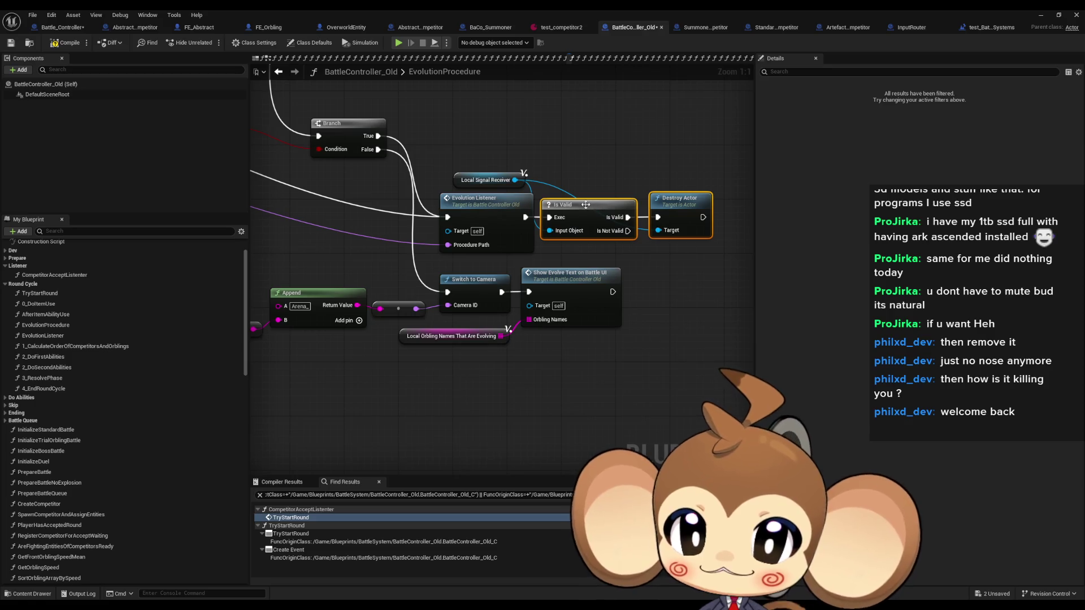
click(525, 182)
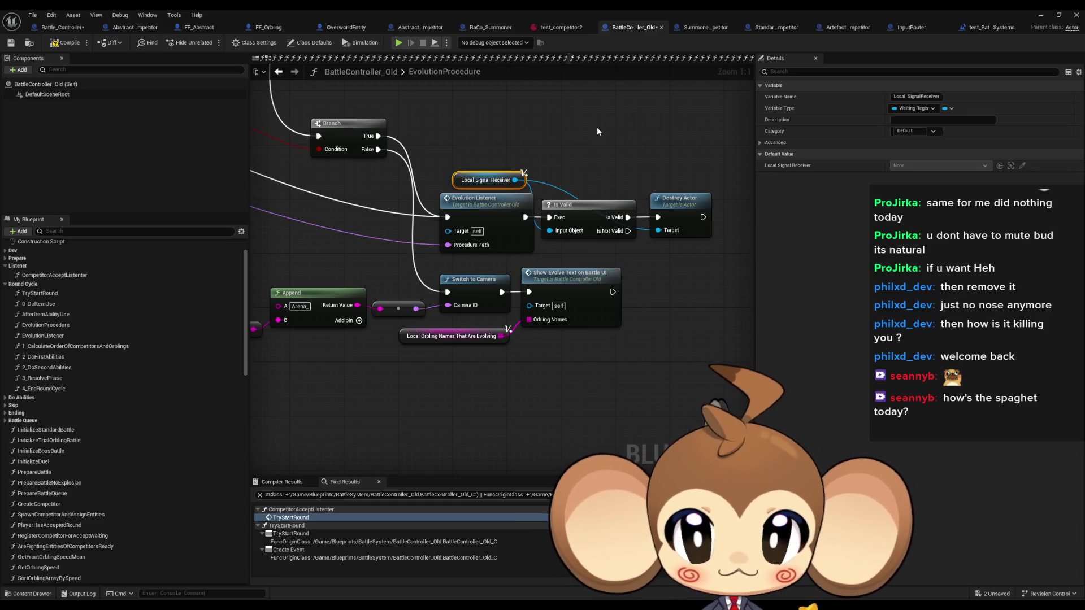
drag(598, 130, 597, 151)
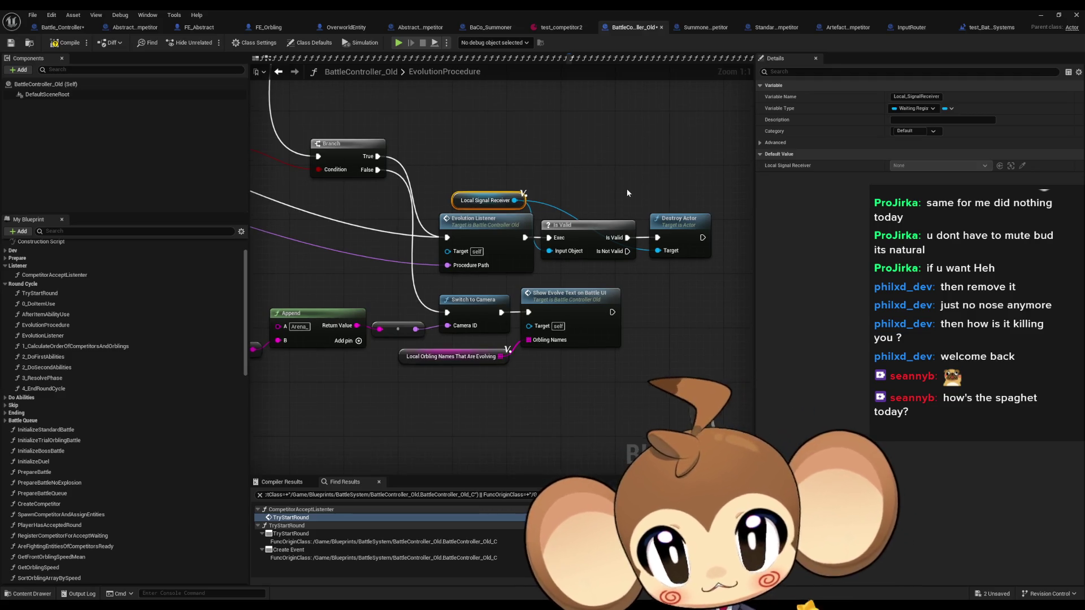
scroll(626, 188, down, 4)
drag(563, 309, 398, 297)
drag(452, 198, 599, 308)
click(61, 27)
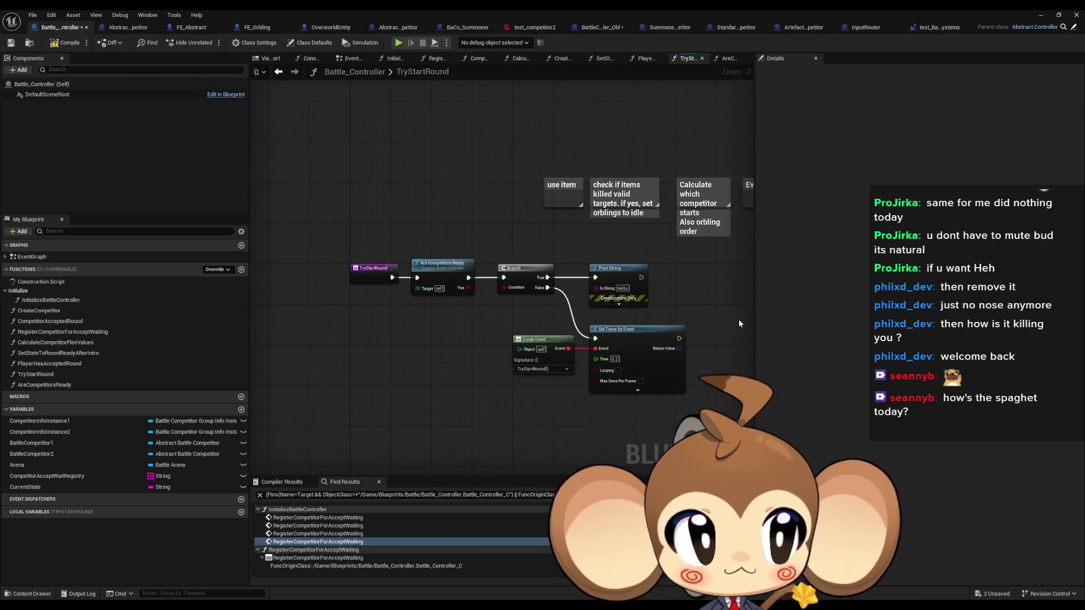
scroll(706, 305, up, 2)
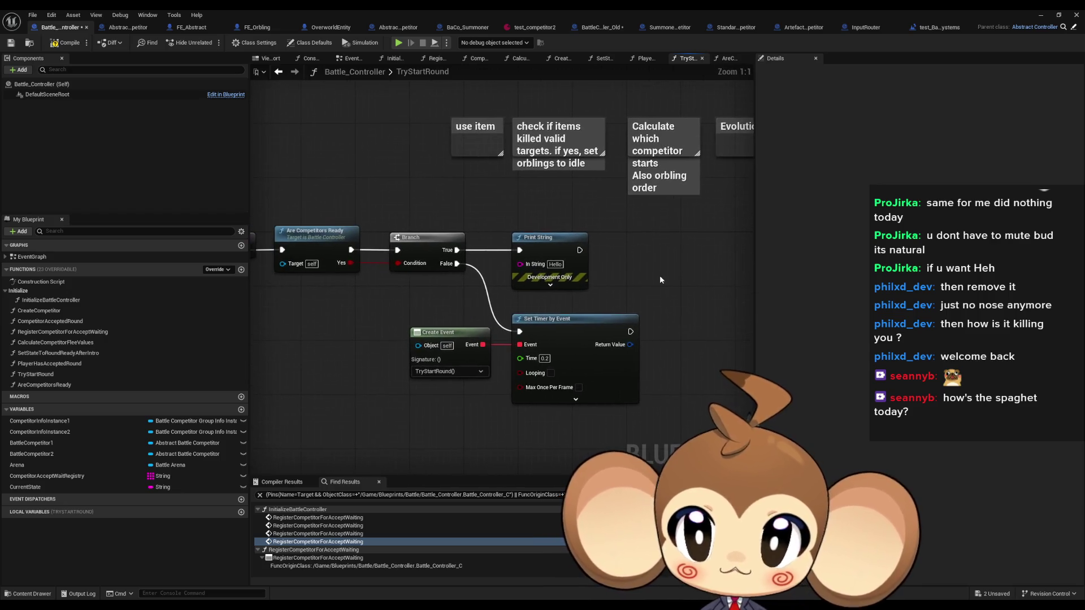
double_click(448, 70)
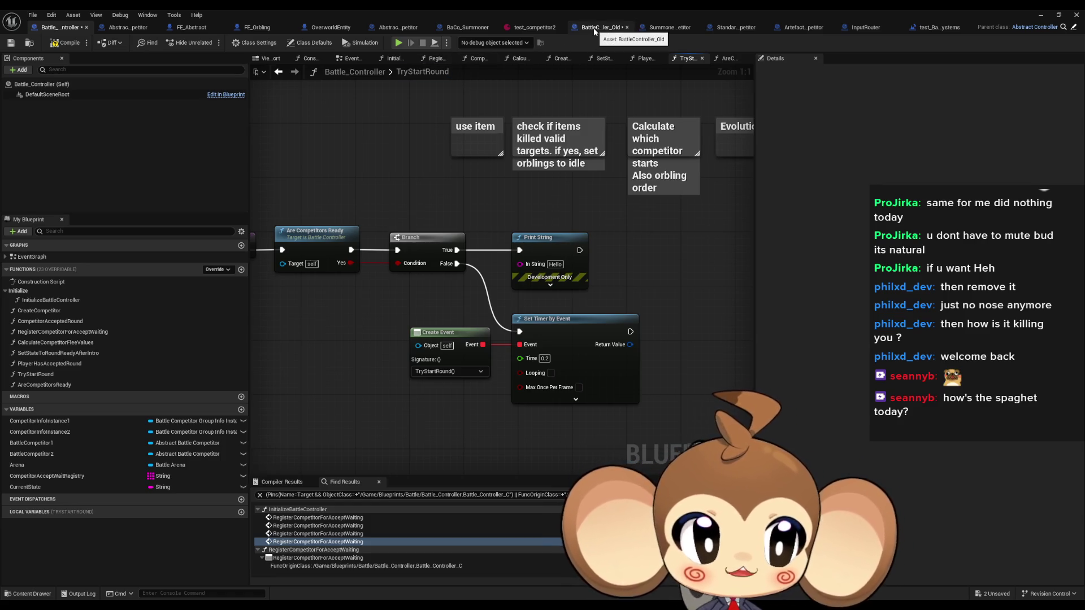
click(593, 28)
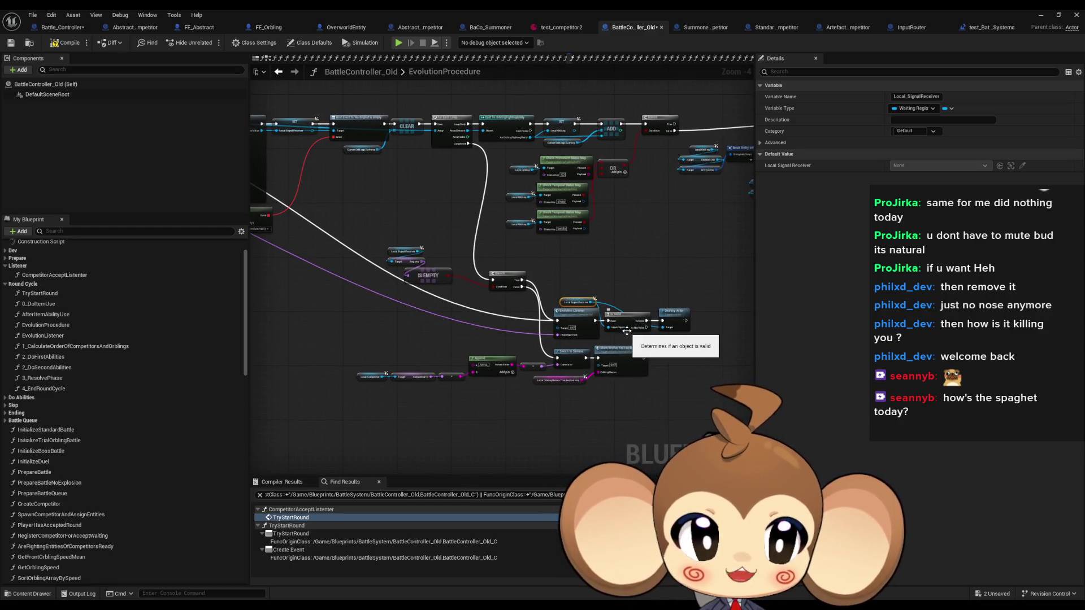
drag(640, 296, 588, 276)
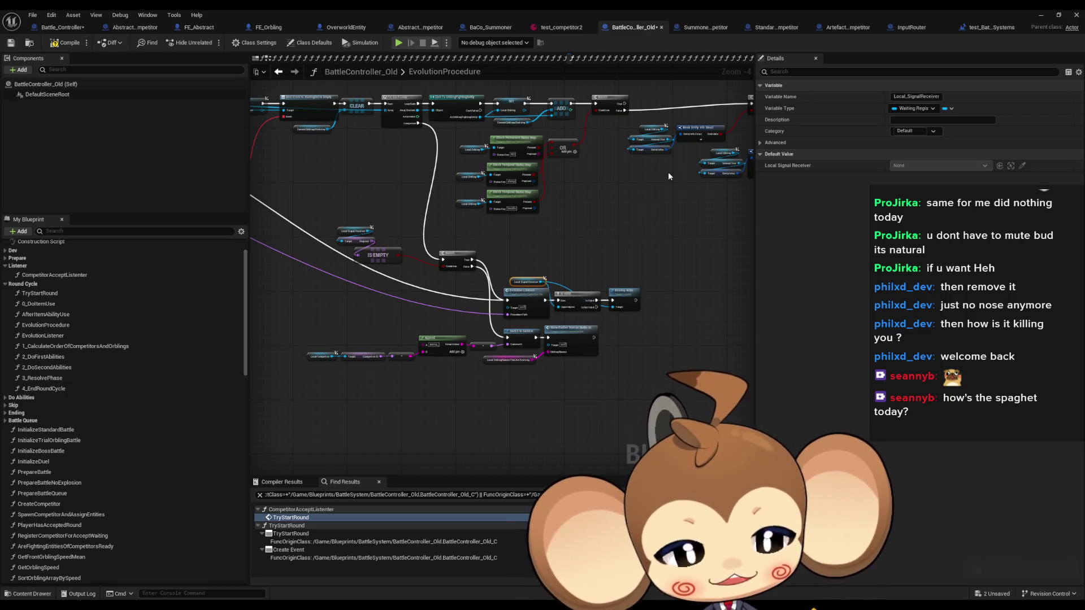
click(66, 28)
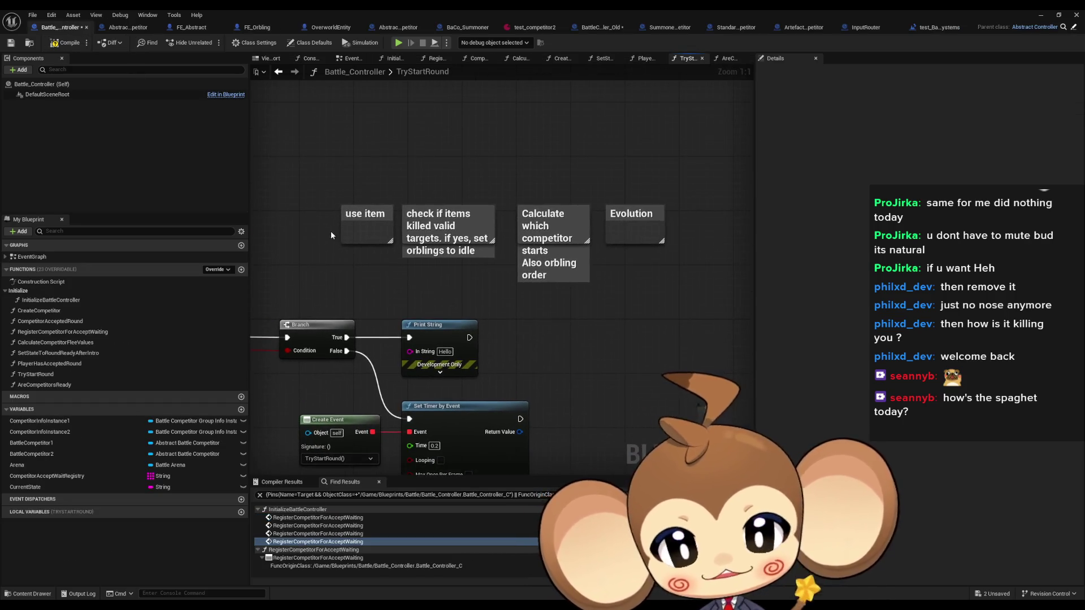
- Select each step comment in turn: use item, check if items, Calculate and Evolution
drag(349, 196, 391, 276)
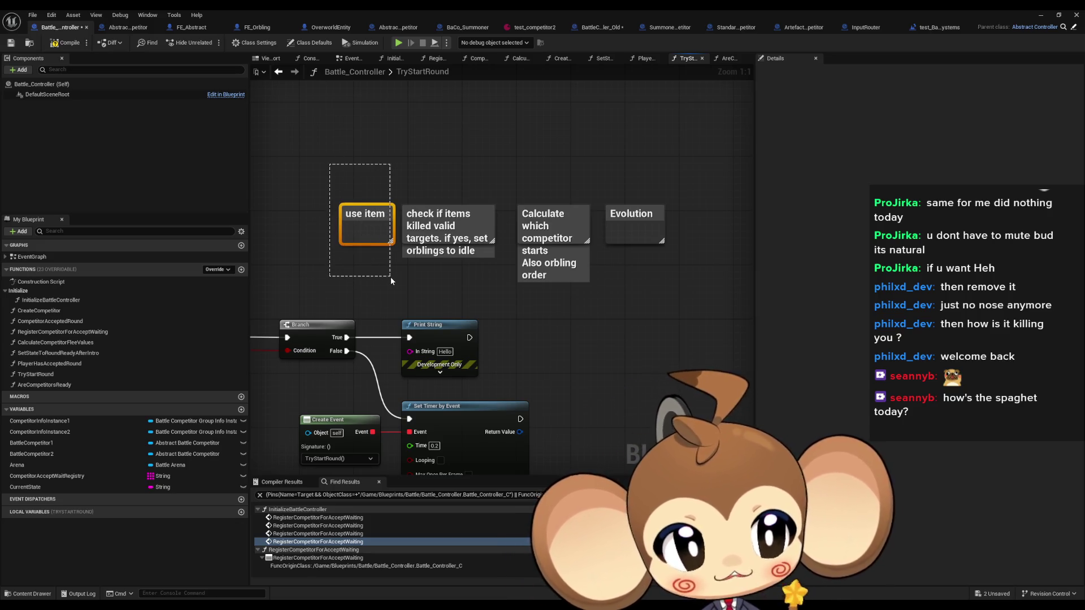
click(432, 217)
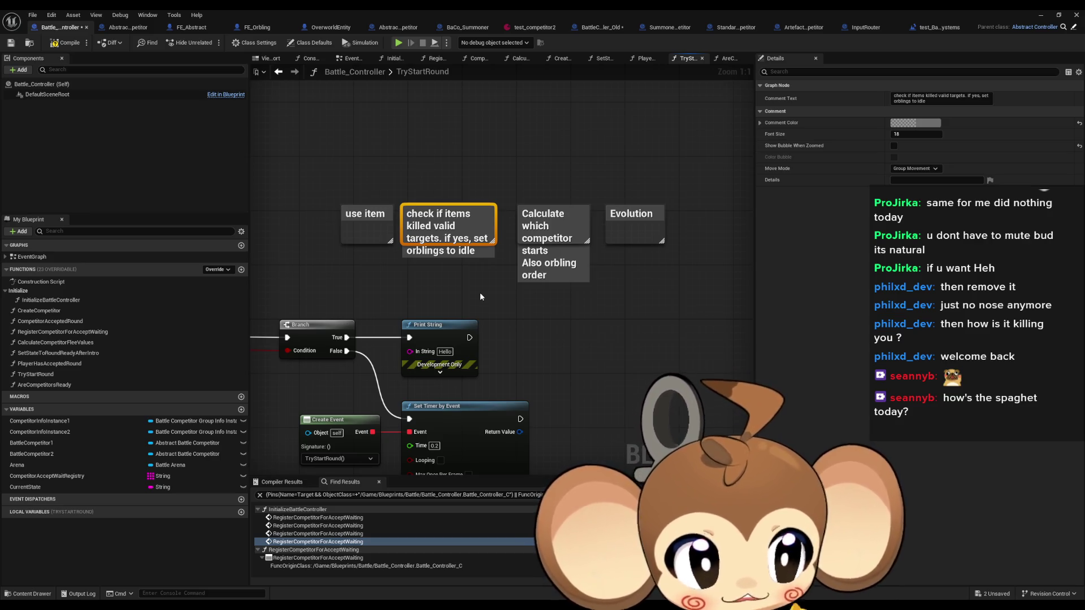
click(559, 222)
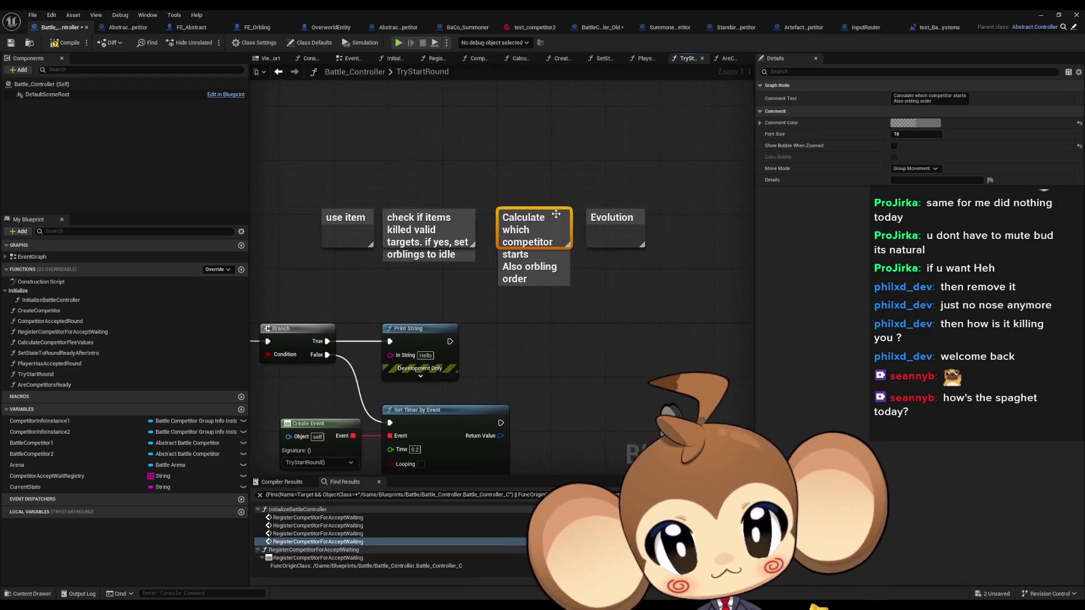
click(616, 229)
- Extend the Calculate and check-if-items comment boxes downward to enclose their text
drag(527, 246, 527, 294)
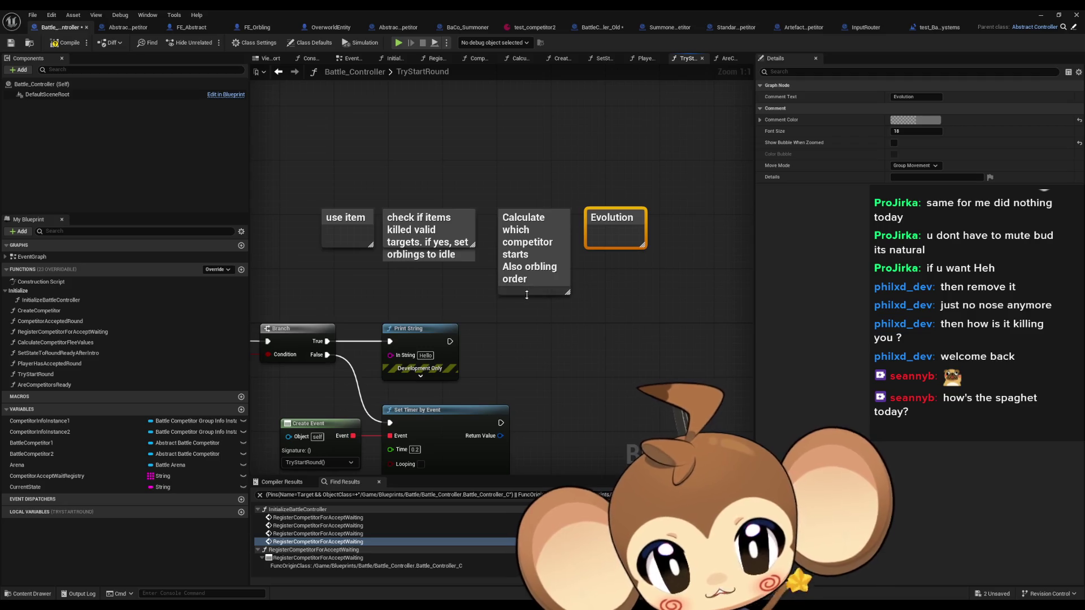
drag(408, 247, 408, 268)
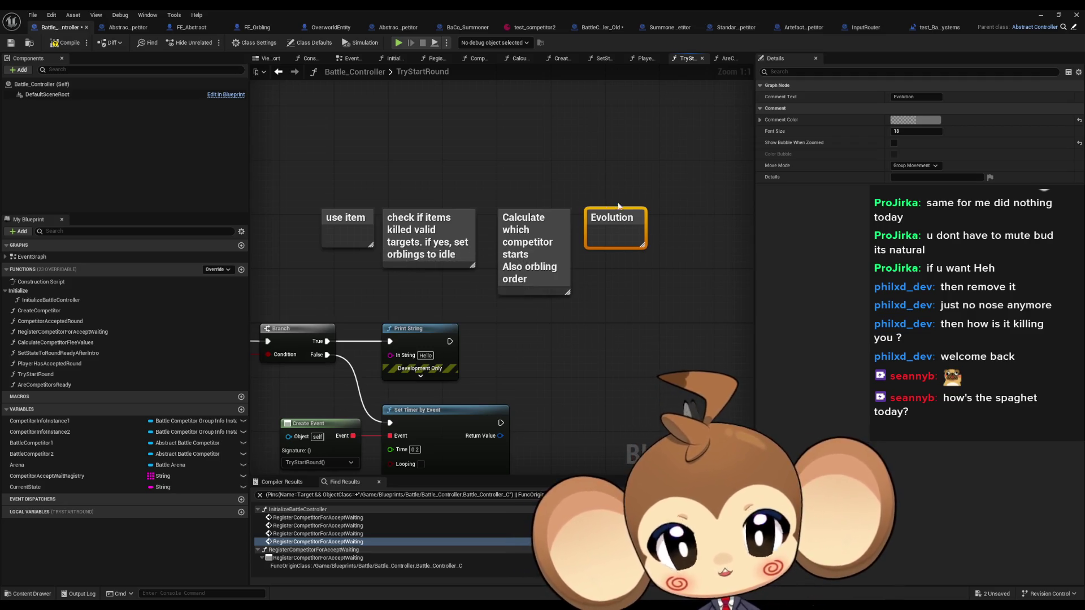
mouse_move(662, 252)
mouse_down()
mouse_move(472, 271)
mouse_move(503, 283)
mouse_up()
click(507, 283)
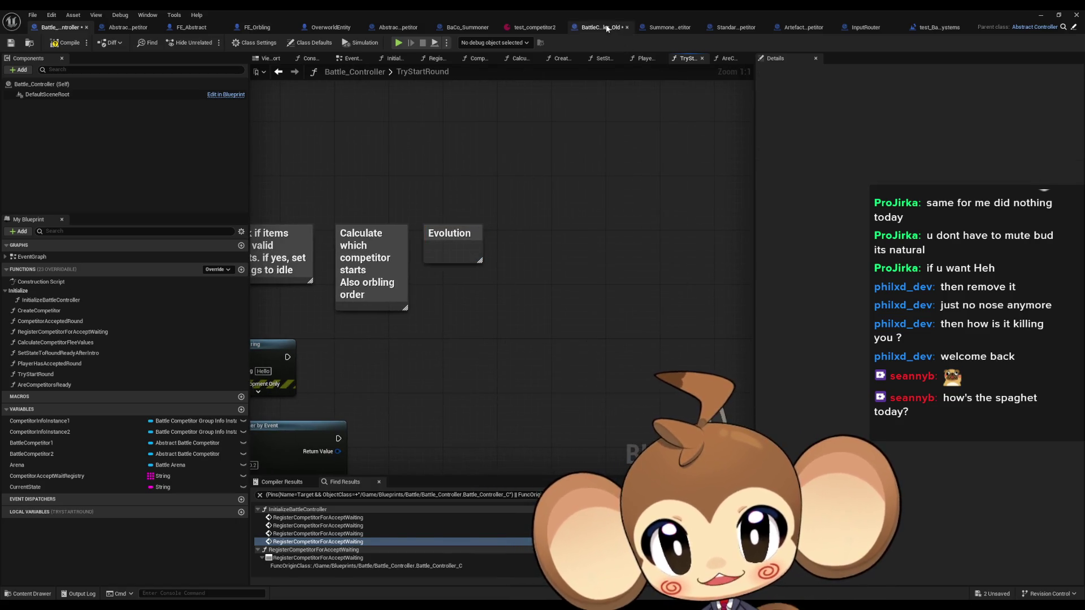
- In the old EvolutionProcedure graph, locate and select the Evolution Listener node
click(599, 27)
scroll(568, 305, up, 3)
click(495, 296)
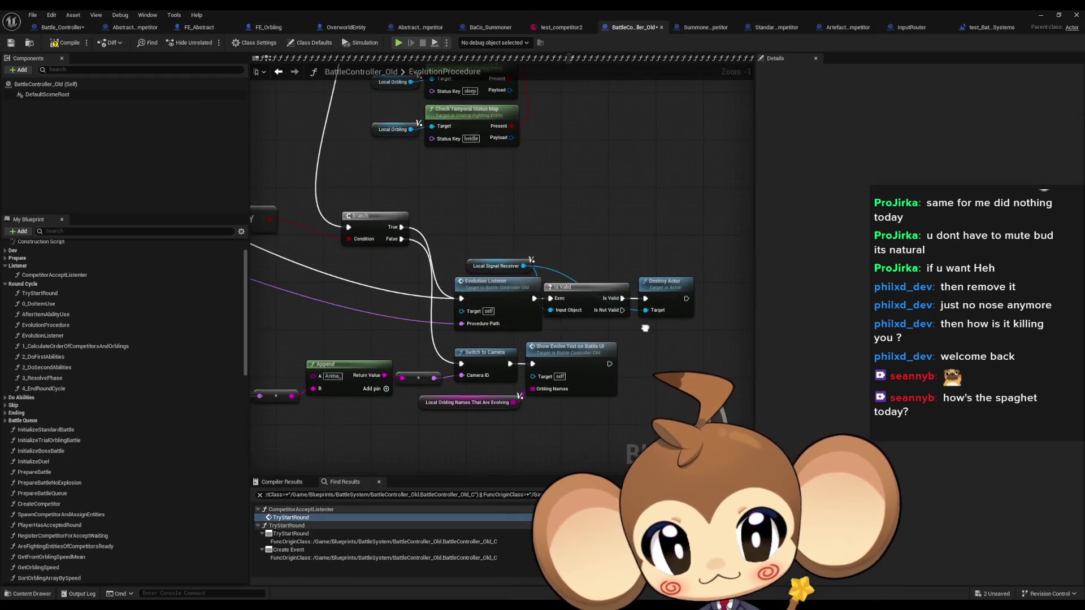
drag(495, 296, 486, 278)
scroll(487, 278, down, 4)
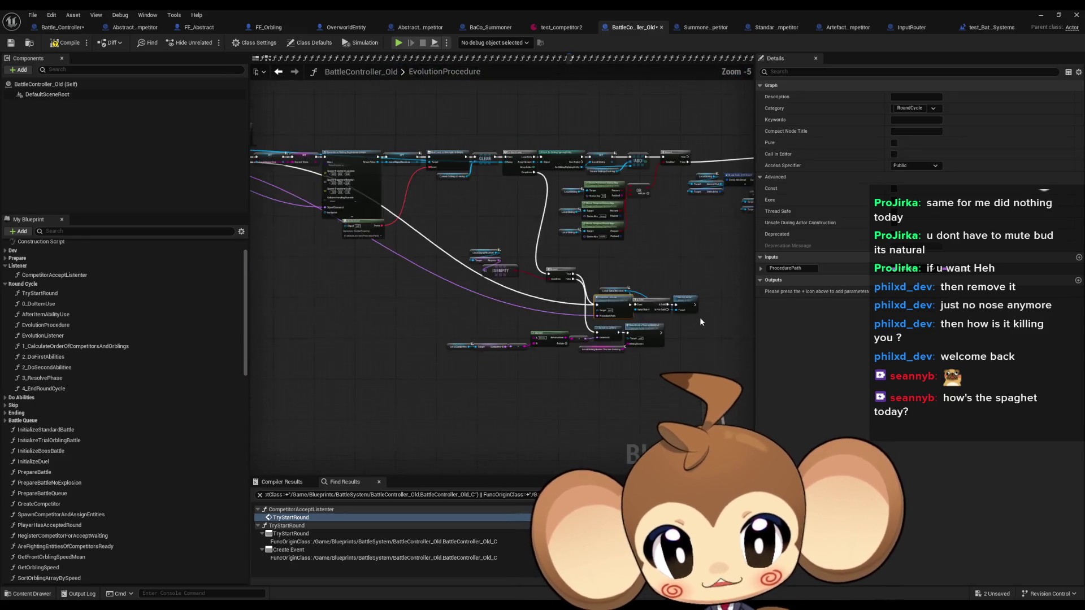
scroll(425, 344, up, 5)
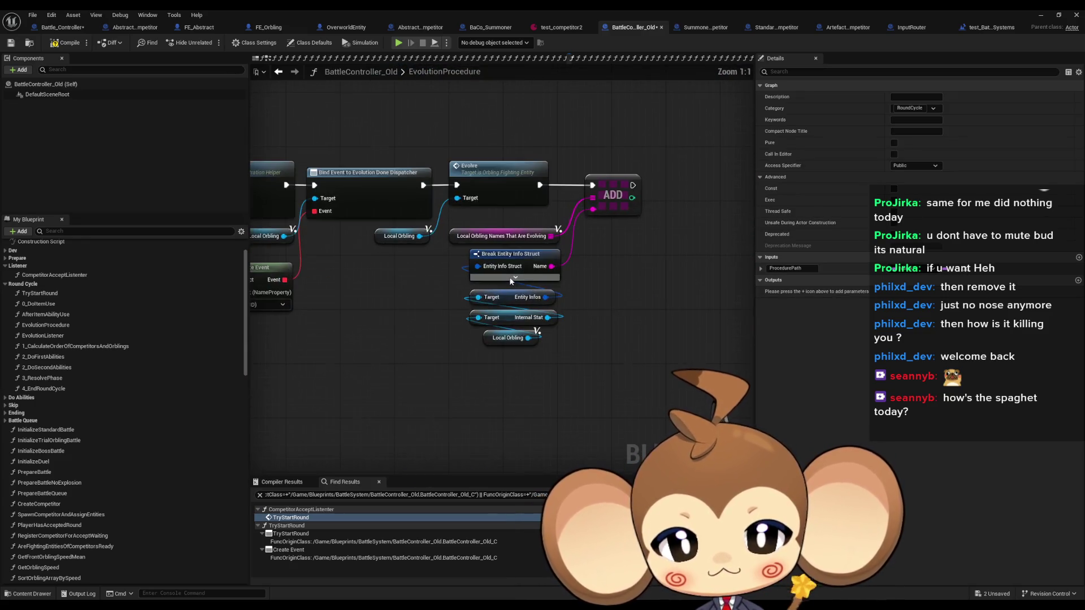
scroll(420, 340, down, 2)
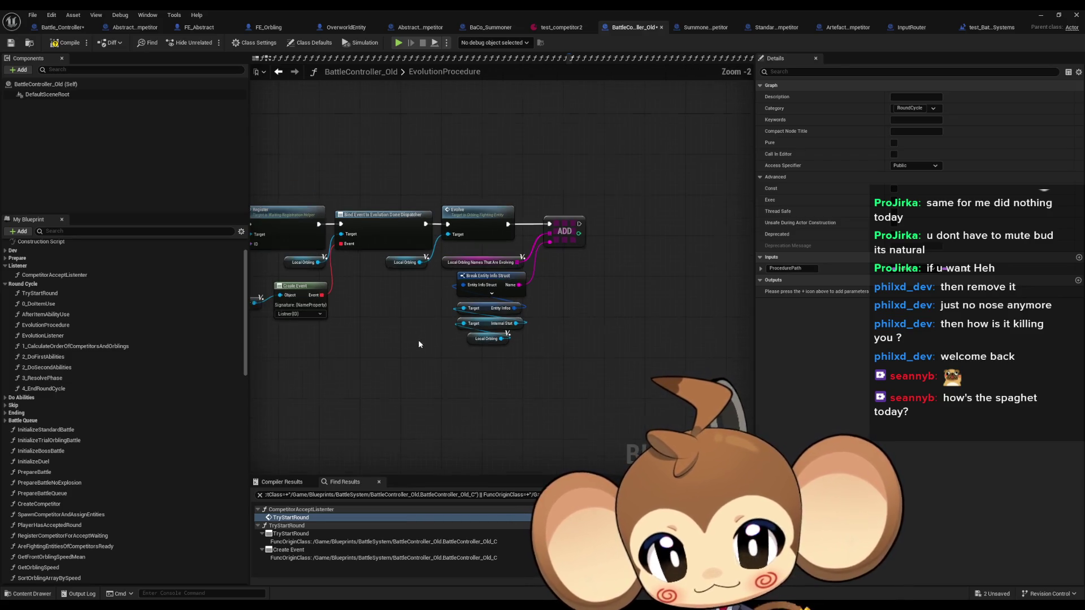
mouse_move(418, 340)
mouse_down()
mouse_move(452, 331)
mouse_move(430, 237)
mouse_move(325, 294)
mouse_up()
- Open the EvolutionListener function and select its 2 Do First Abilities node
double_click(306, 305)
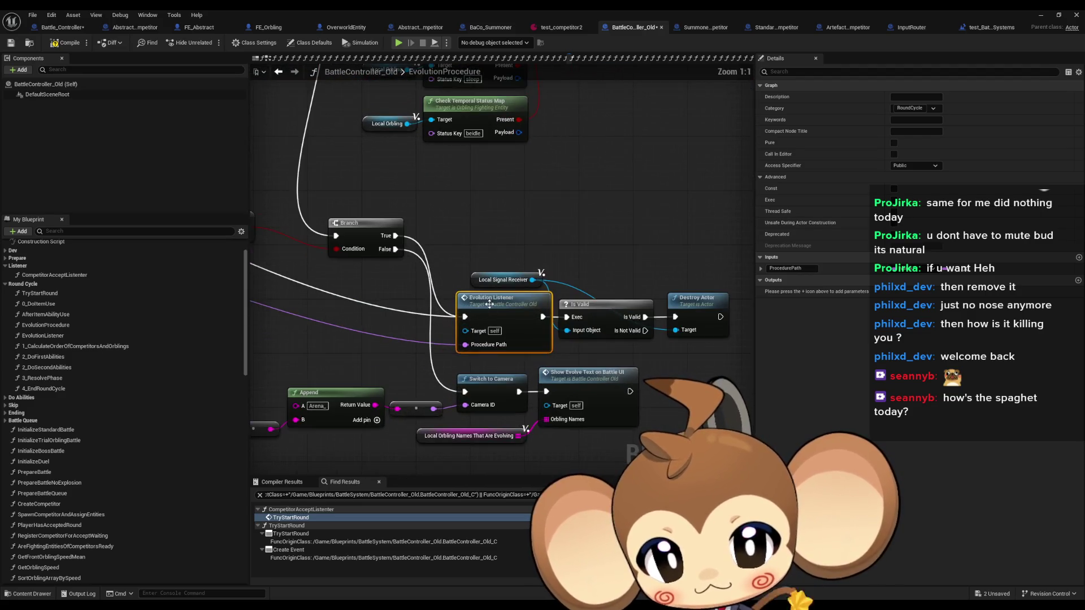
mouse_move(434, 353)
mouse_down()
mouse_move(648, 355)
mouse_move(571, 351)
mouse_up()
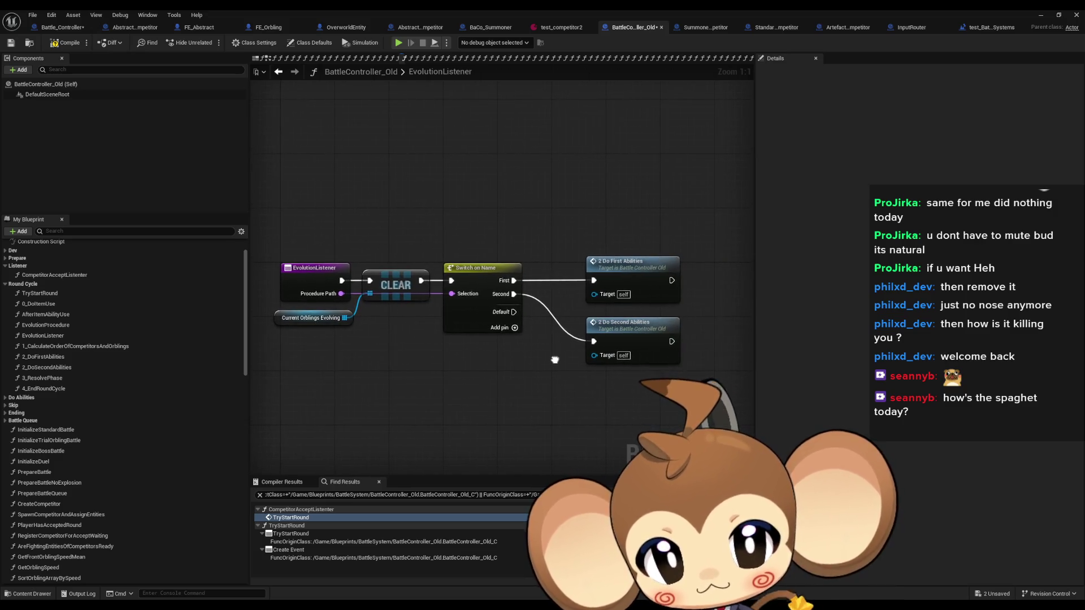
drag(554, 217, 699, 305)
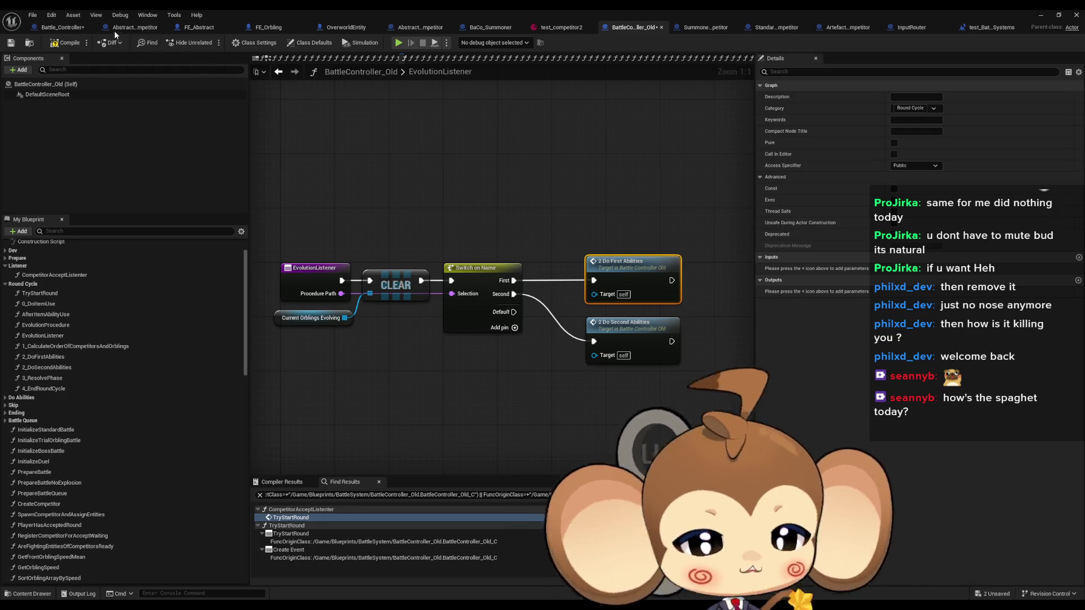
click(69, 29)
- Add a comment titled 'First Competitor abilities' and narrow it so the title wraps onto two lines
text(c)
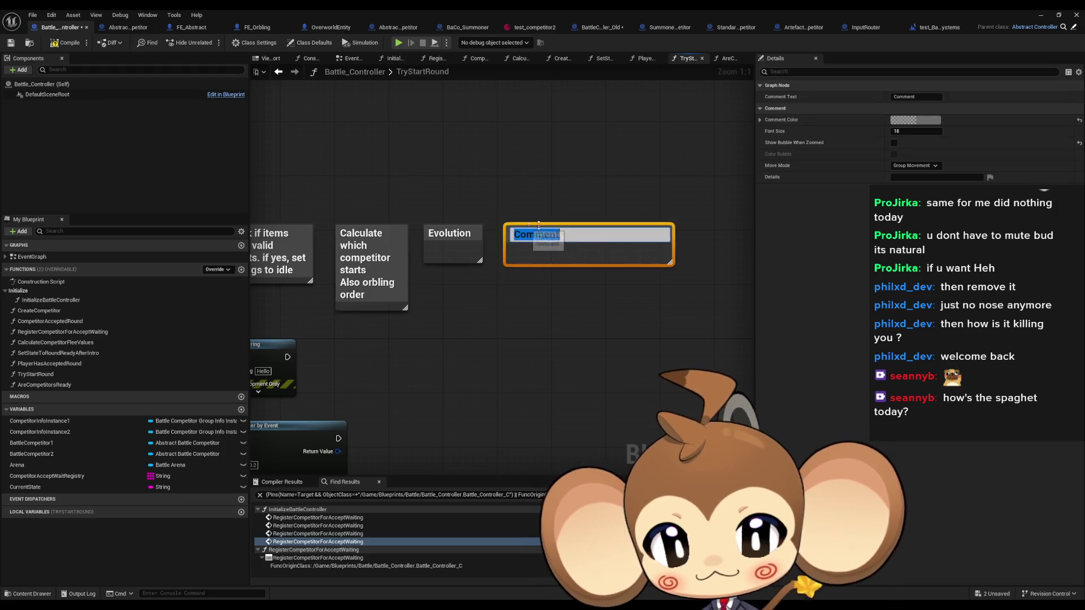
text(First)
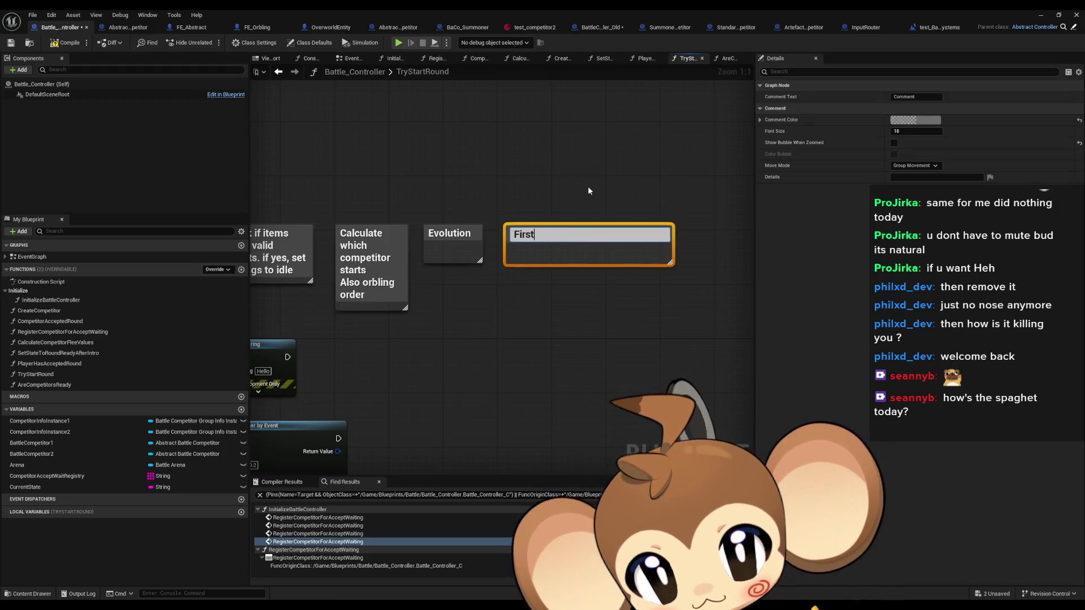
text( Compet)
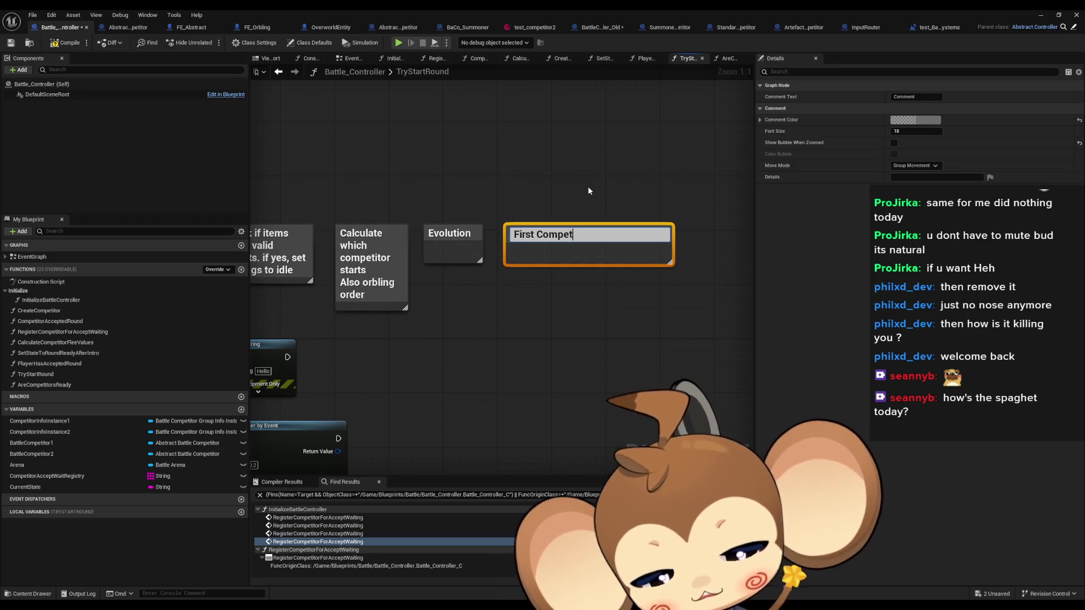
text(itor A)
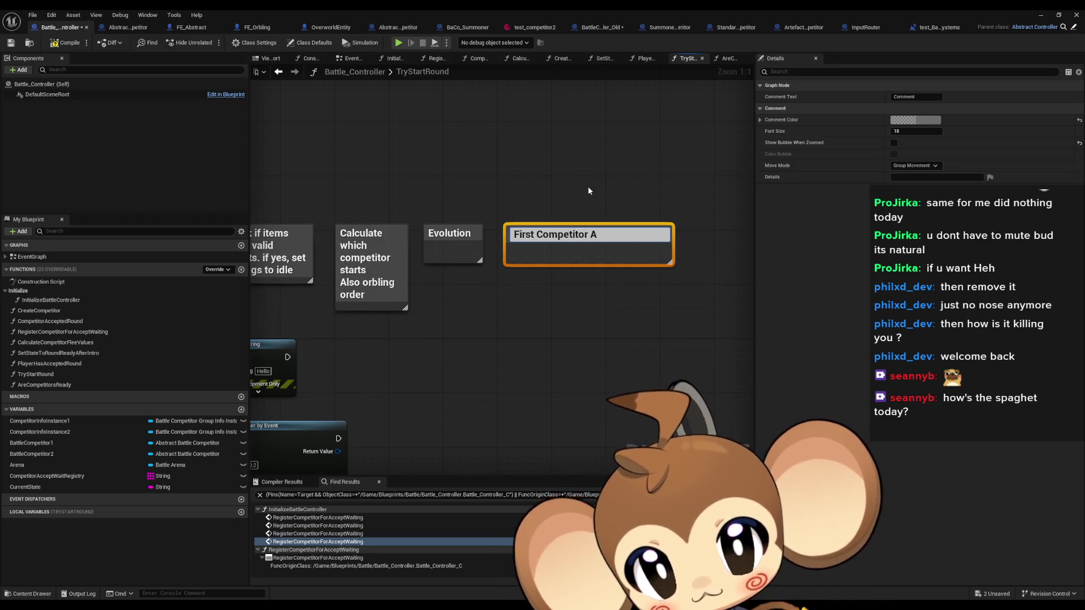
key(BackSpace)
text(abi)
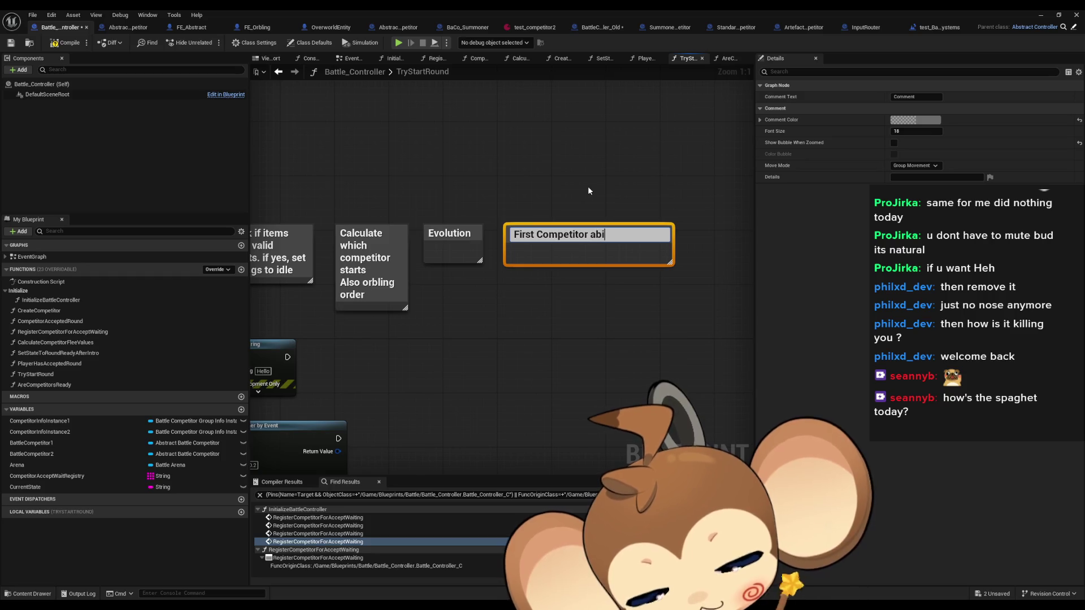
text(lities)
key(Return)
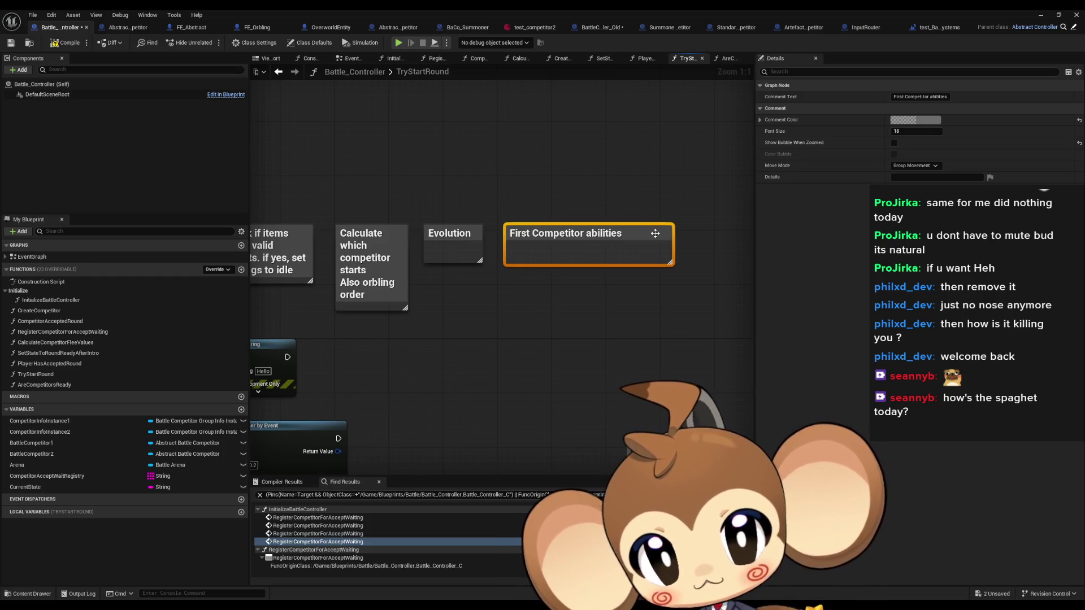
drag(672, 239, 609, 241)
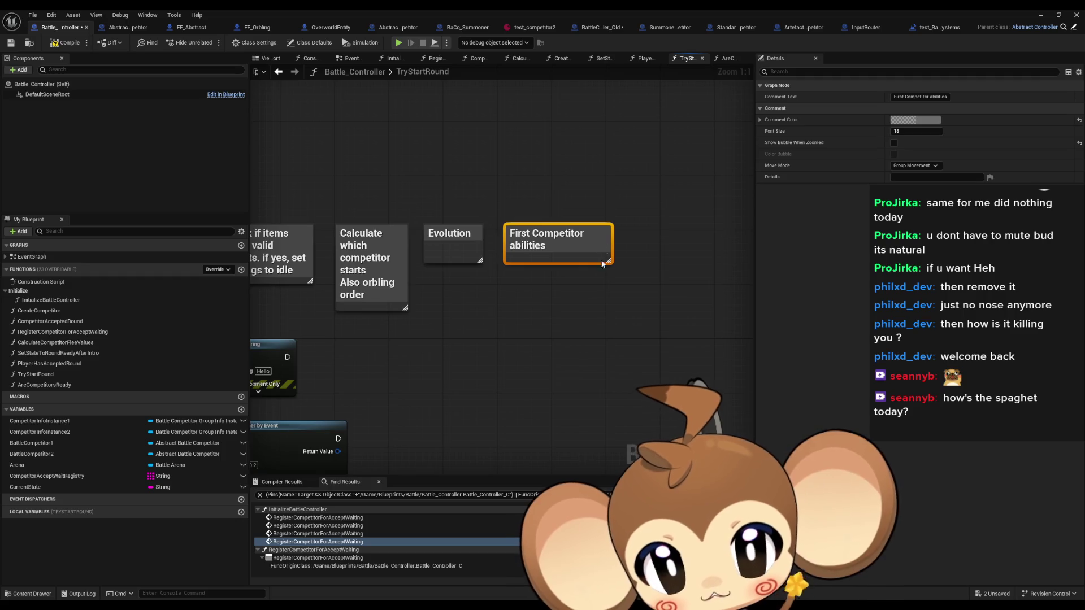
- Check the First Competitor abilities comment's placement beside Evolution, leaving nothing selected
mouse_move(506, 264)
mouse_down()
mouse_move(460, 266)
mouse_move(492, 213)
mouse_up()
click(460, 267)
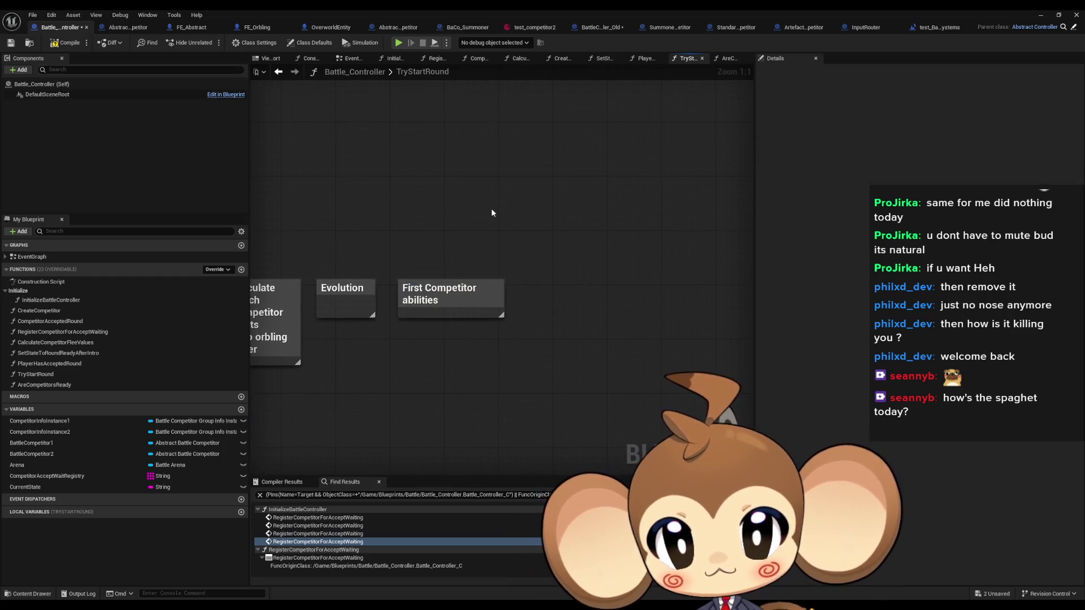
mouse_move(442, 290)
mouse_down()
mouse_move(527, 376)
mouse_move(489, 334)
mouse_up()
click(499, 355)
drag(429, 204, 419, 266)
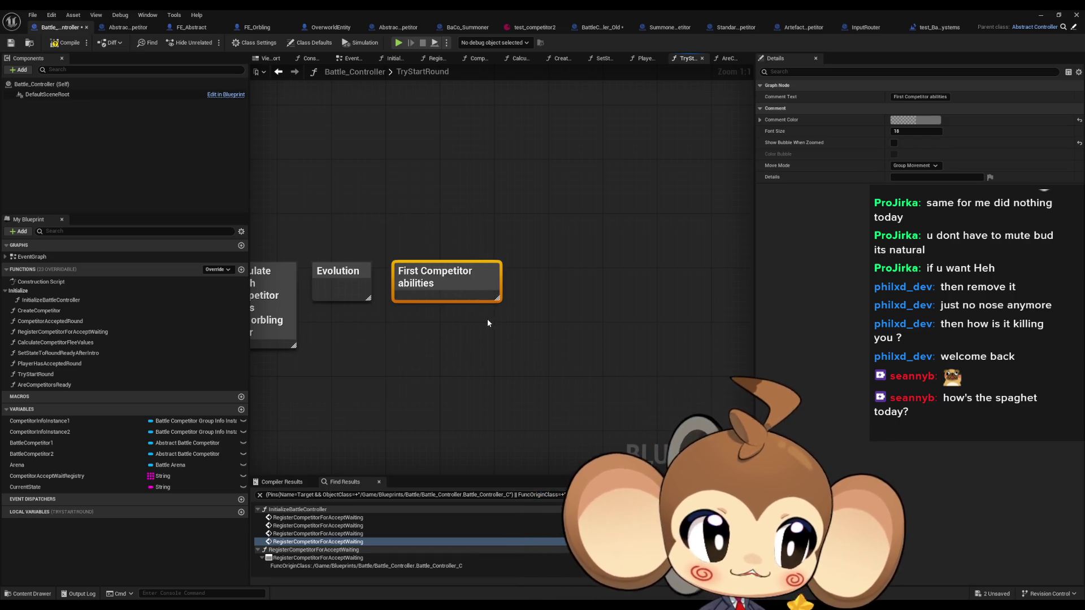
click(561, 354)
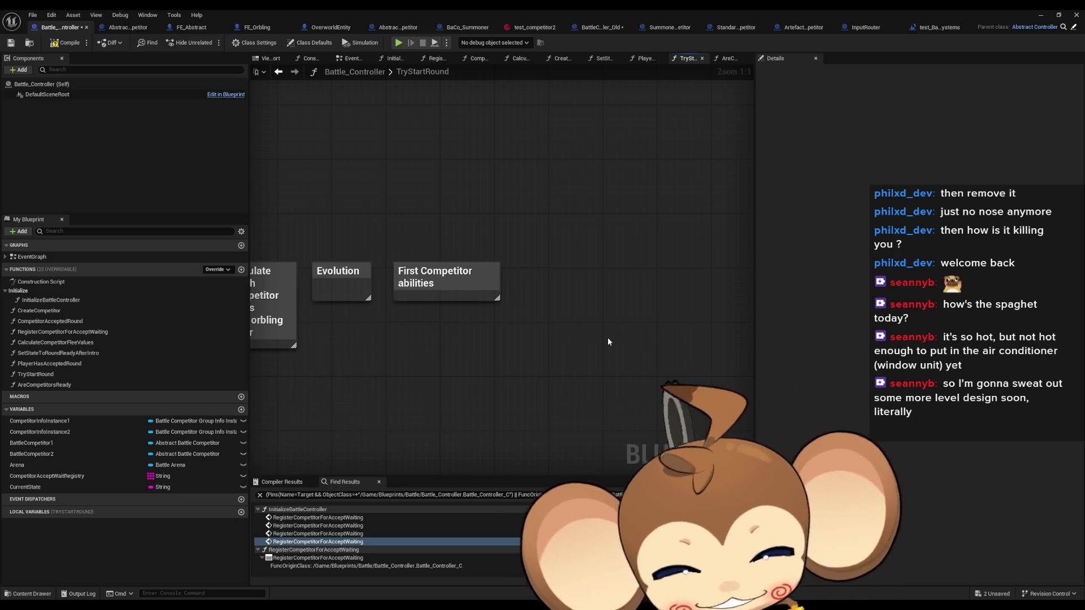
drag(520, 375, 571, 383)
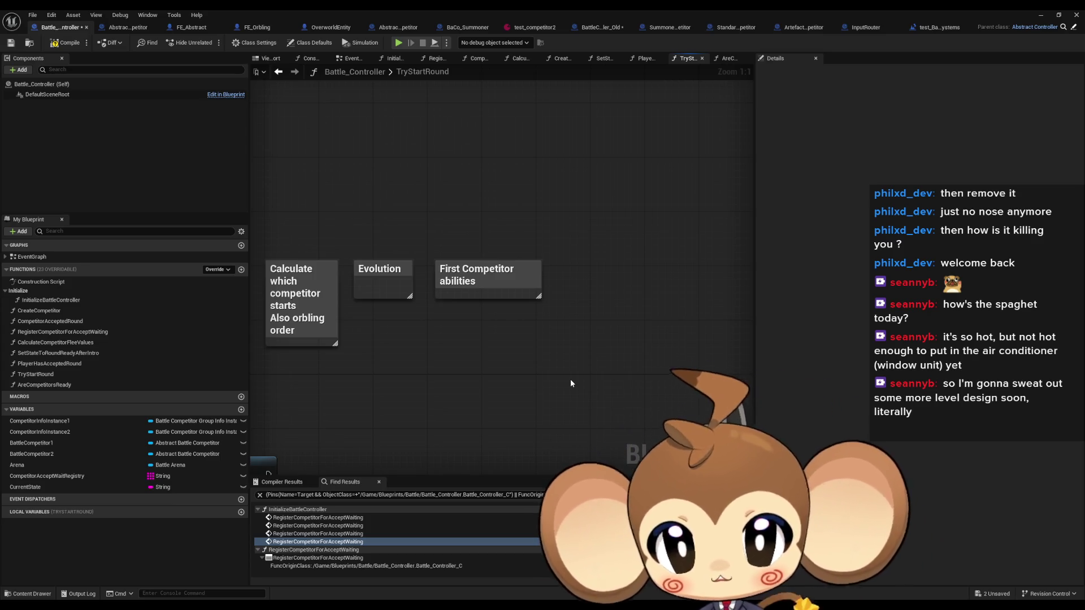
mouse_move(571, 383)
mouse_down()
mouse_move(516, 330)
mouse_move(416, 309)
mouse_up()
click(429, 280)
- Add a note: 'need to think about custom speed (player can make orblings "slower" but only for round checks)'
key(c)
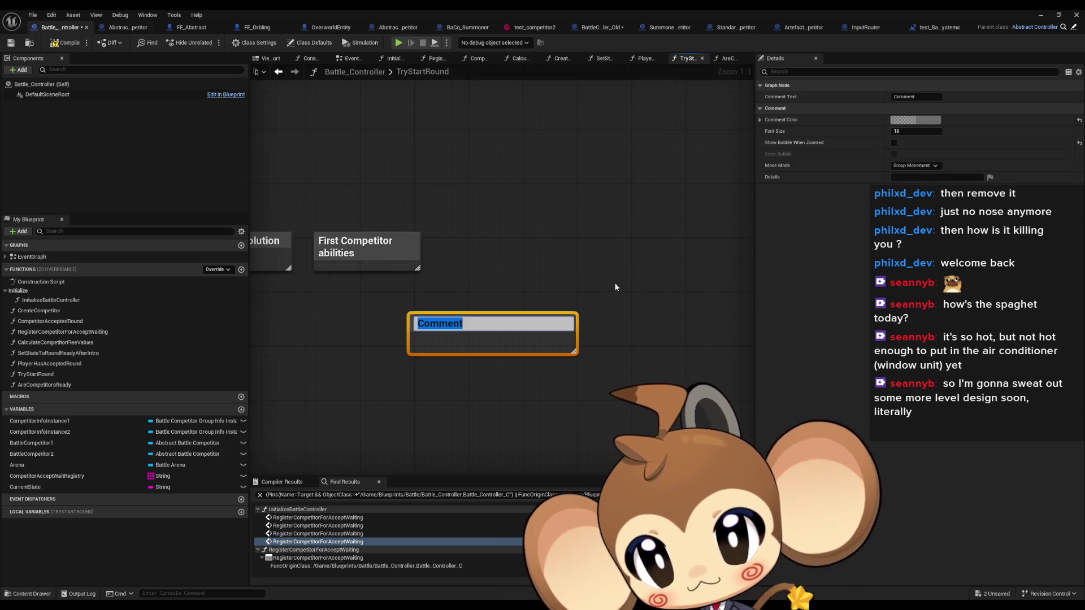
text(need to think abo)
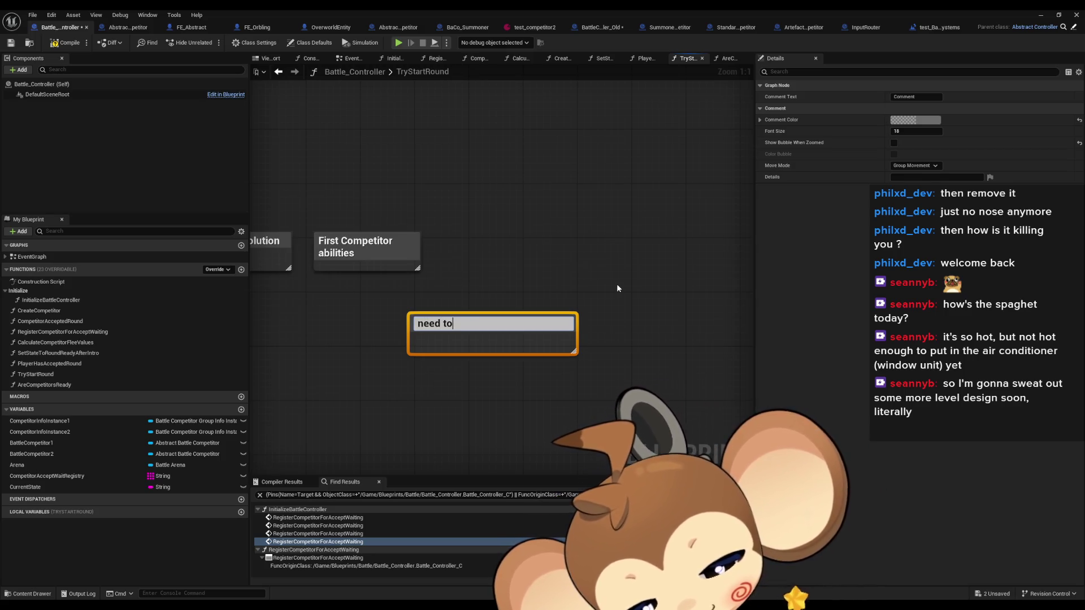
text(ut c)
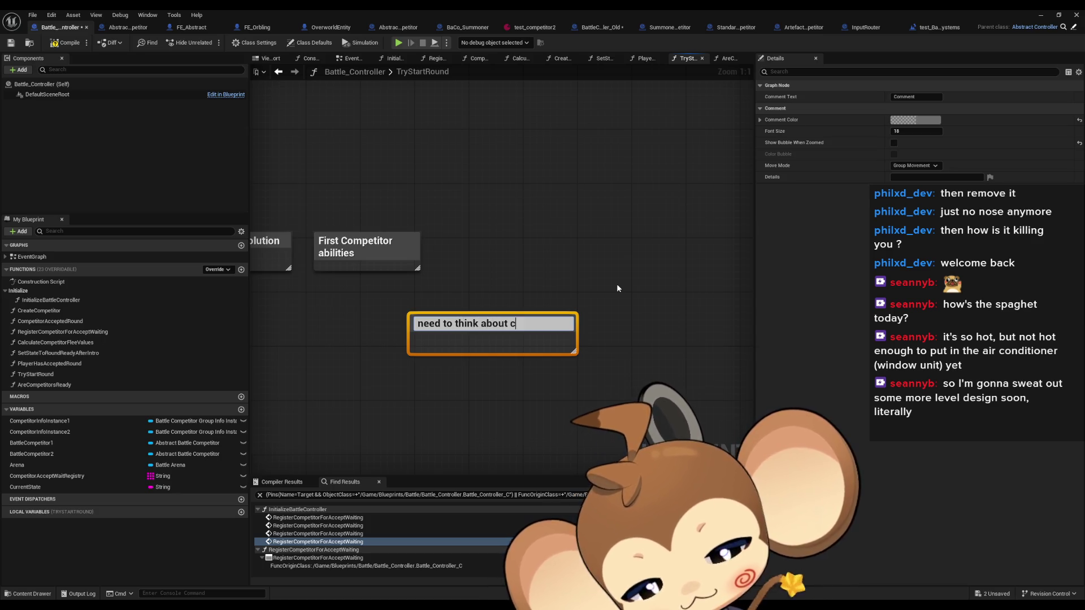
text(ustom spee)
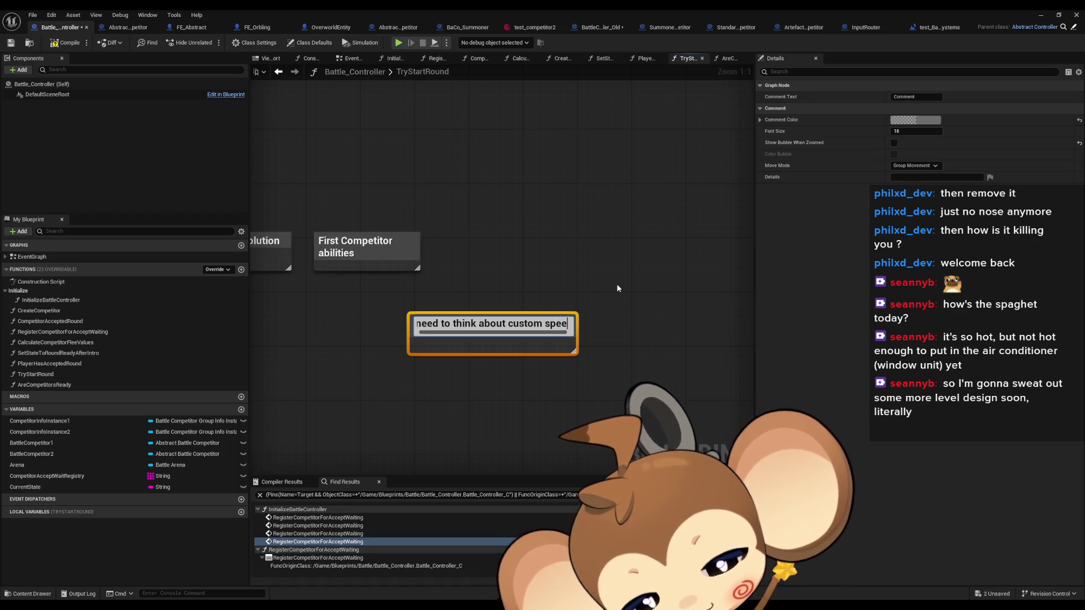
text(d)
key(Return)
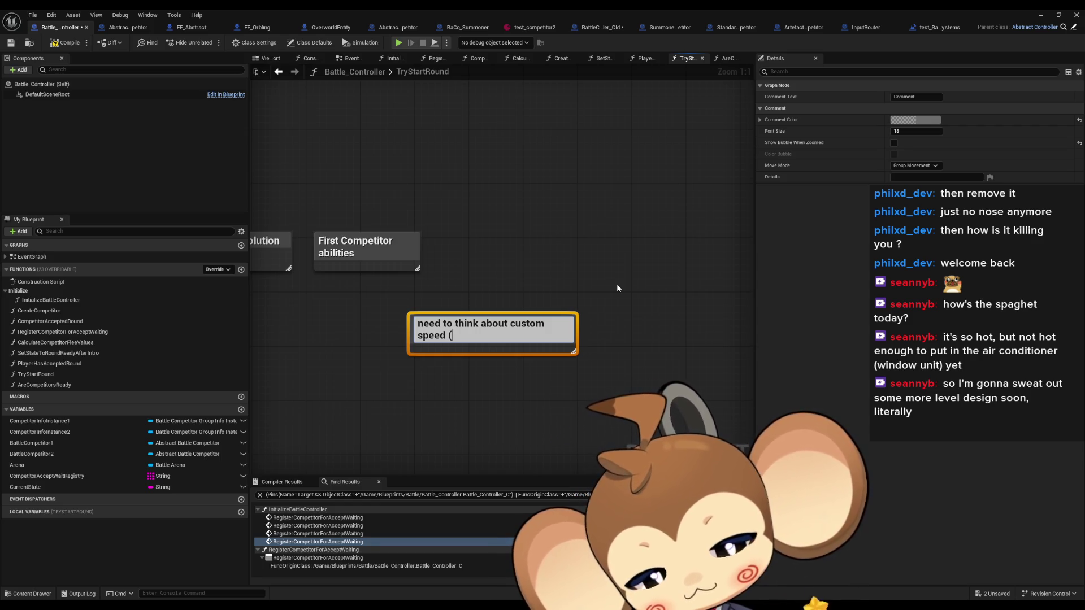
text(player can ma)
text(ke or)
text(blings )
text('s)
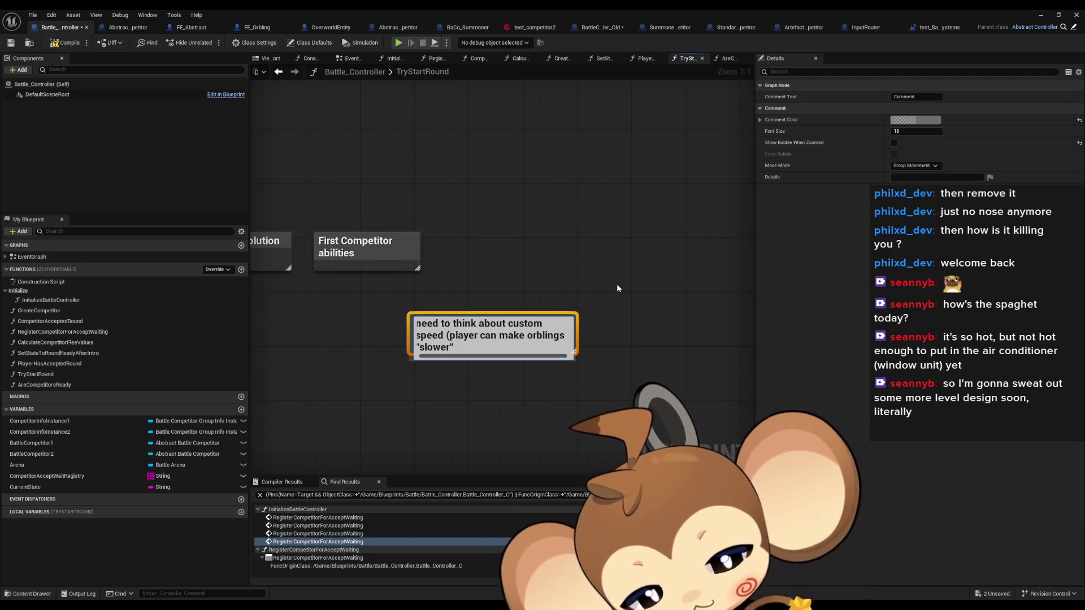
text(but only )
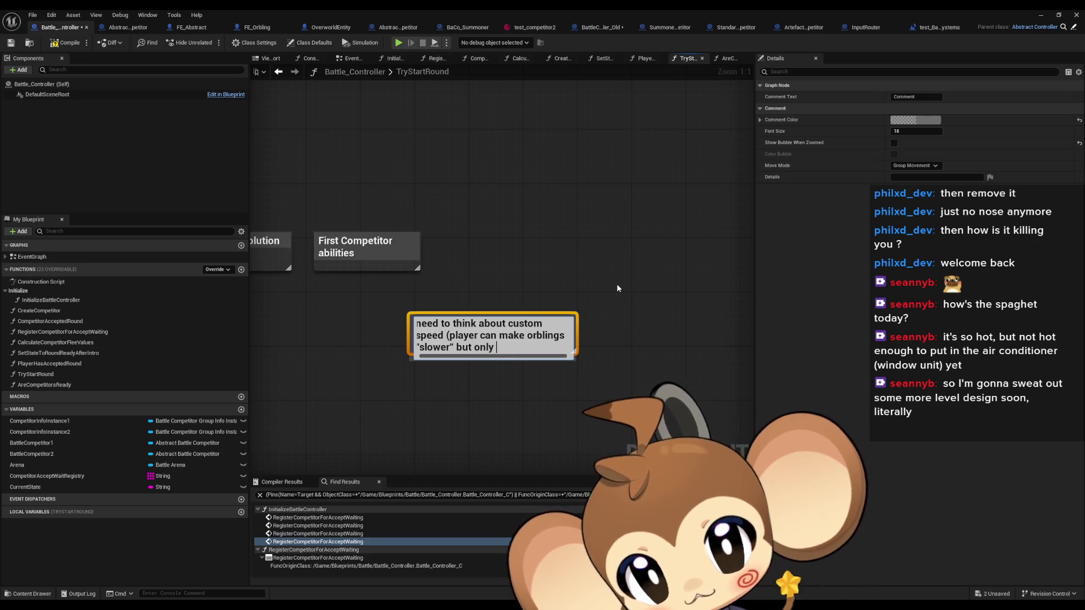
text(for round chec)
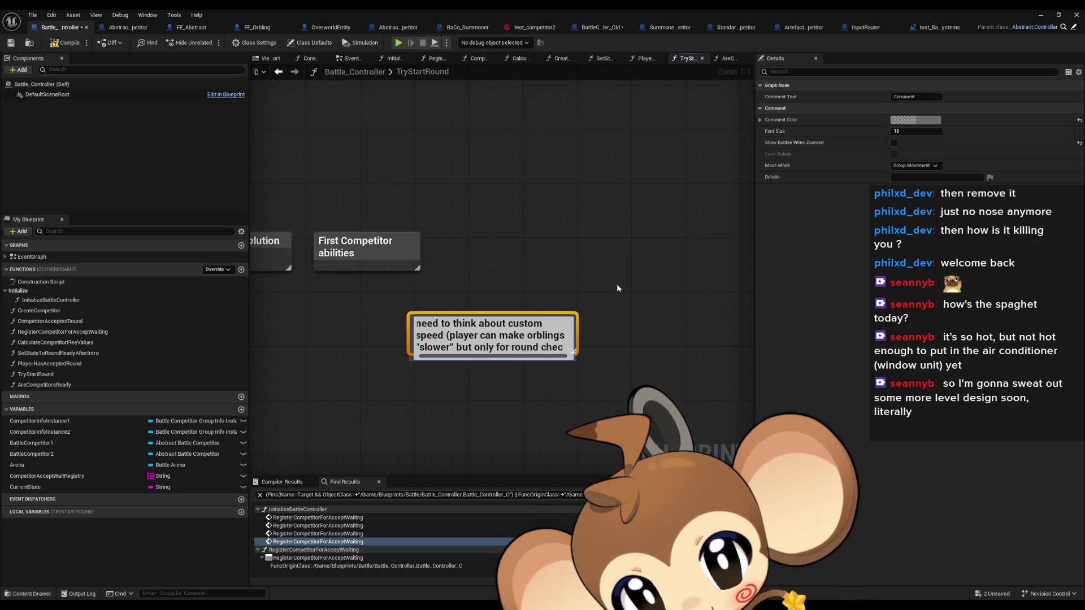
text(ks))
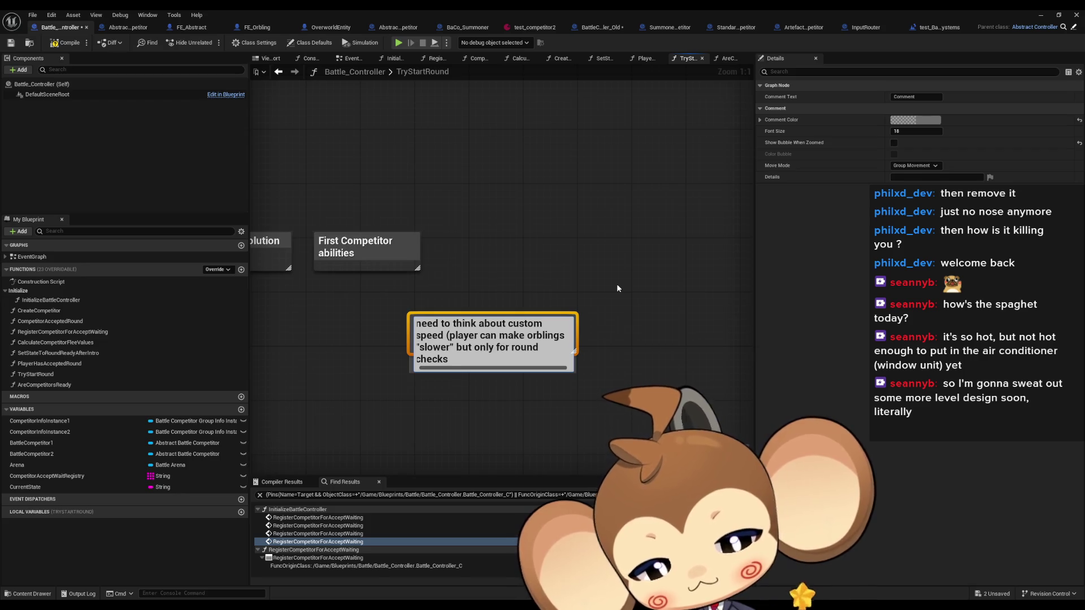
key(Return)
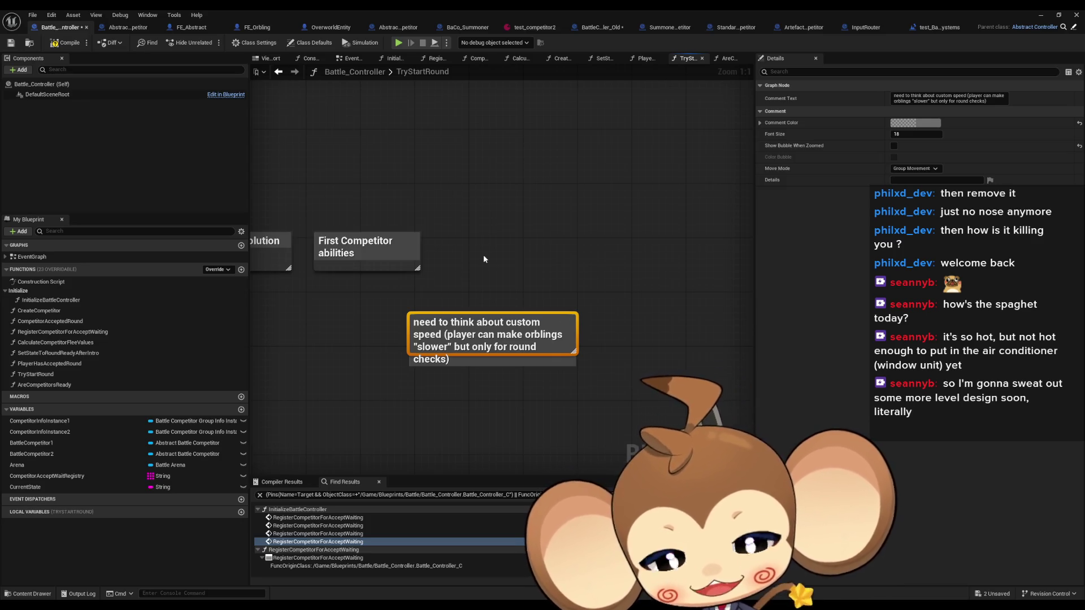
double_click(466, 358)
click(504, 413)
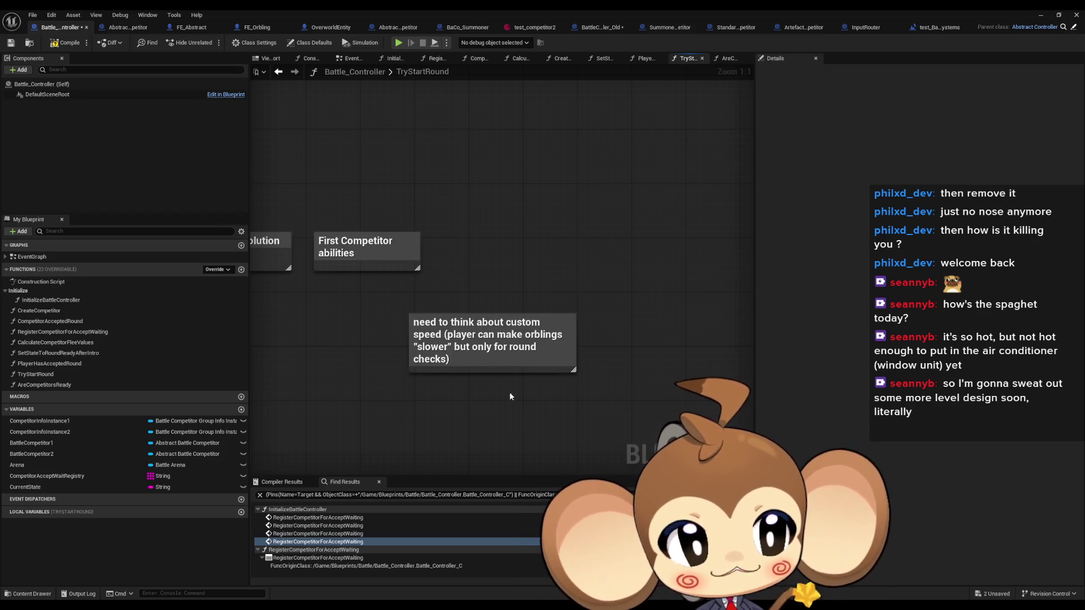
drag(512, 255, 523, 248)
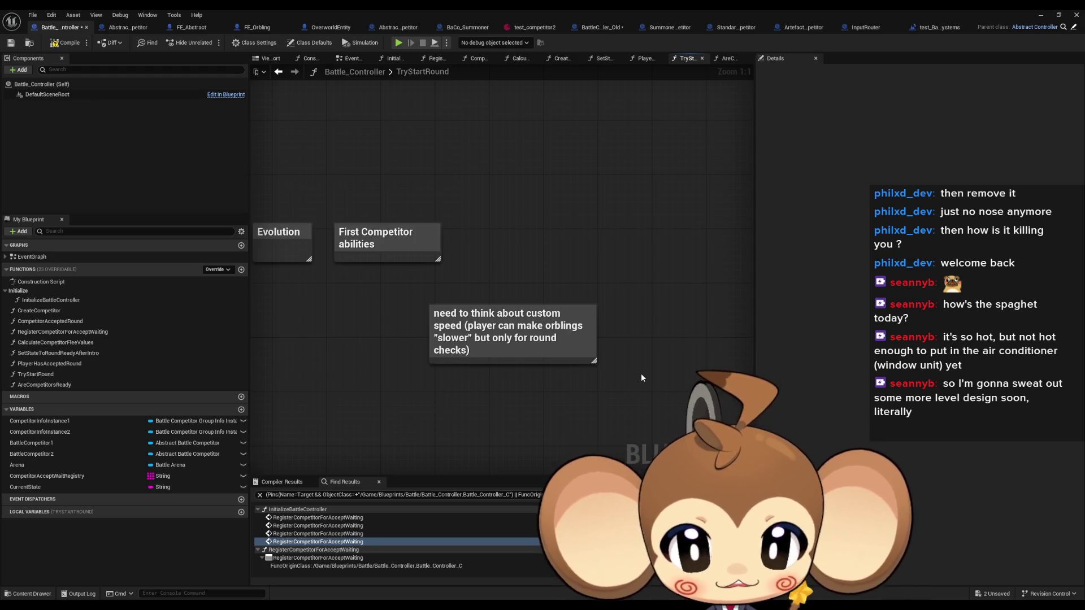
drag(615, 382, 598, 392)
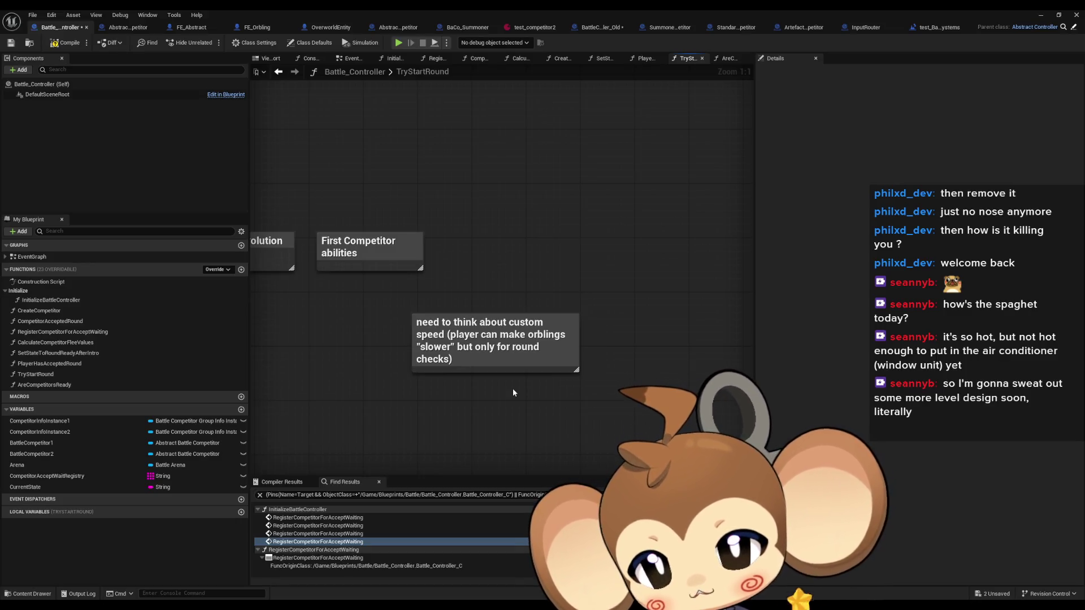
drag(513, 388, 724, 357)
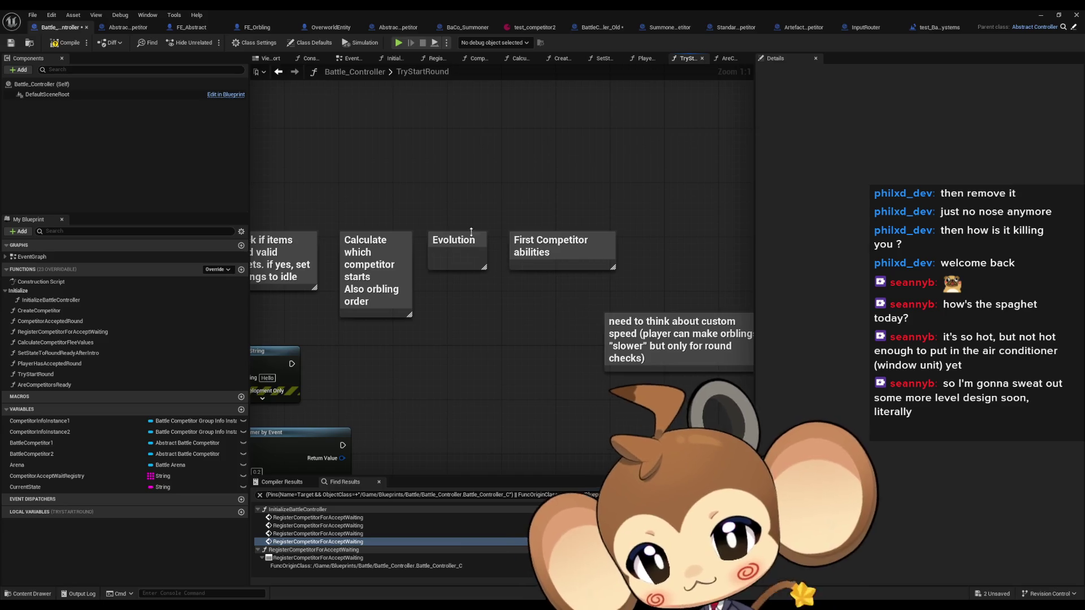
drag(497, 328, 577, 333)
drag(416, 207, 470, 398)
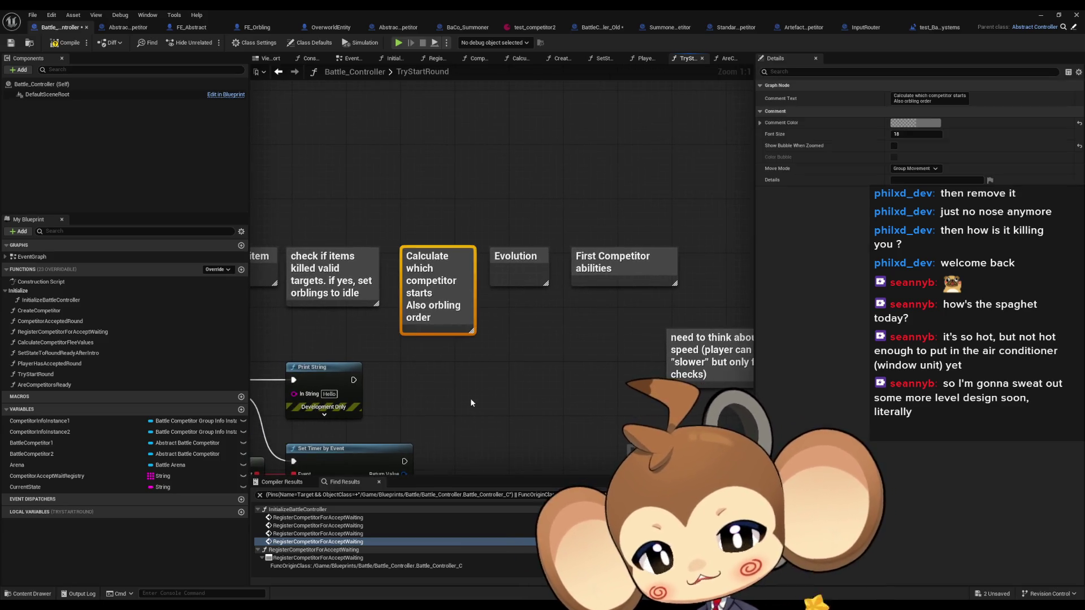
click(503, 387)
- Add a narrow 'keep in mind custom order for speed calculation' comment above the Calculate comment
key(c)
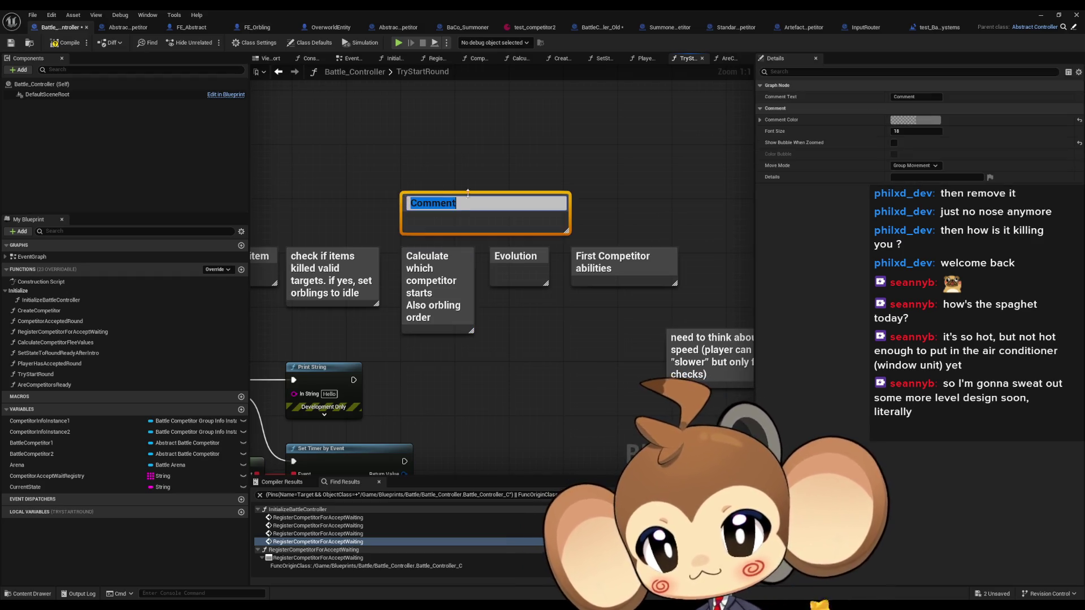
text(keep in mind custom order)
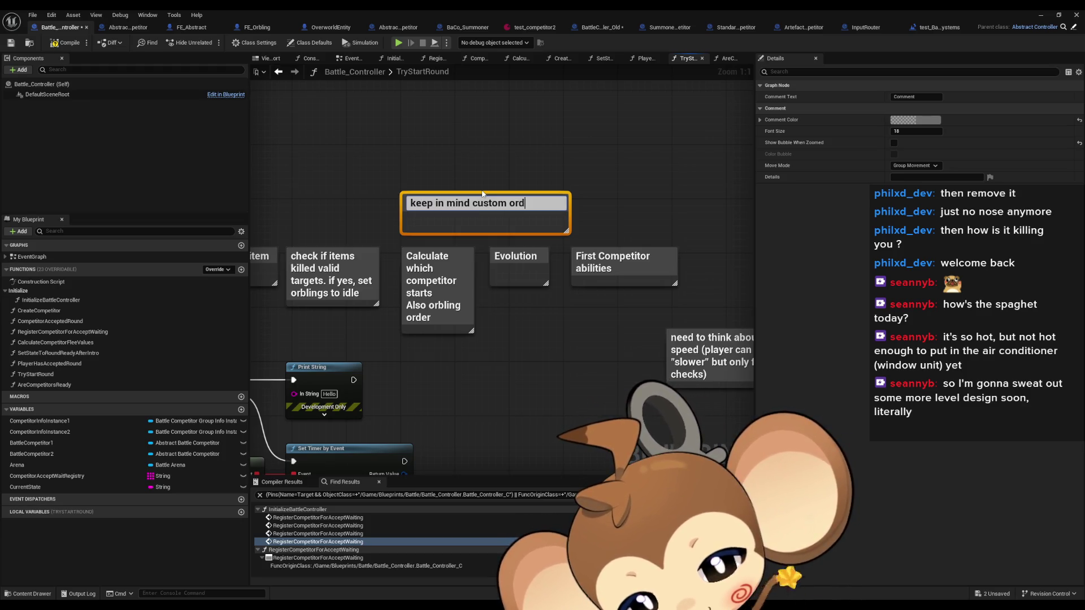
text( for speed calcula)
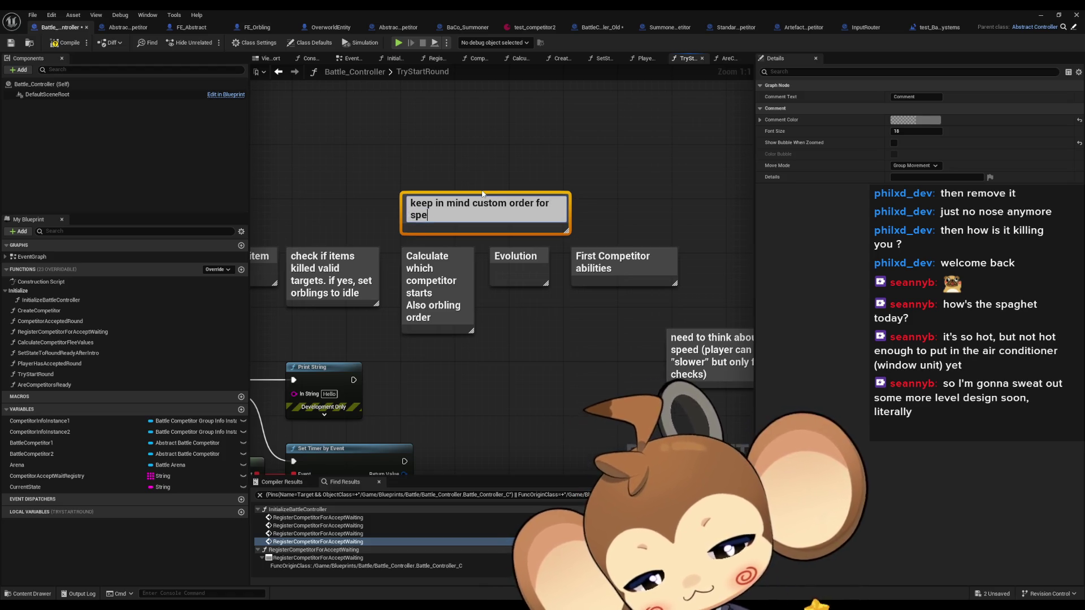
text(tion)
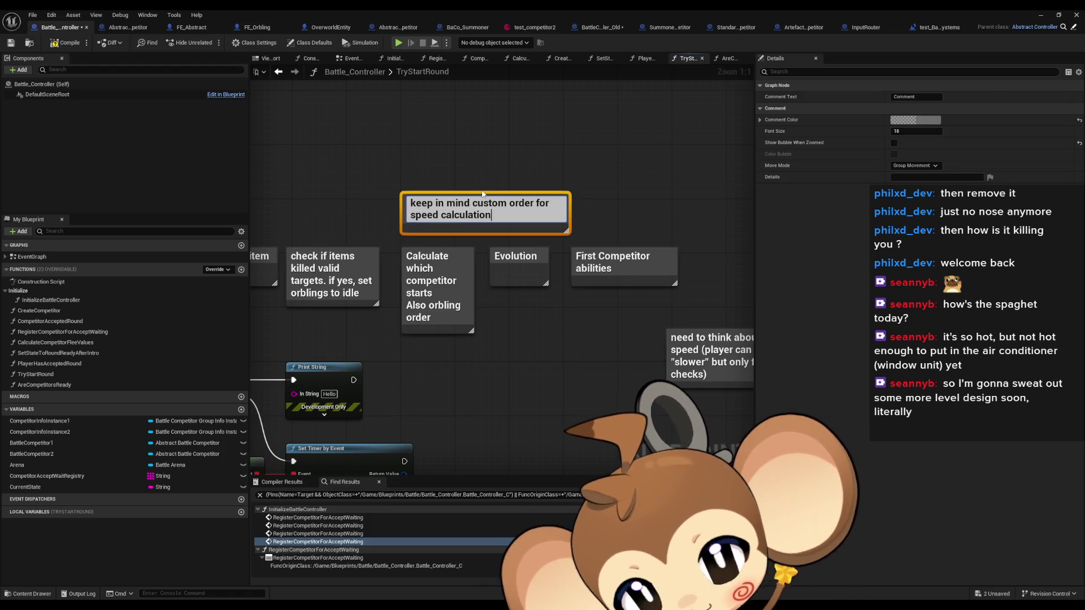
key(Return)
mouse_move(570, 207)
mouse_down()
mouse_move(467, 219)
mouse_move(433, 170)
mouse_up()
click(548, 399)
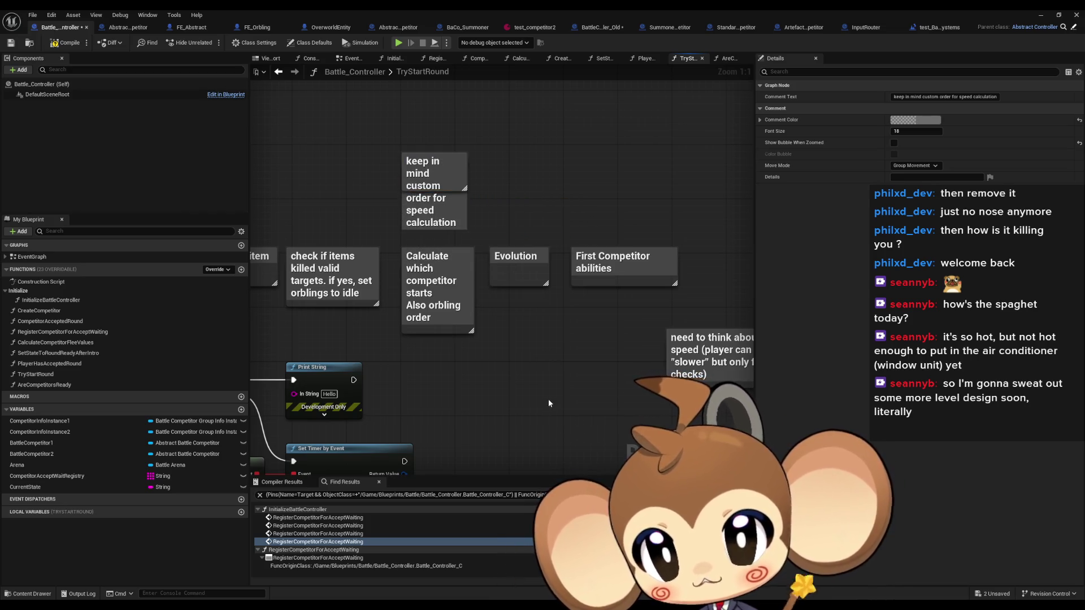
drag(669, 365, 521, 357)
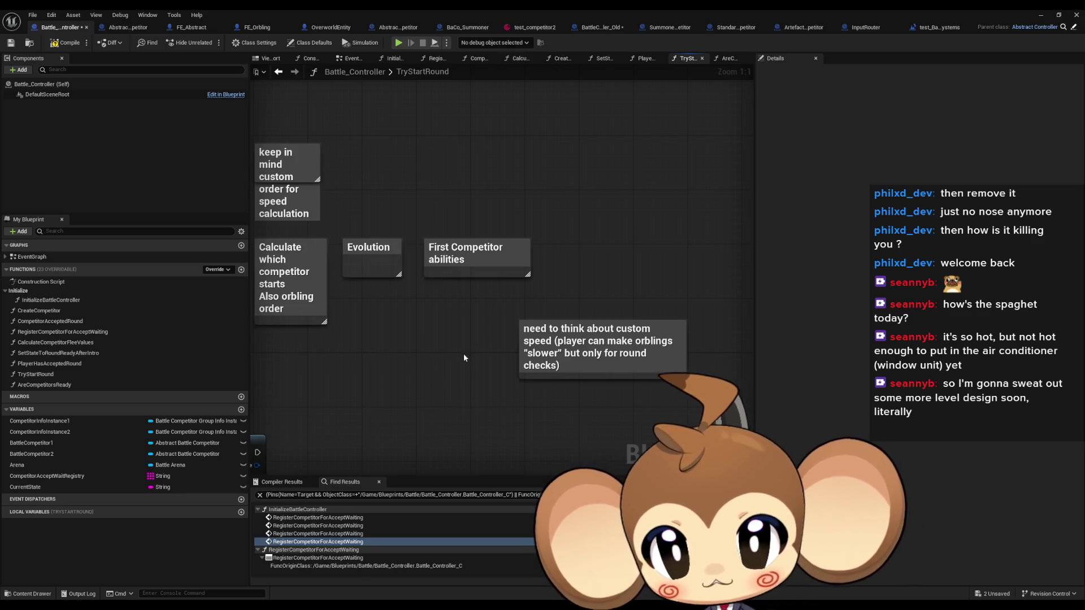
- Compare the First Competitor abilities comment and the custom speed note
drag(474, 317, 437, 321)
click(440, 274)
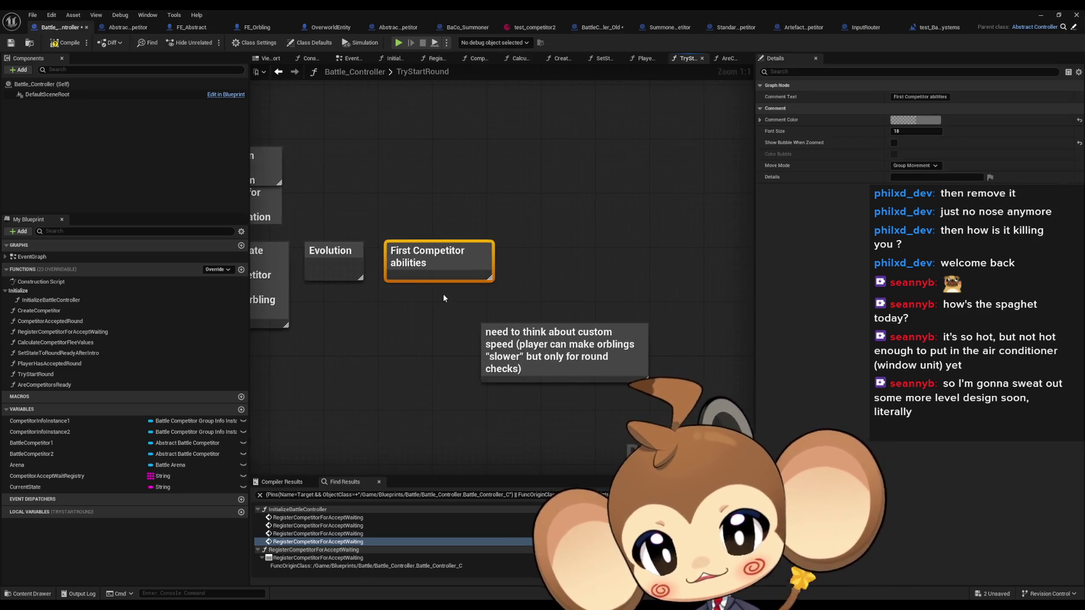
click(534, 378)
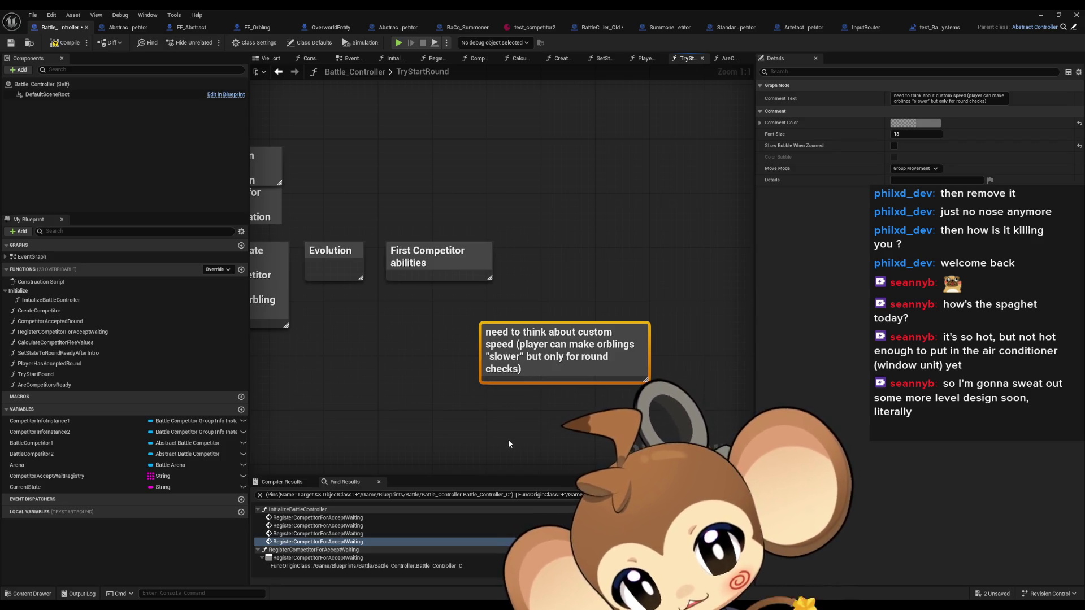
click(490, 435)
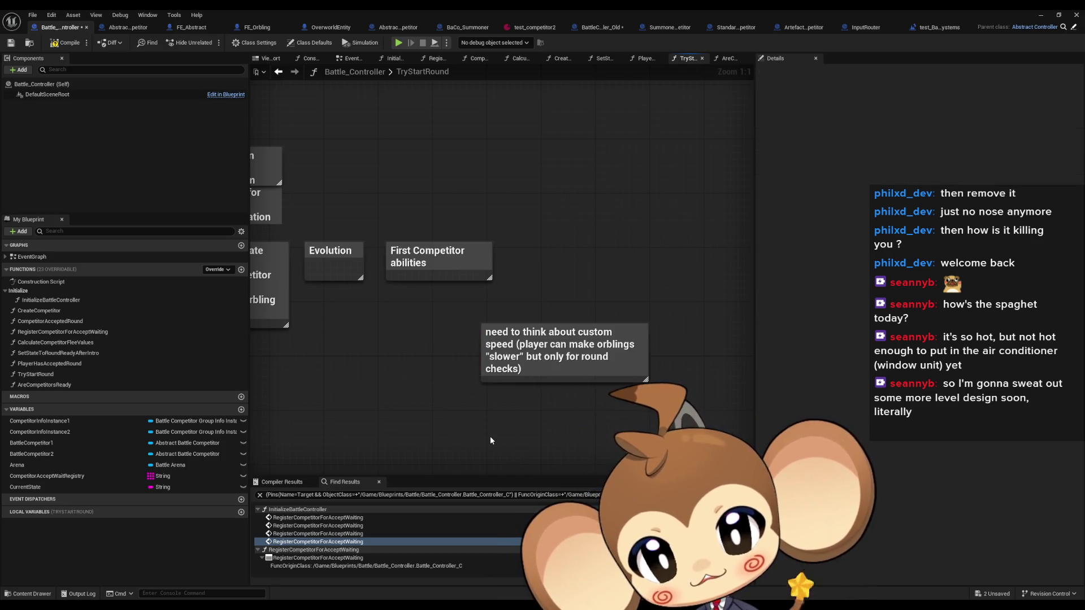
click(474, 270)
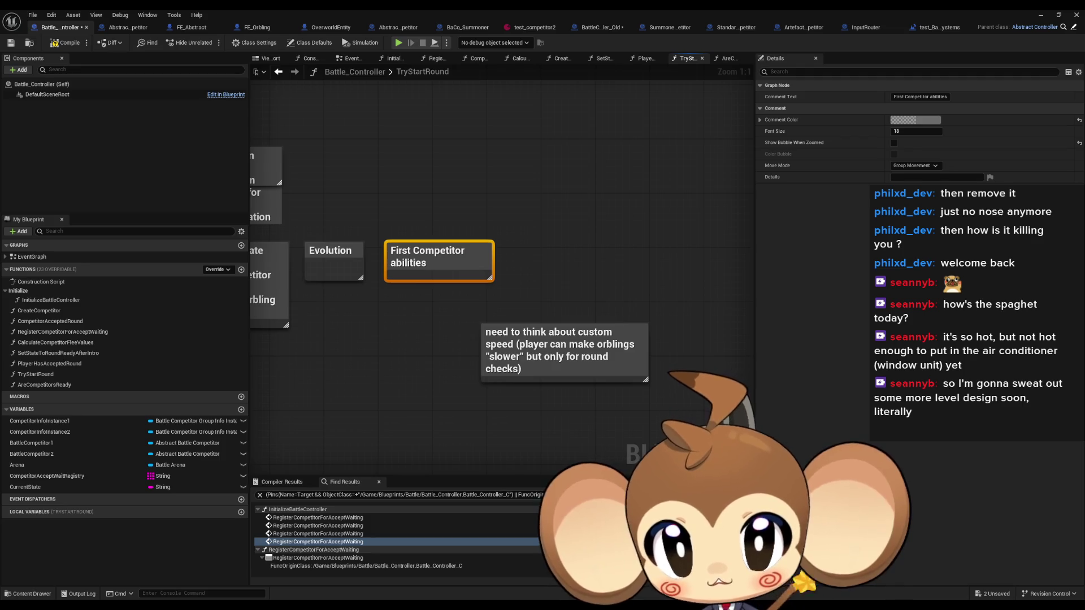
- Move the custom speed note closer to the step comments under First Competitor abilities
drag(633, 265, 520, 264)
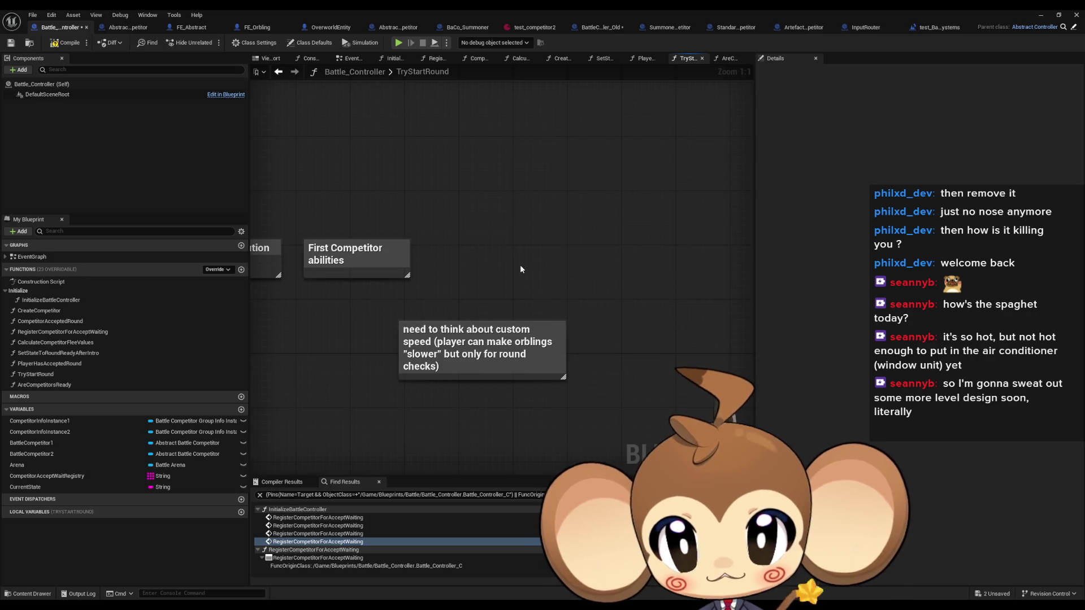
drag(478, 354, 381, 323)
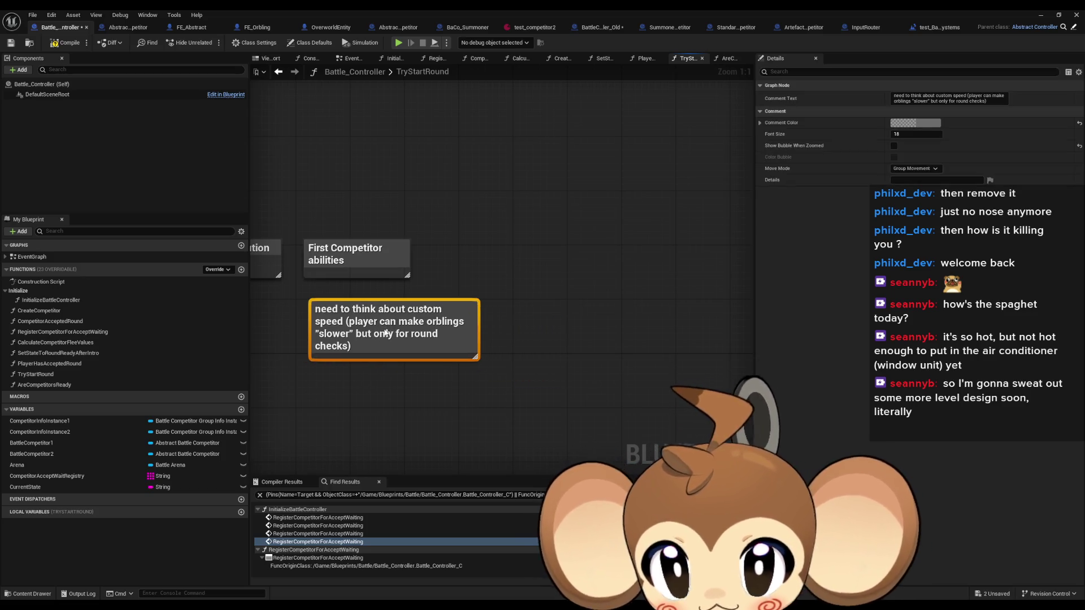
drag(561, 349, 643, 340)
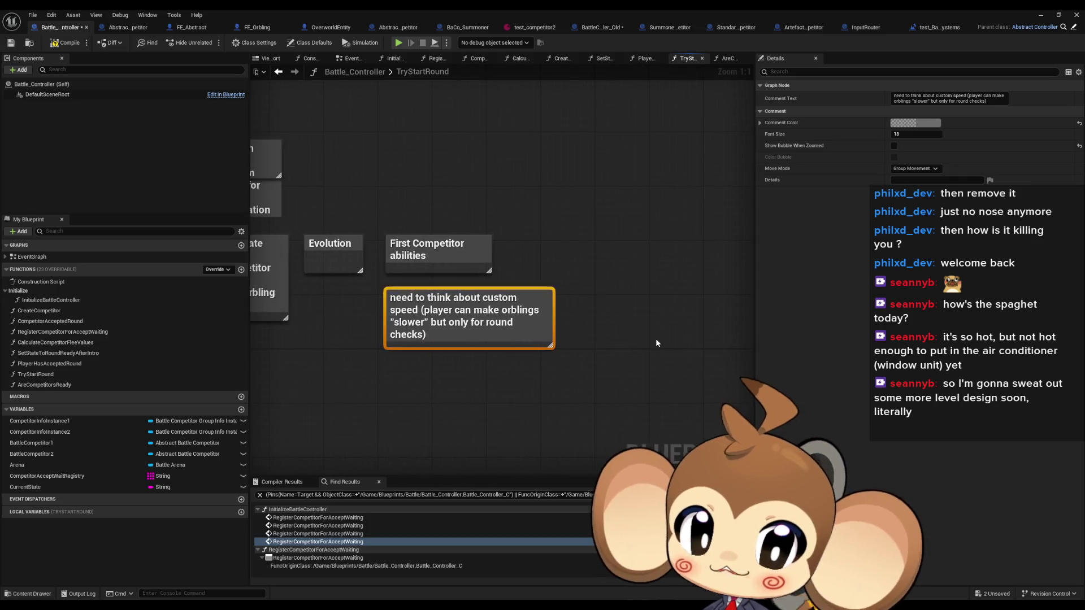
- Rewrite the note to read 'custom orbling order will need datastructure'
double_click(508, 339)
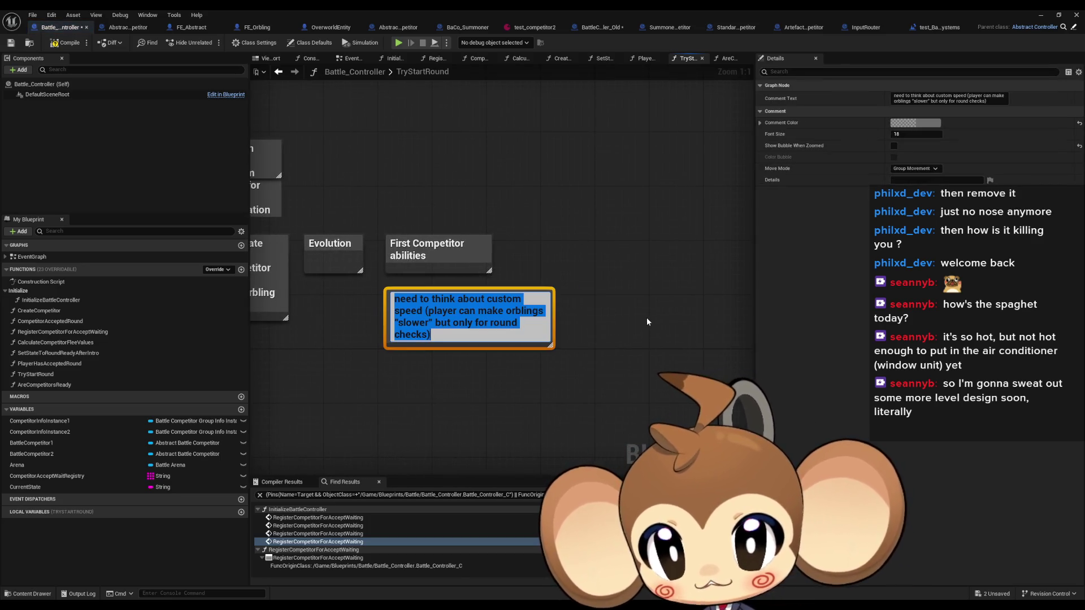
text(cus)
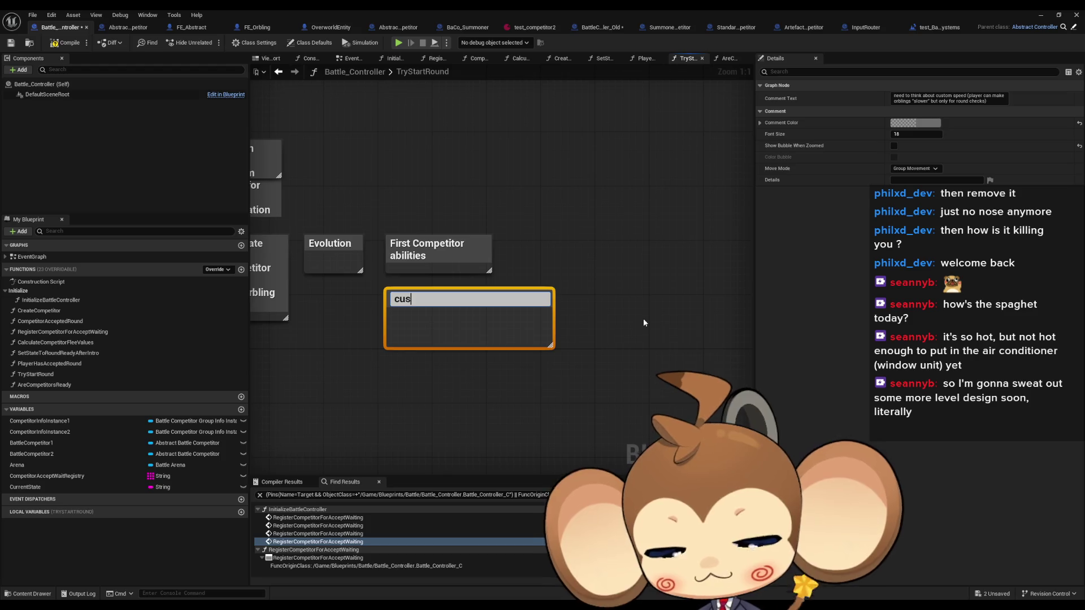
text(tom o)
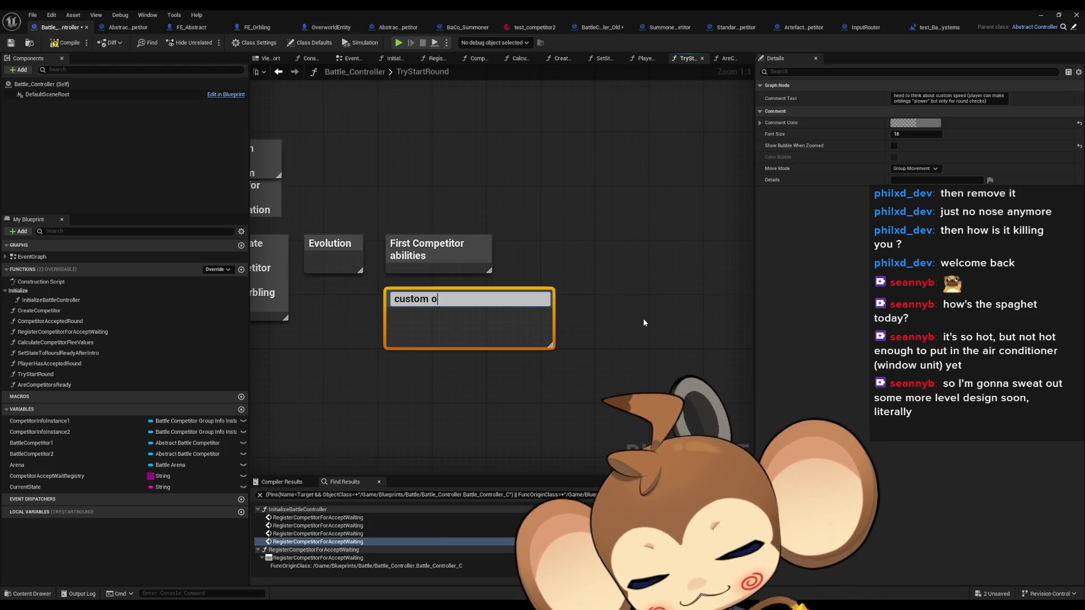
text(rbling order will need)
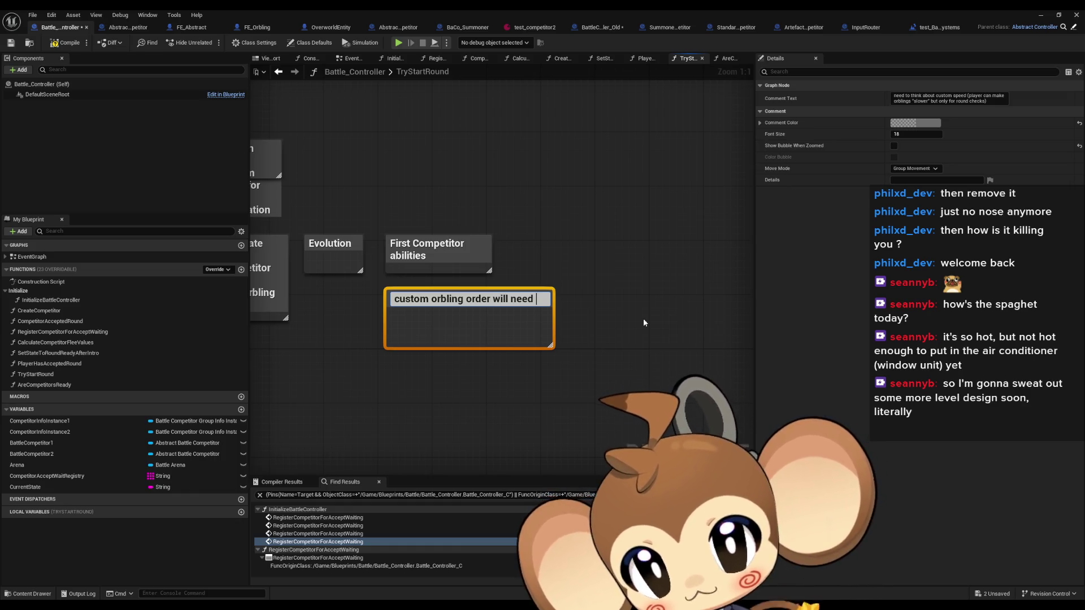
text( datastructure)
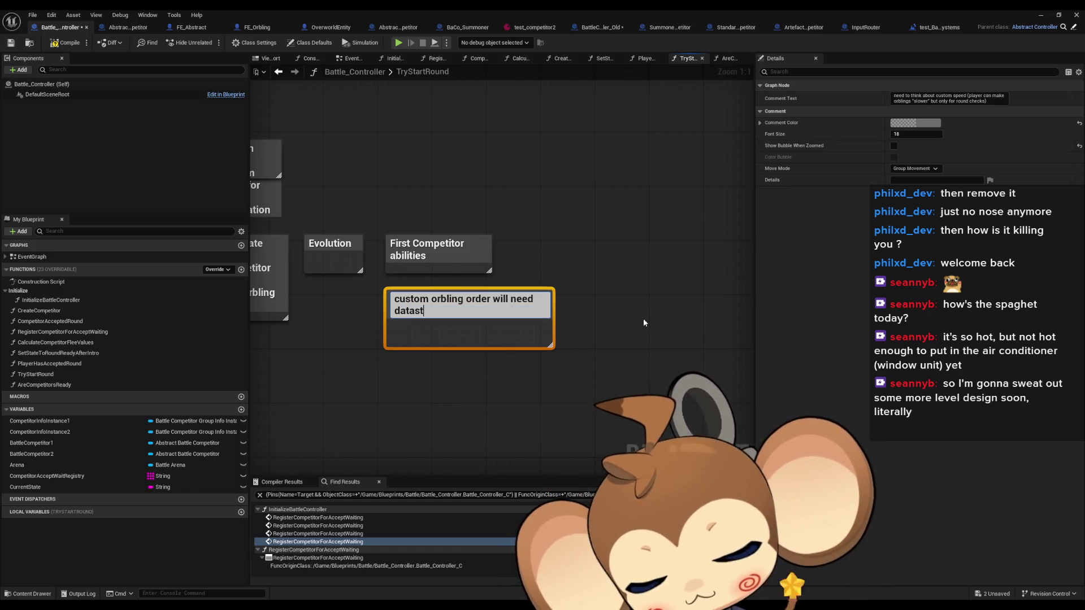
key(Return)
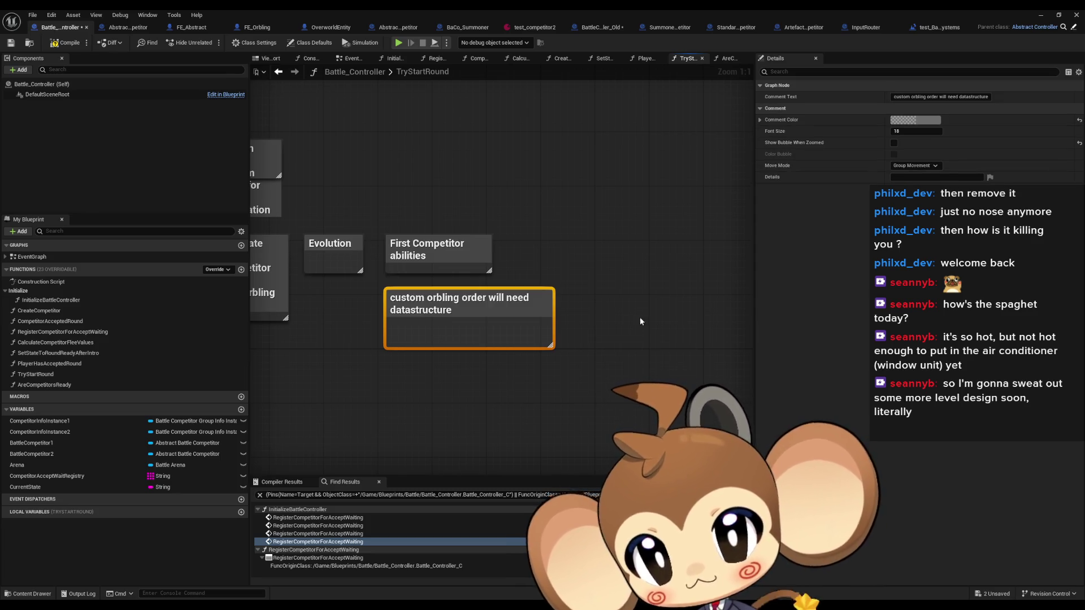
click(554, 380)
drag(483, 381, 518, 358)
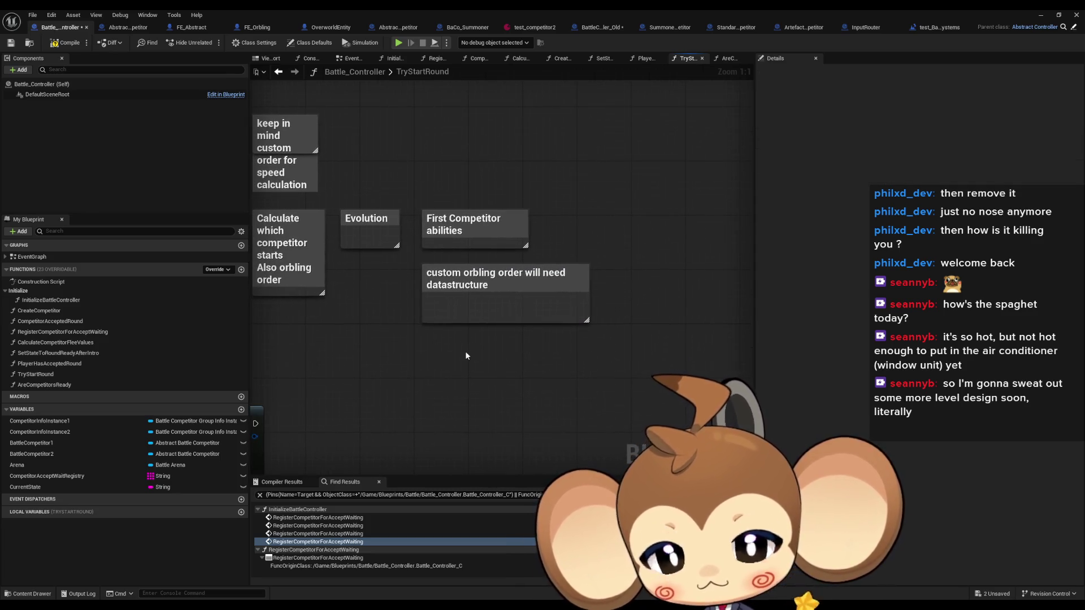
drag(444, 346, 439, 359)
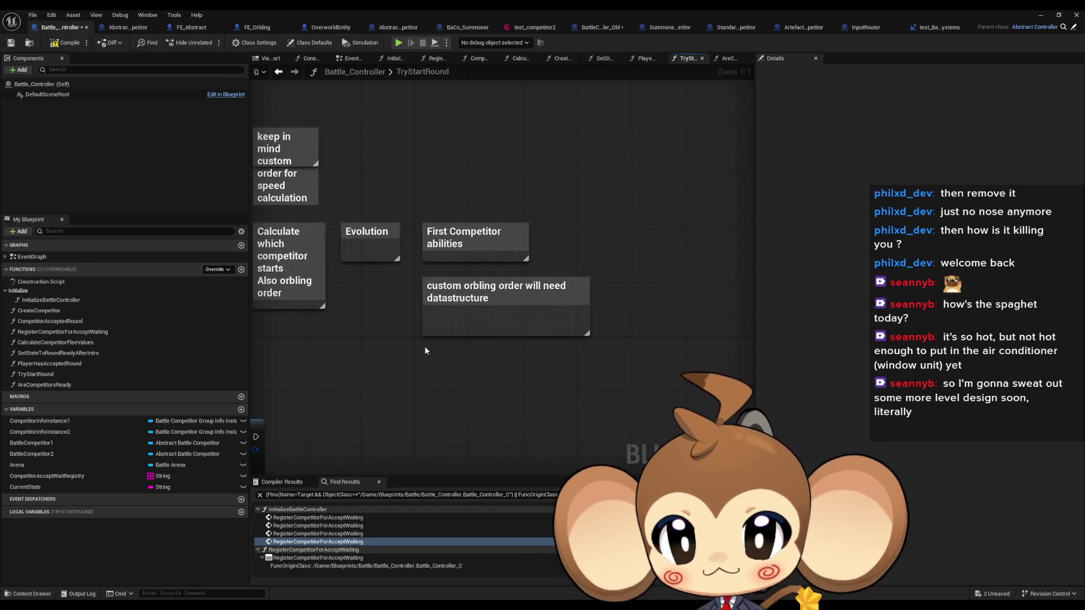
- Add a comment reading 'charging, attacking ect need to be very fluid' below the datastructure note
text(ccharging, attac)
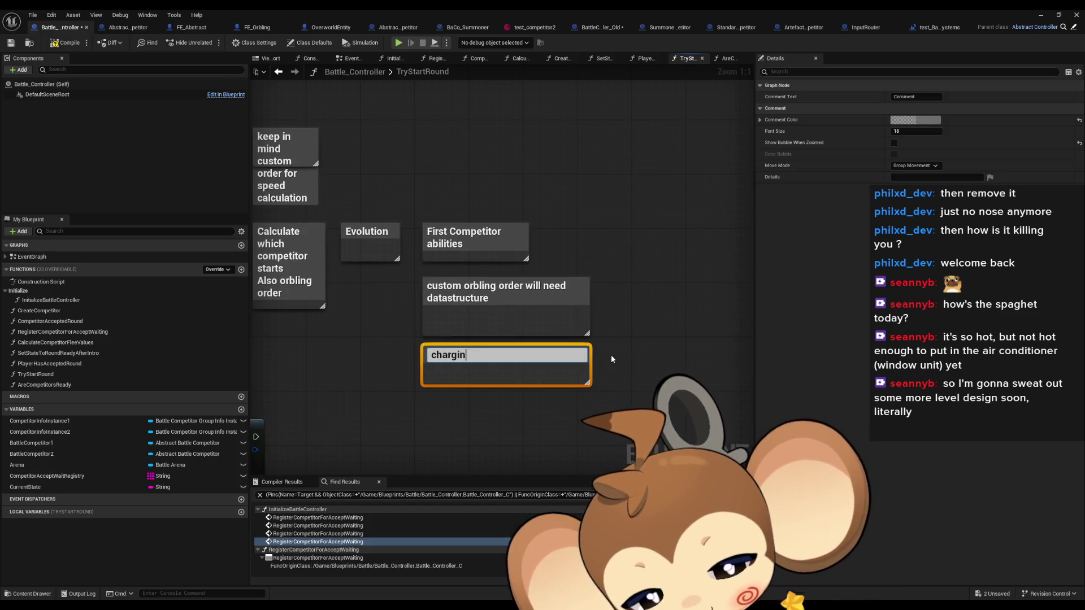
text(king)
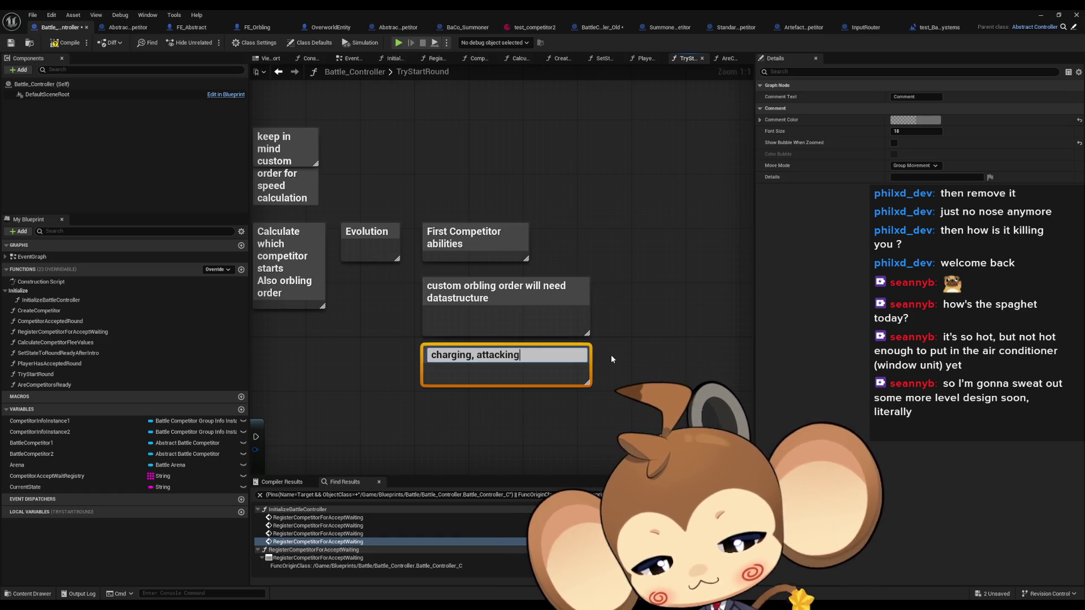
text( ect need to)
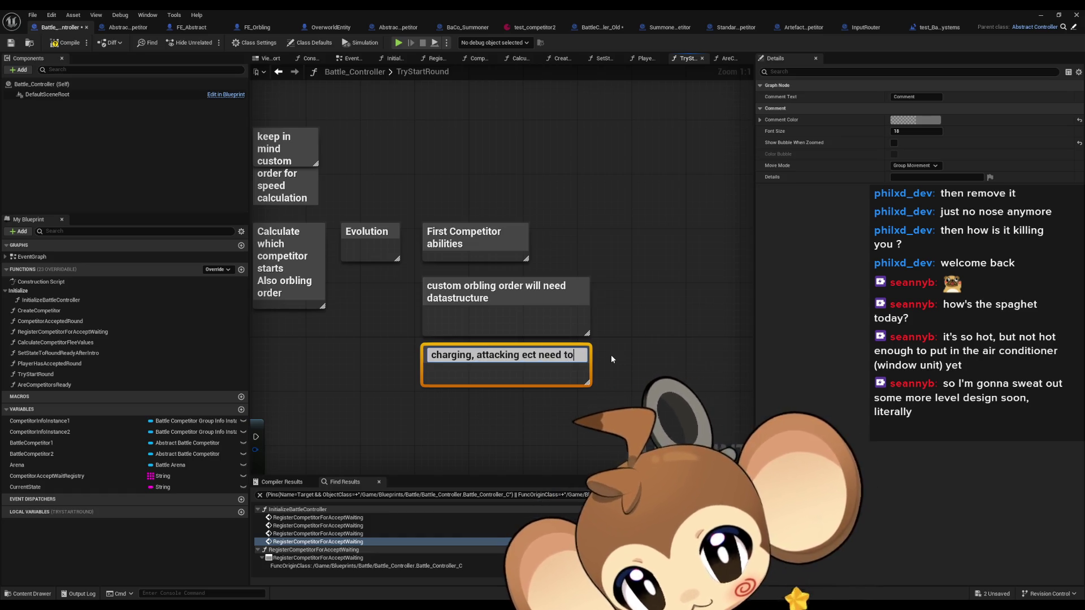
text( be very fluid)
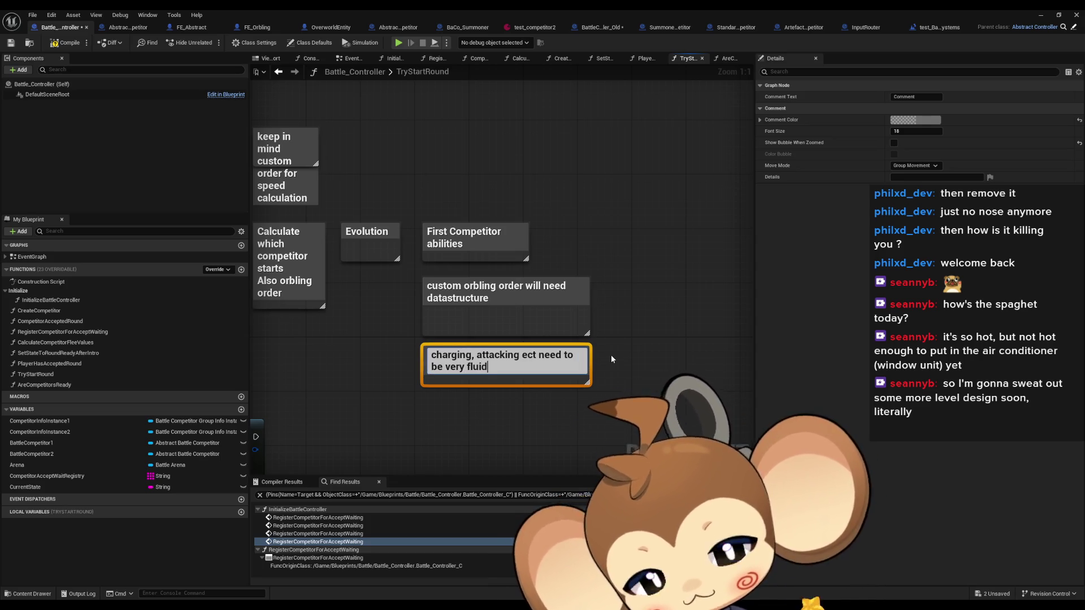
key(Return)
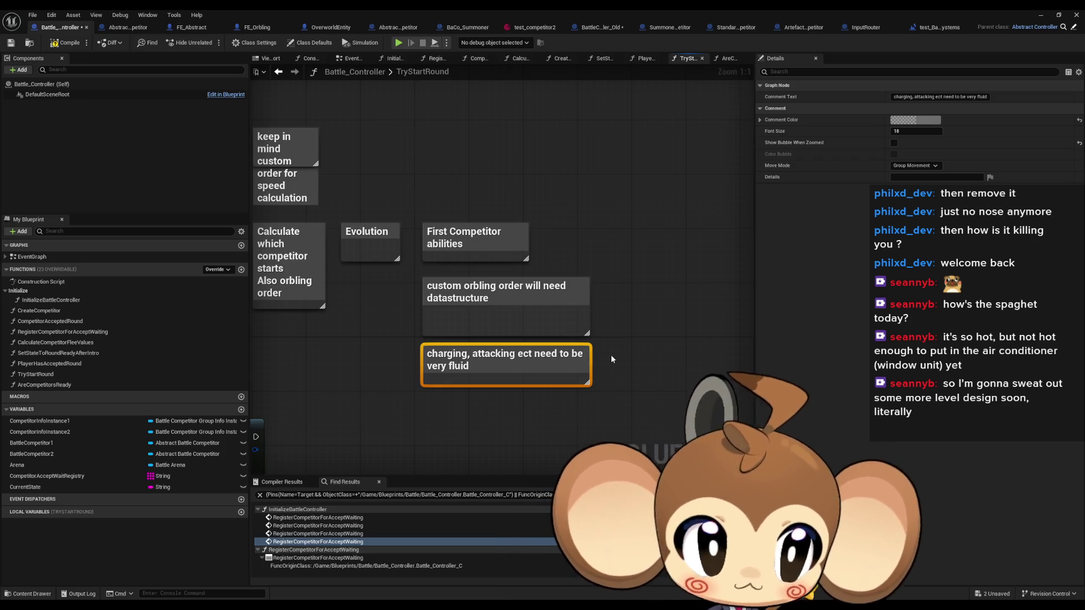
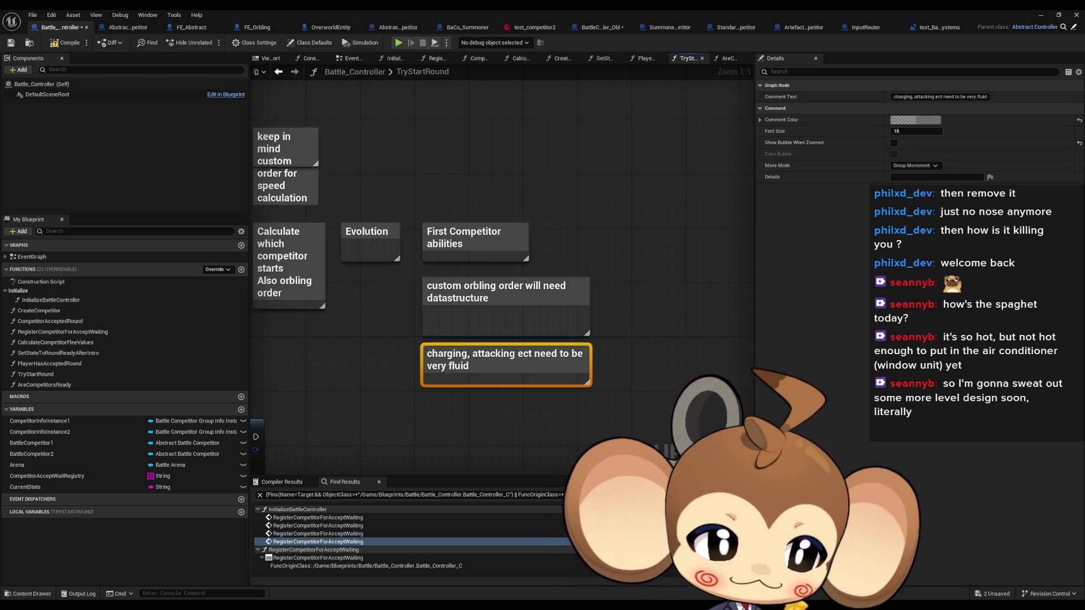
- Add a two-line comment: check whether abilities kill something, then play only the last killing ability
click(499, 433)
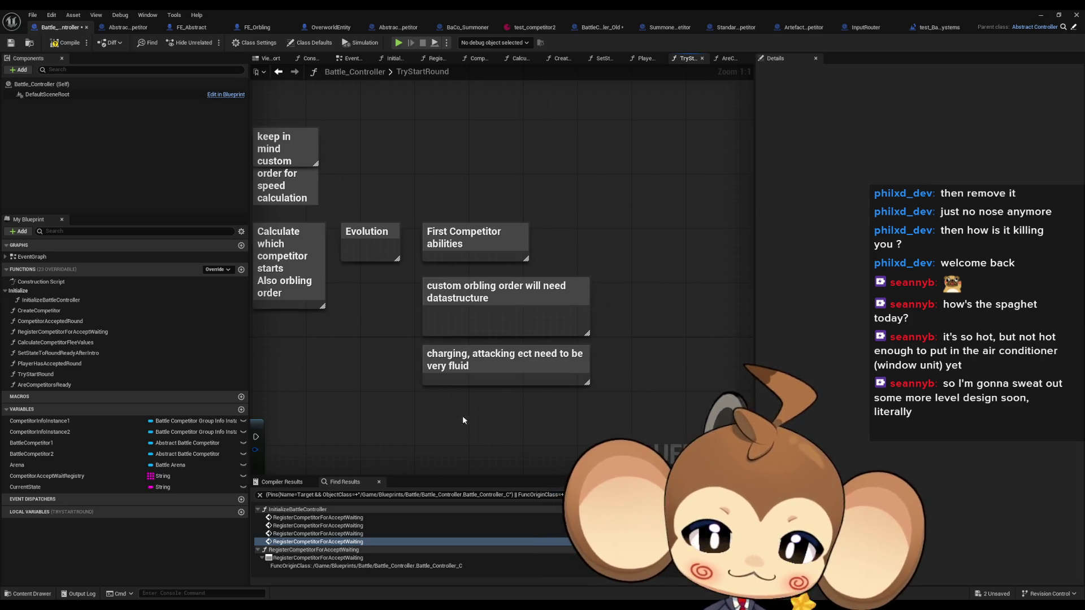
text(cmight w)
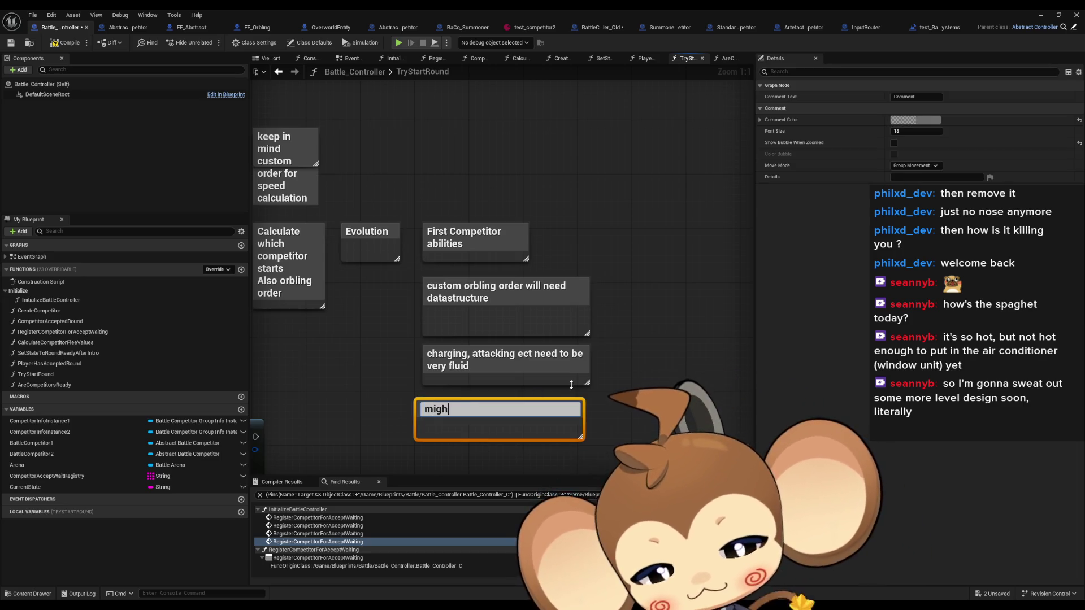
text(a)
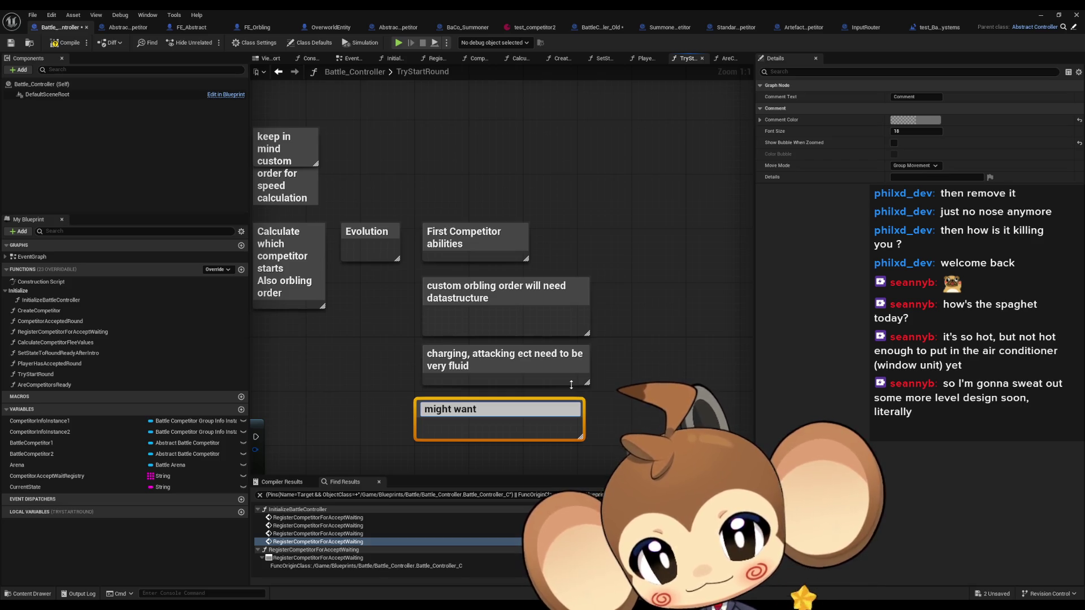
key(ctrl+a)
key(BackSpace)
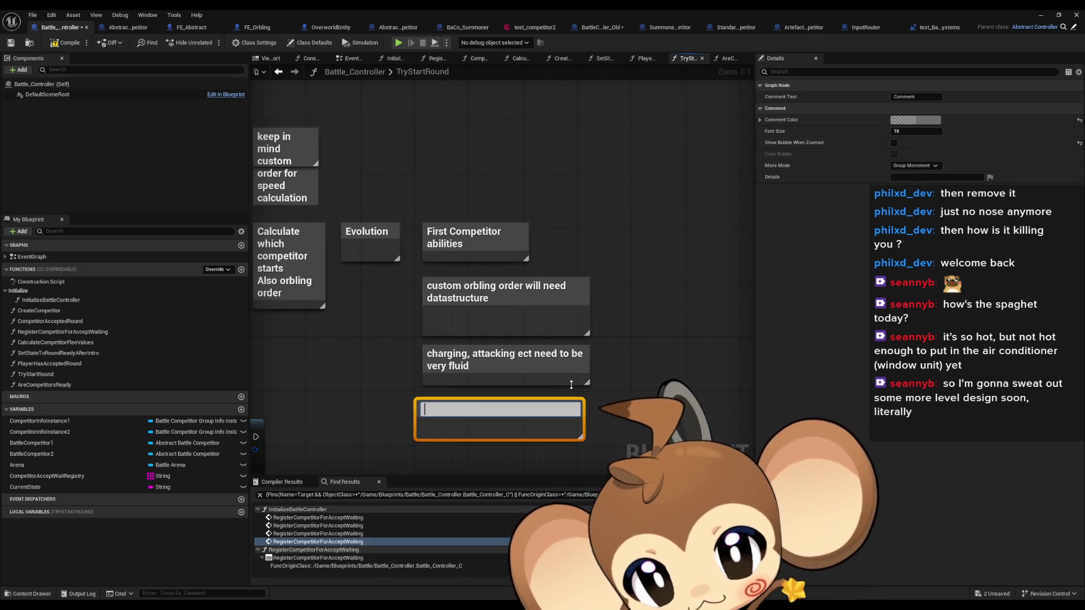
text(to keep )
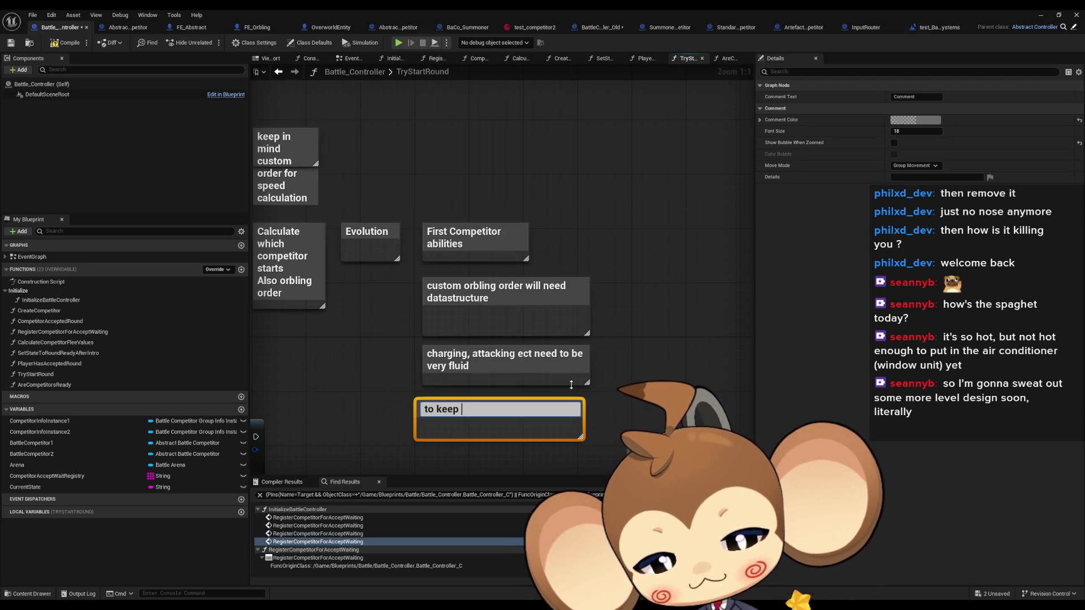
text(it fluid but )
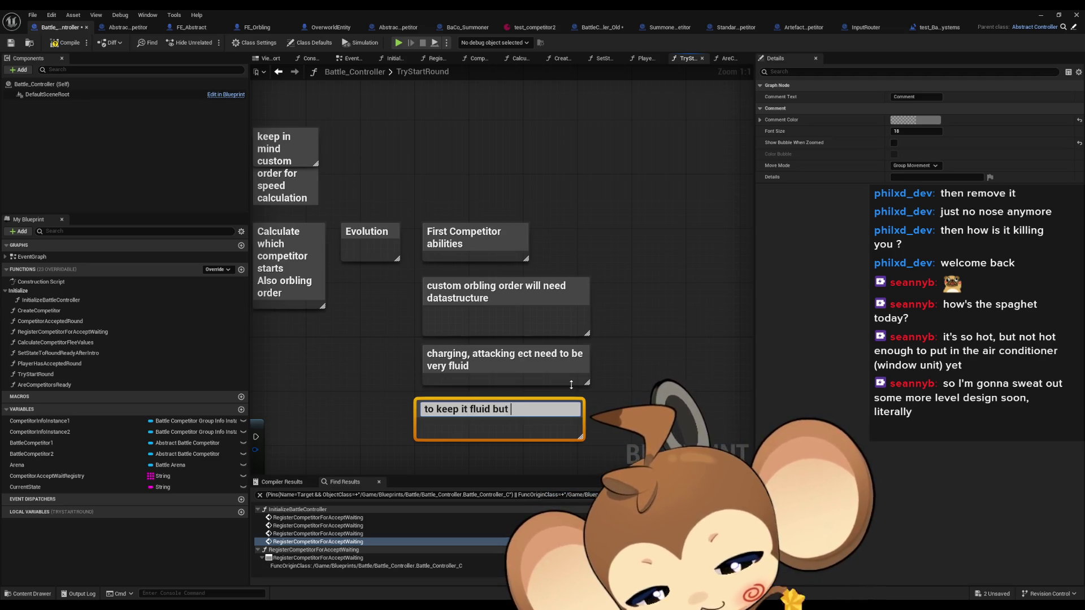
text(still have coo)
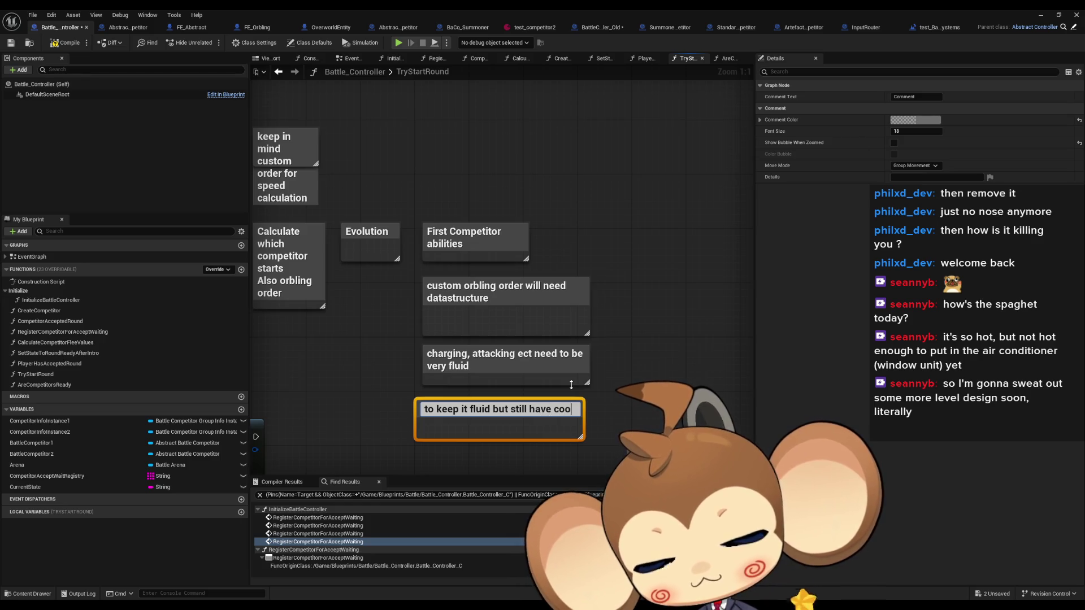
text(l anim)
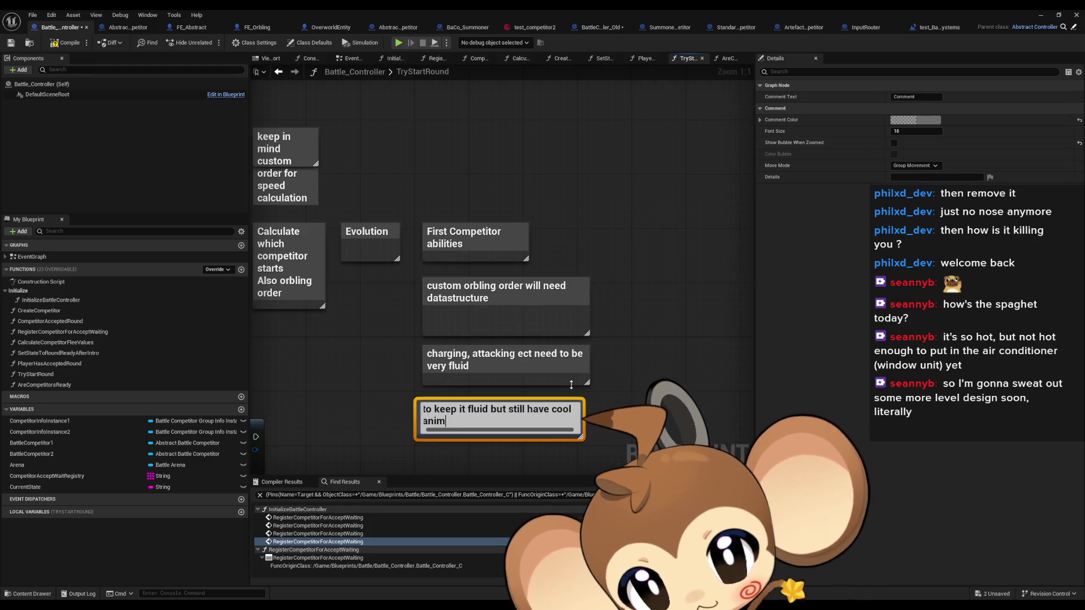
text(ation, we might want to ch)
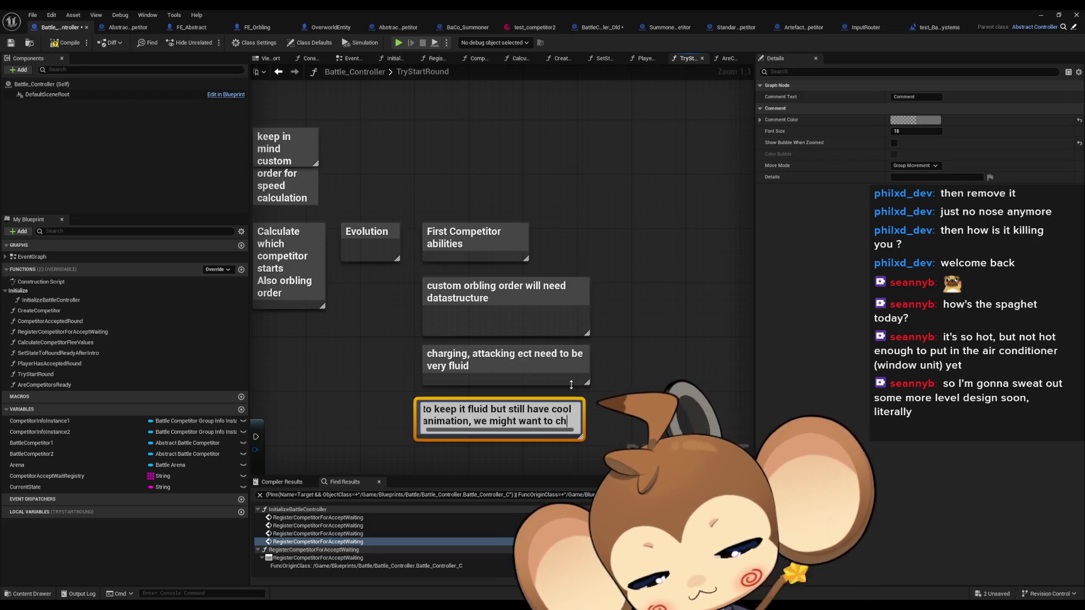
text(eck if abilities kill something)
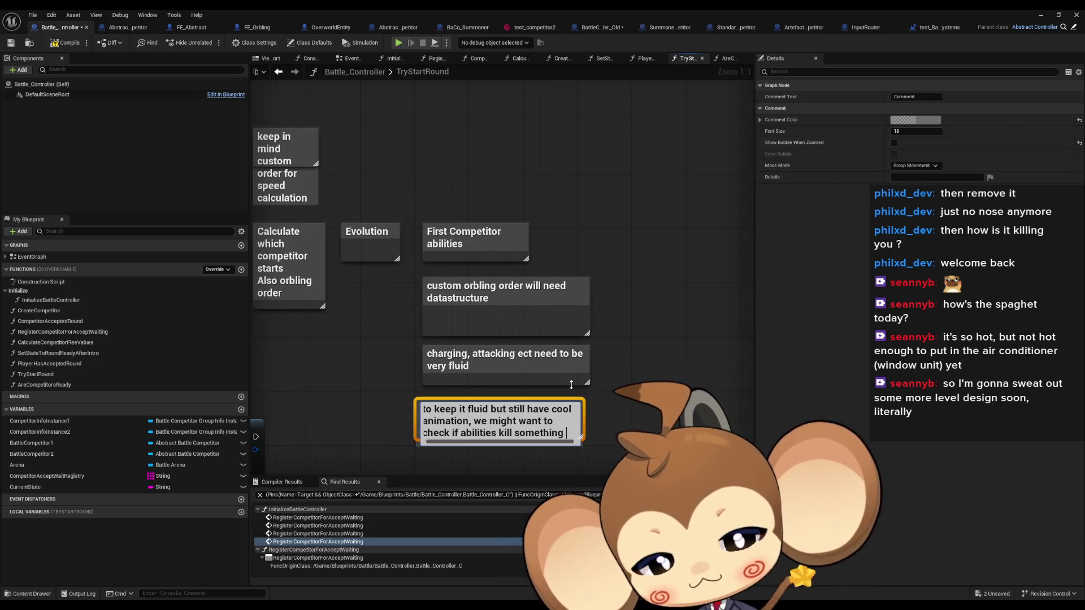
key(shift+Return)
text(if)
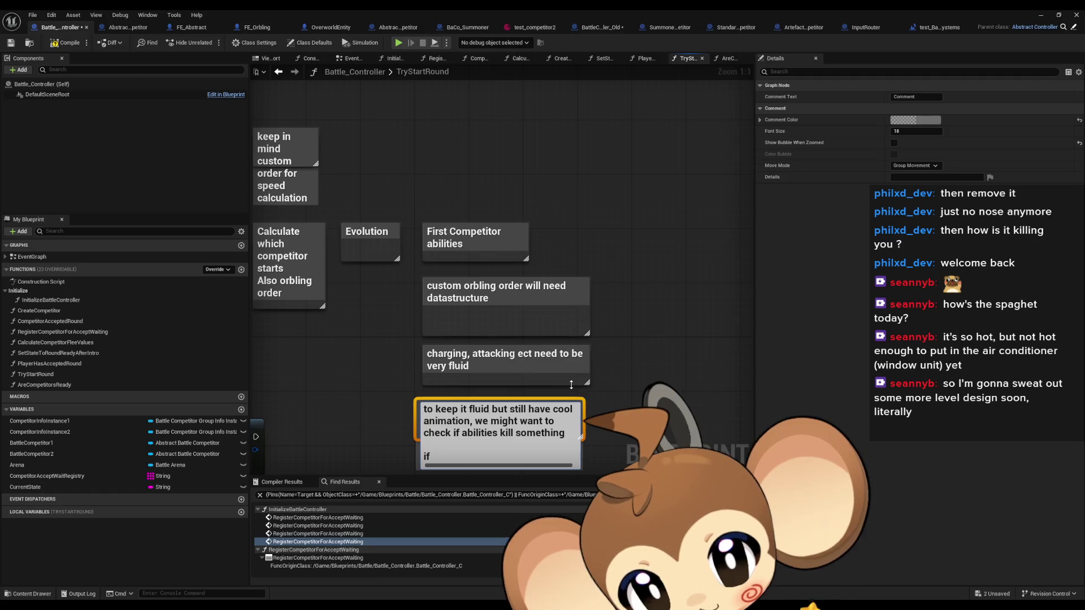
key(BackSpace)
key(BackSpace)
text(th)
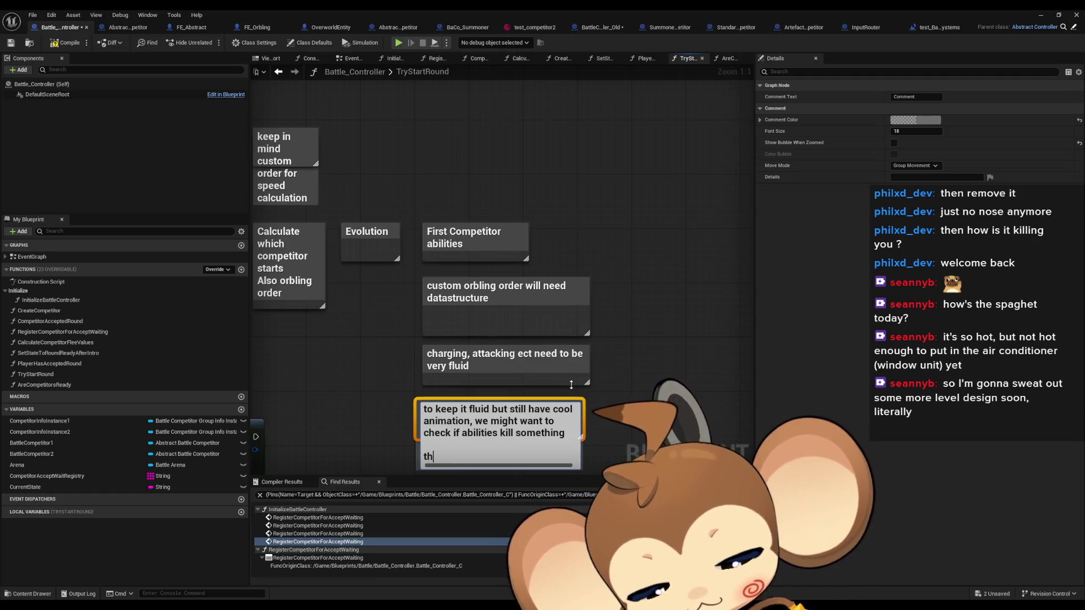
text(en only play )
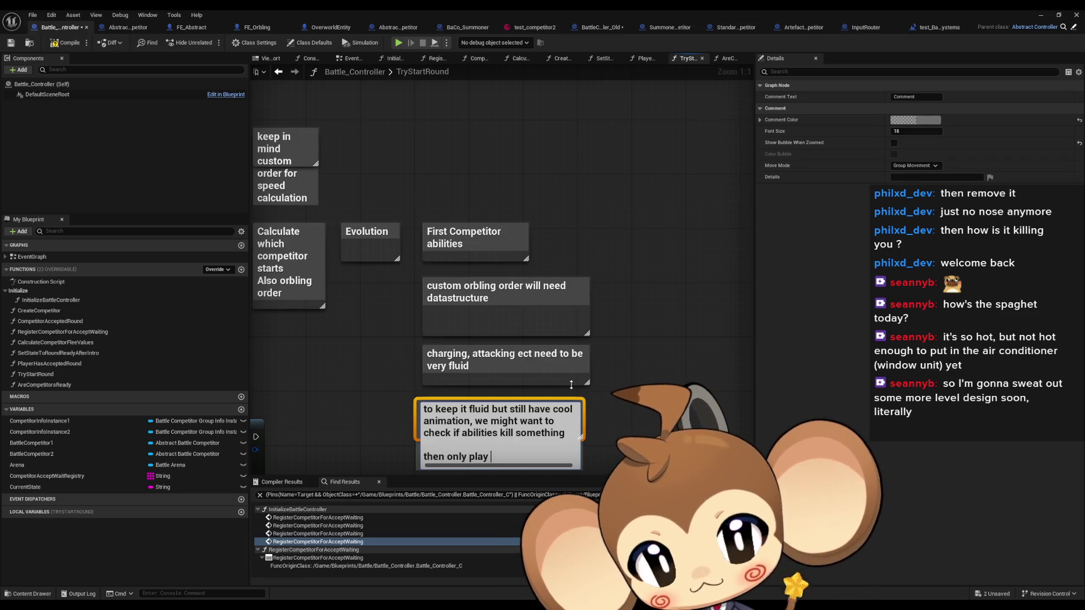
text(the last)
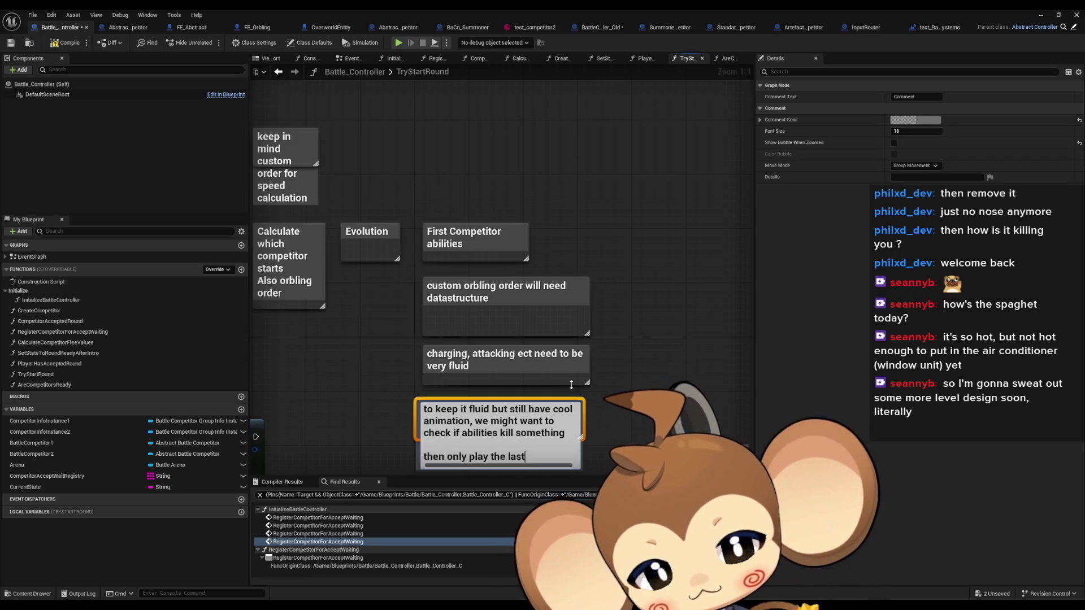
text( ability t)
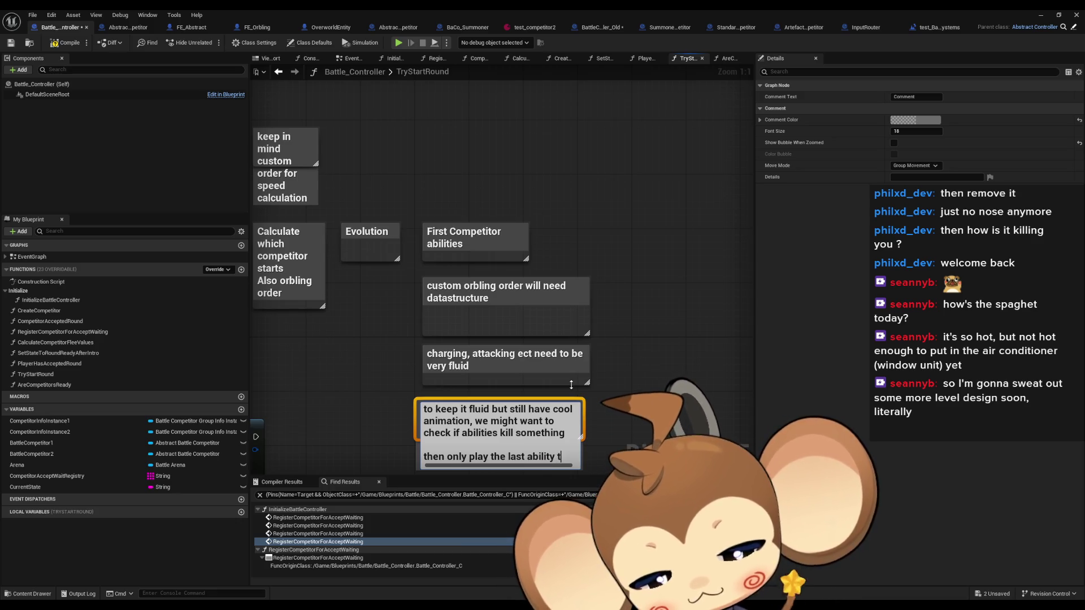
text(hat killed something)
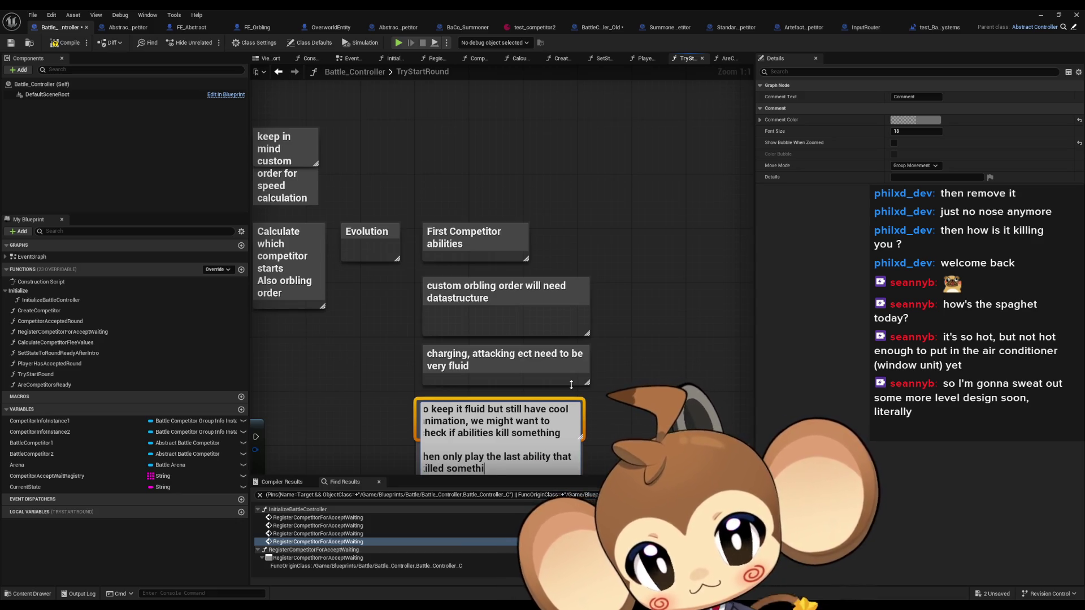
key(Return)
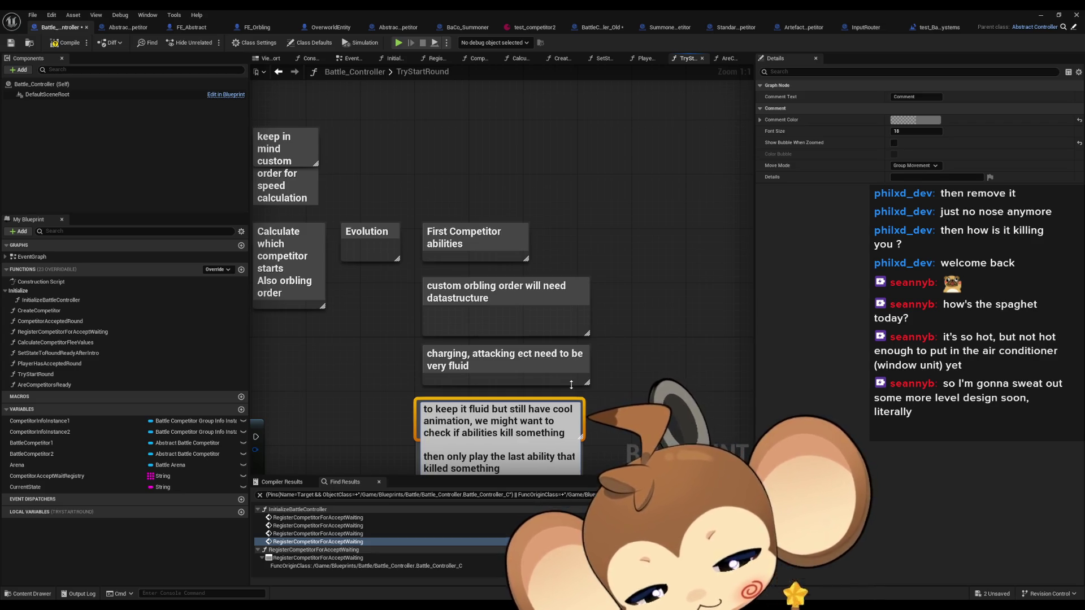
key(Return)
- Extend the note with 'this opens the question, what if ability 2 killed something but 3 didnt'
text(this p)
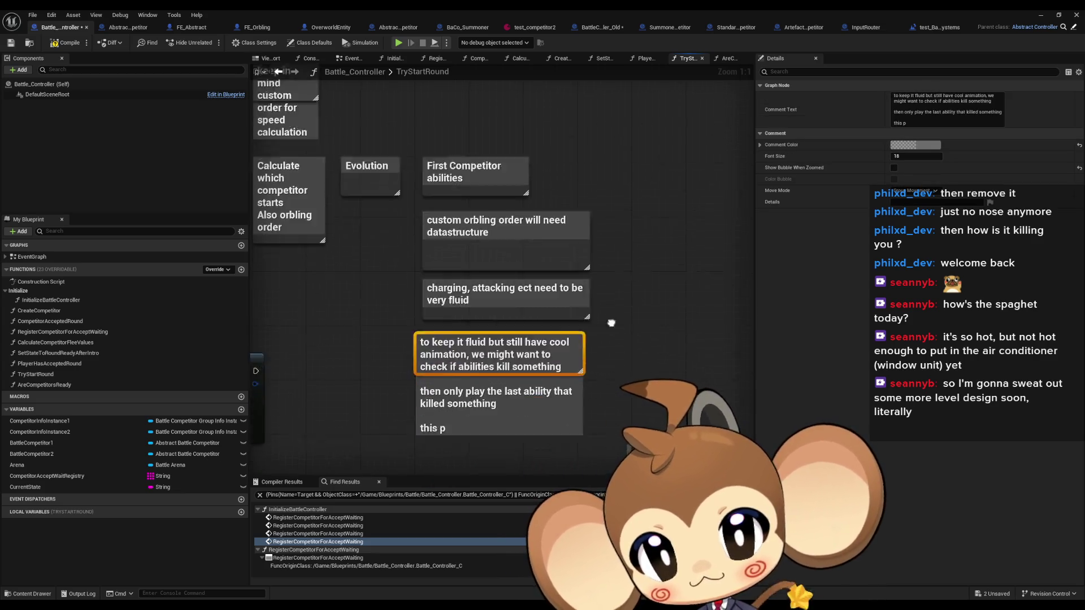
double_click(485, 323)
key(End)
key(BackSpace)
text(opens the )
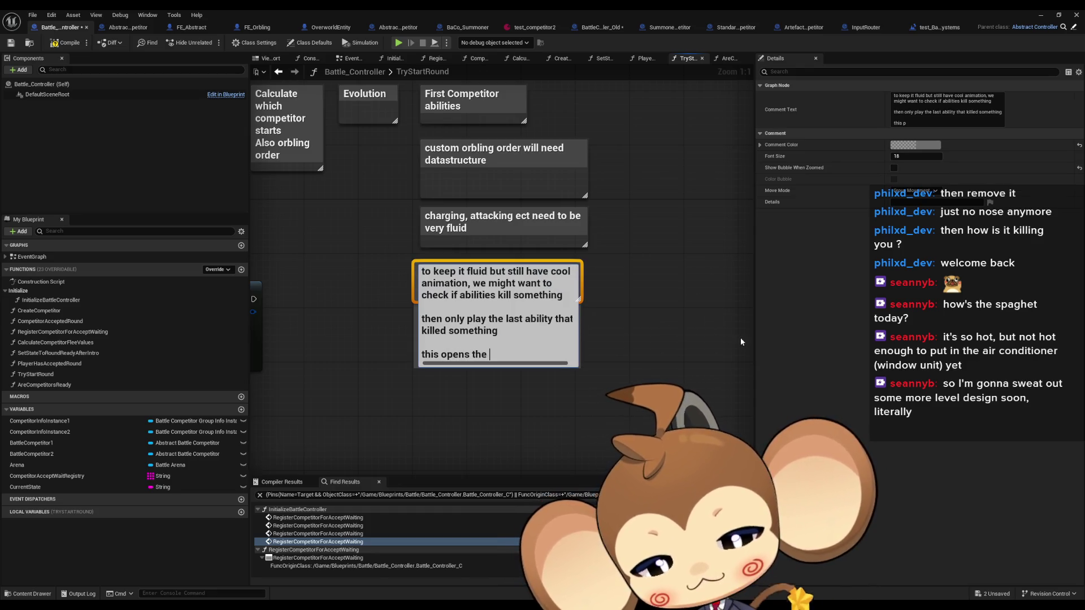
text(question, wh)
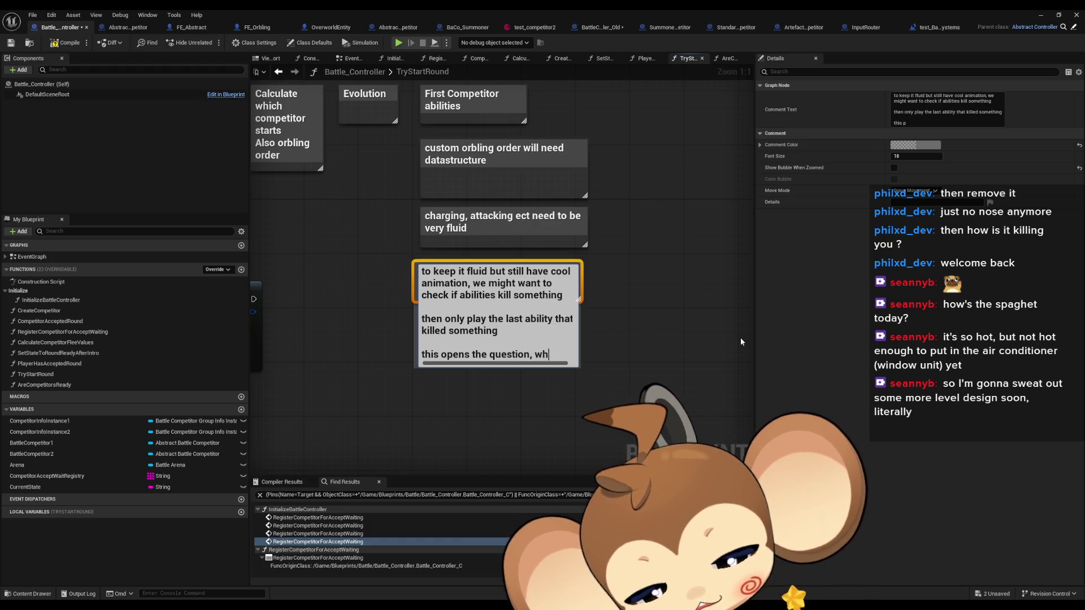
text(at if)
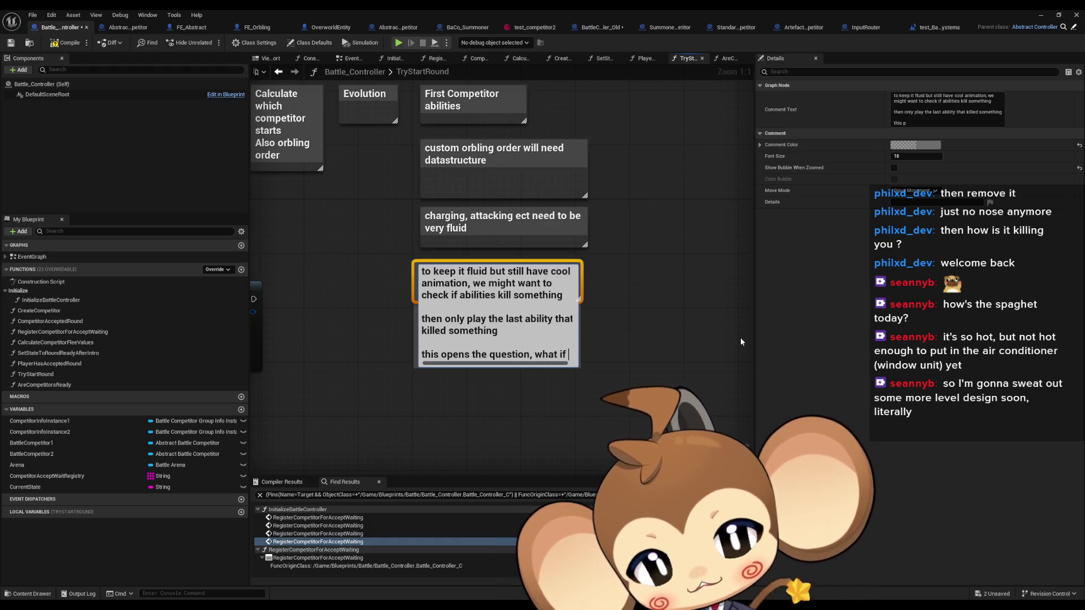
text( ab)
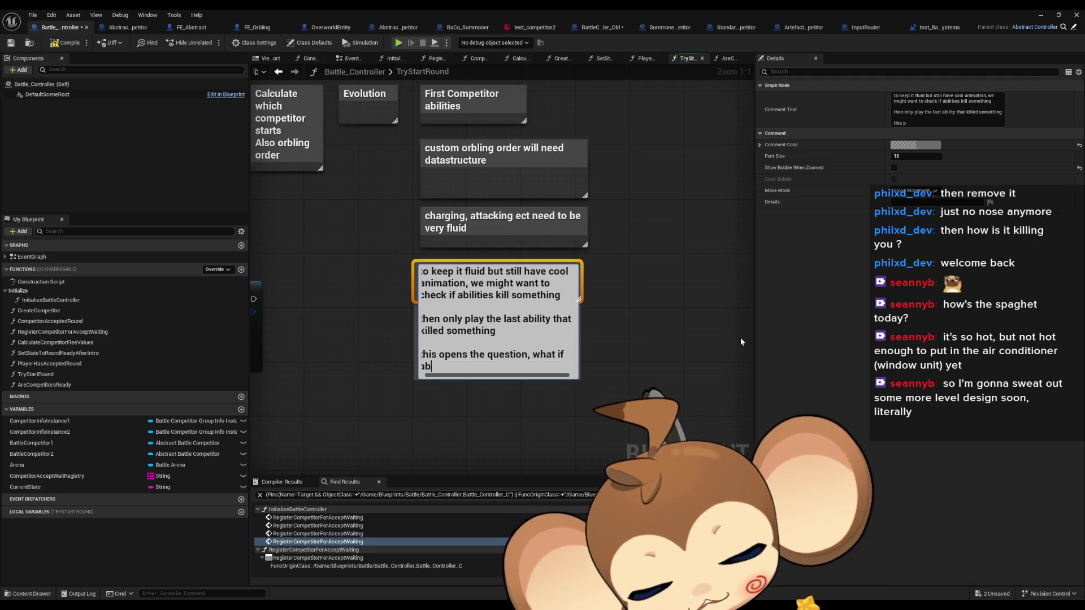
text(ility )
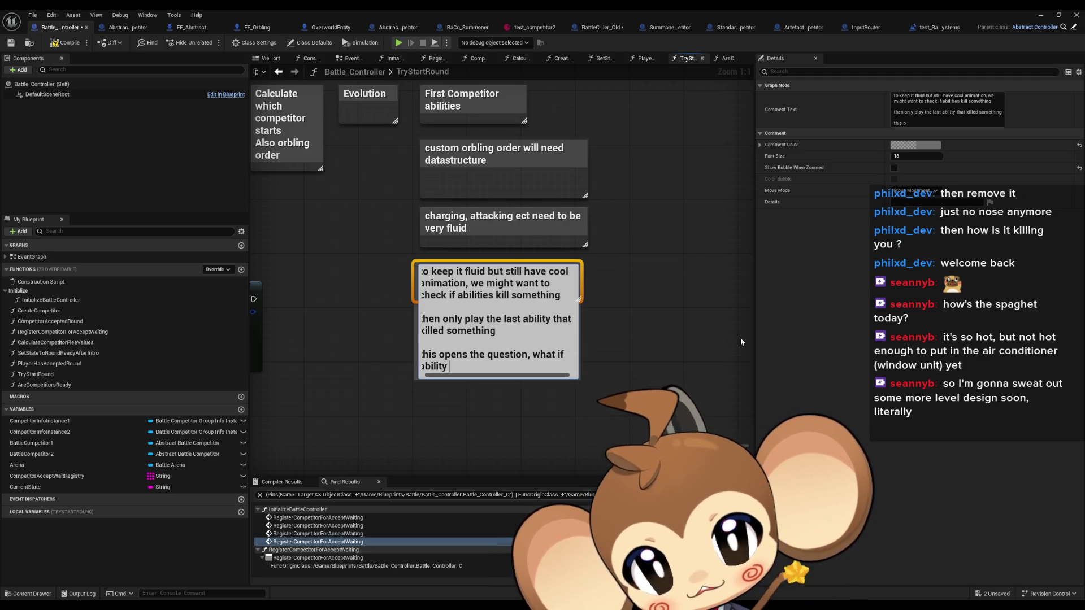
text(2 killed something)
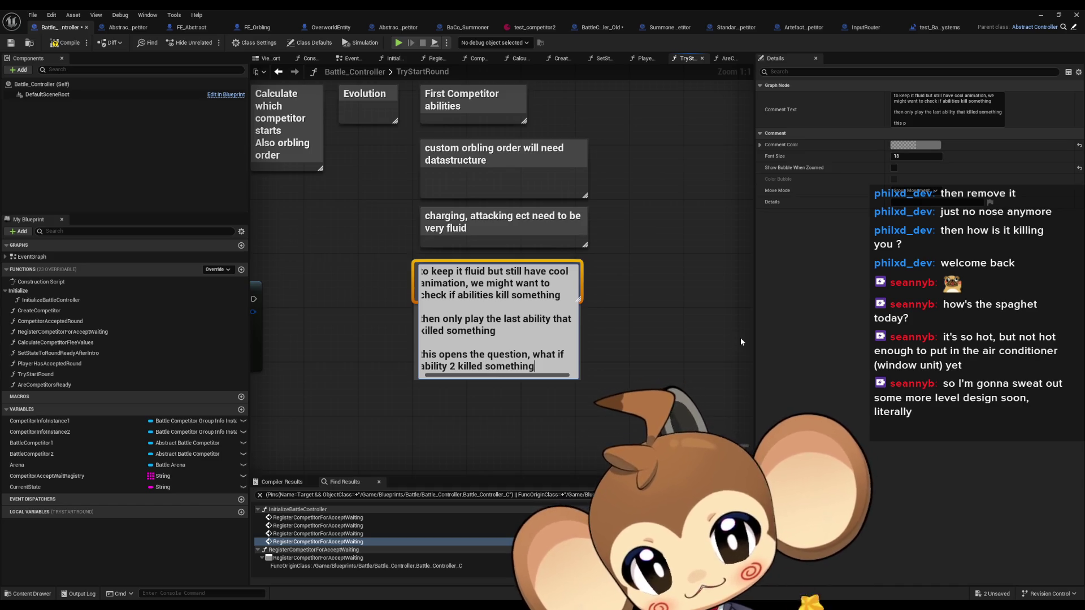
text( but 3 didnt)
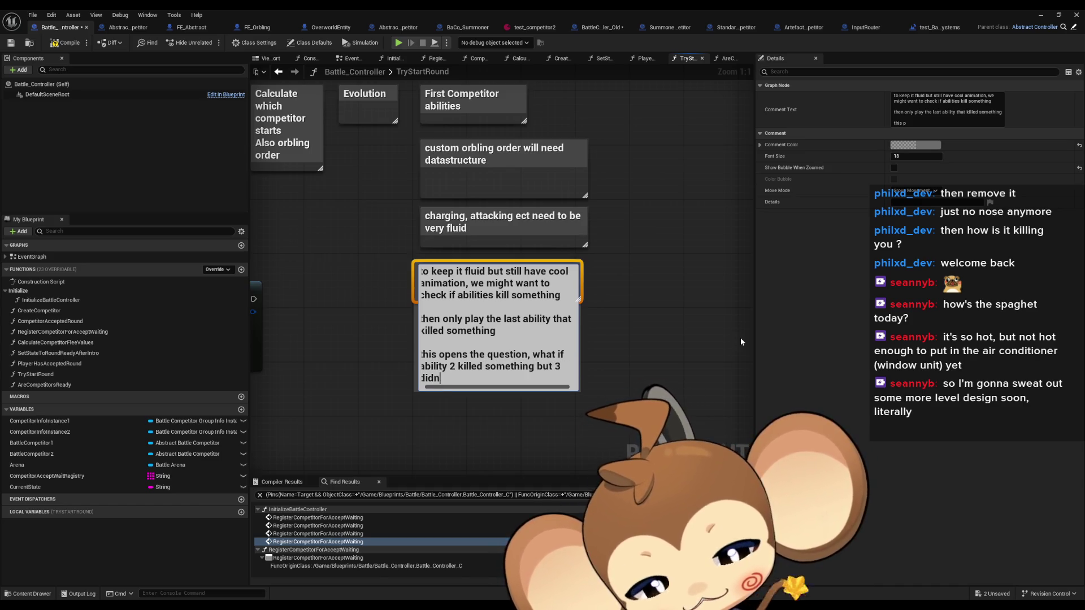
key(Return)
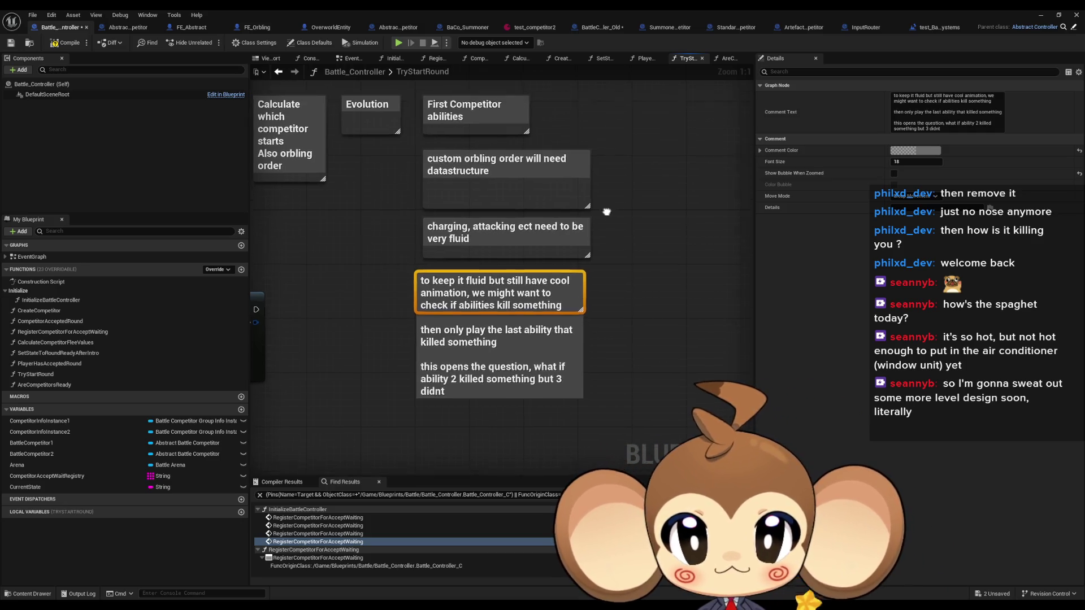
click(418, 195)
- Duplicate the First Competitor abilities comment and retitle the copy 'Second Competitor abilities'
key(ctrl+c)
key(ctrl+v)
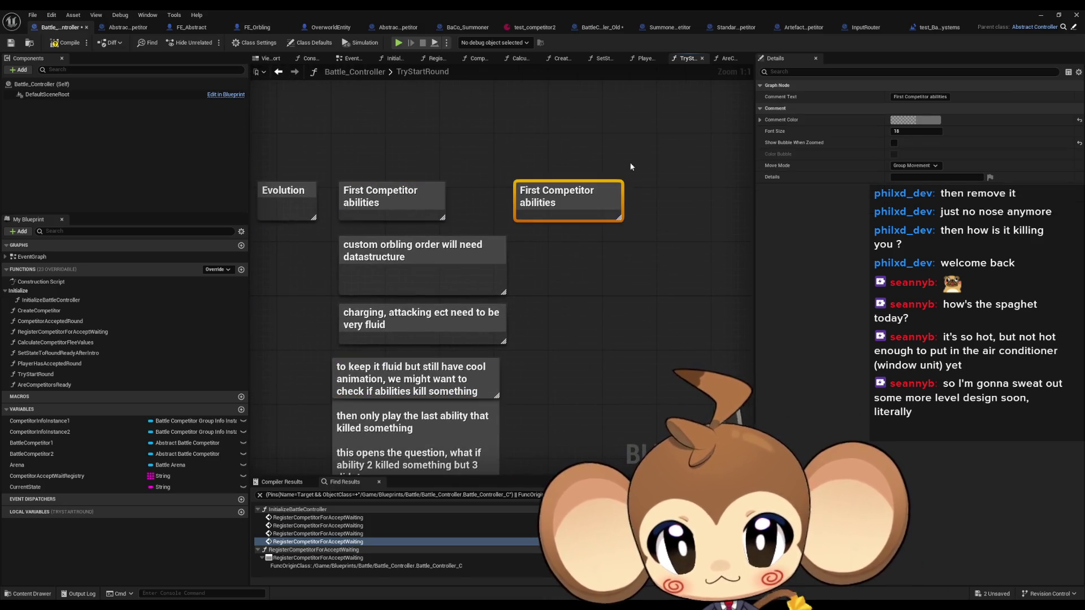
key(F2)
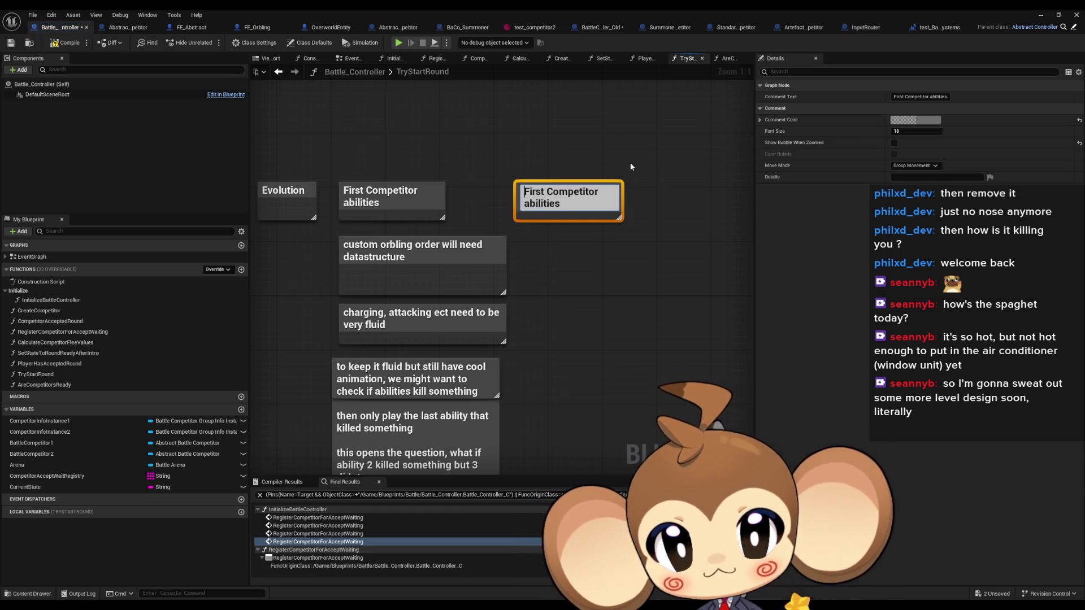
key(Delete)
key(Delete)
key(Delete)
text(Second)
key(Return)
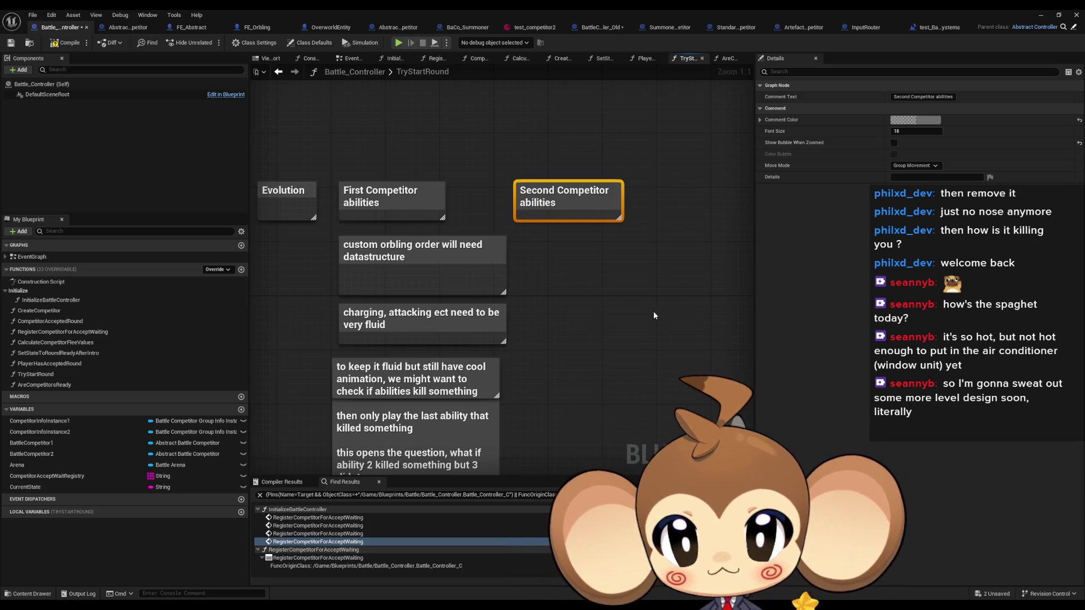
- Switch to the BattleController_Old blueprint's EvolutionListener graph
scroll(623, 360, down, 1)
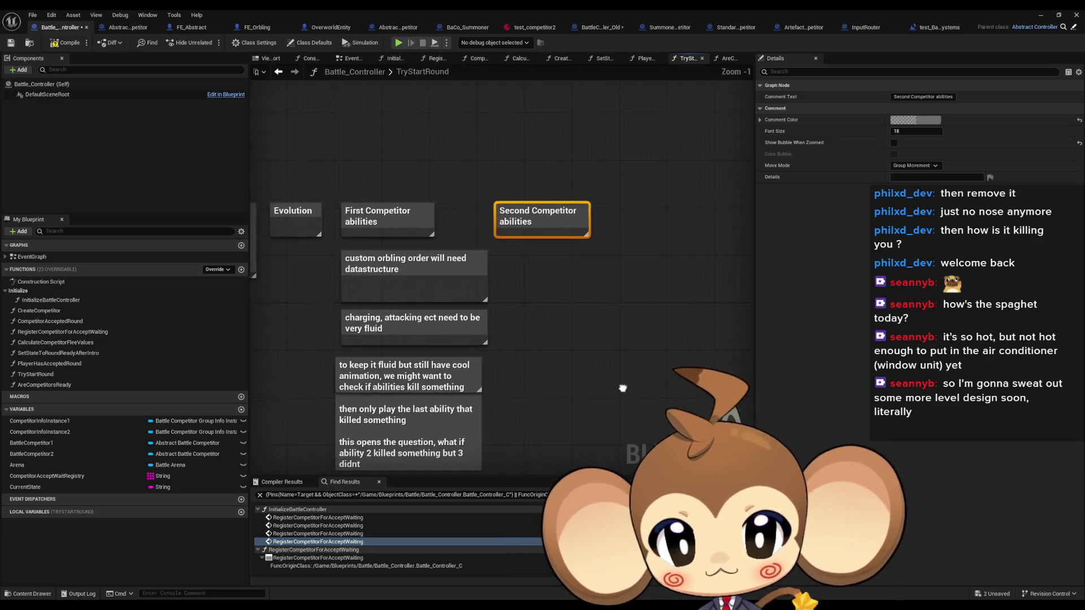
mouse_move(569, 141)
mouse_down()
mouse_move(391, 437)
mouse_move(357, 443)
mouse_up()
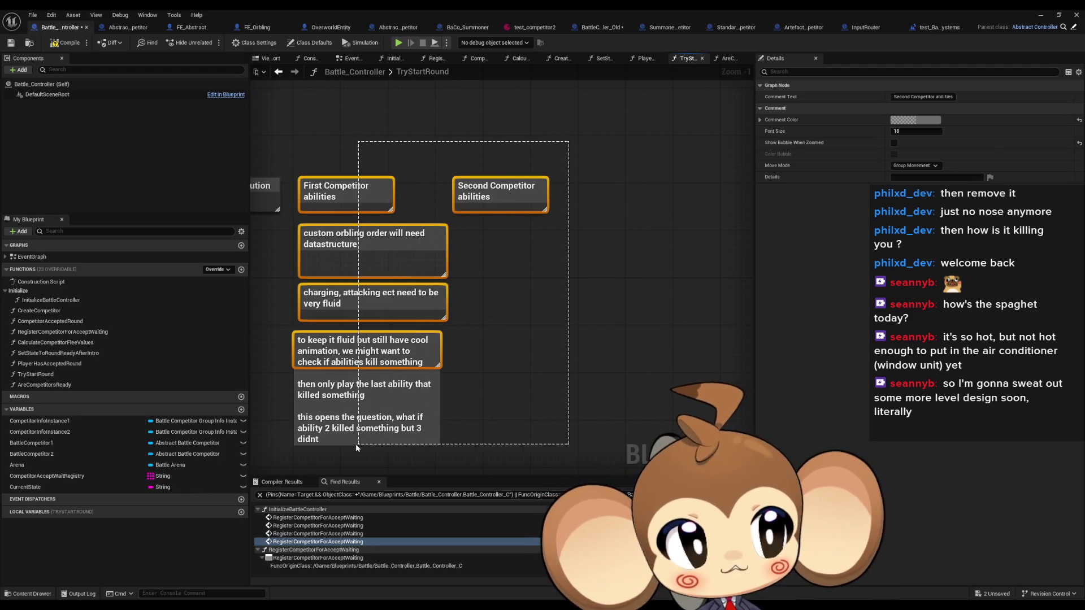
click(576, 312)
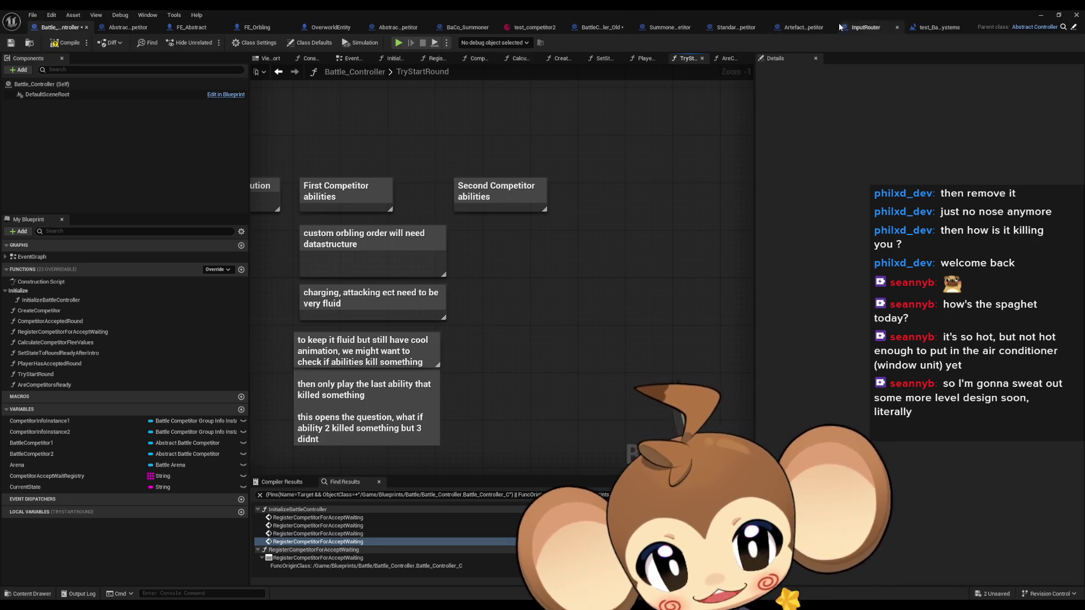
click(599, 31)
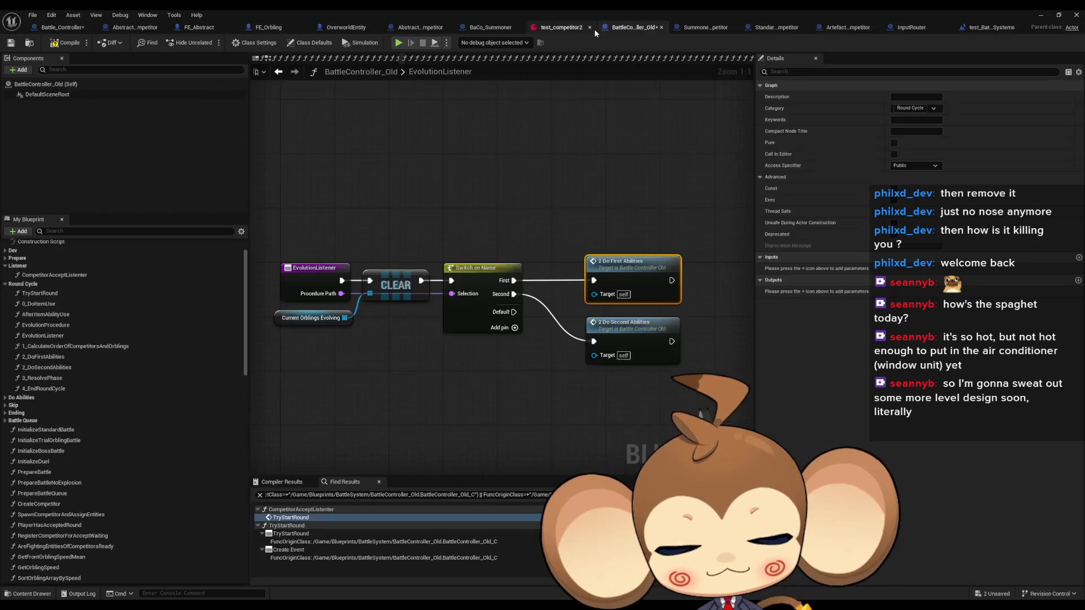
- Open the 2_DoSecondAbilities graph and from it the DoChargeAnimations function
drag(507, 364, 430, 370)
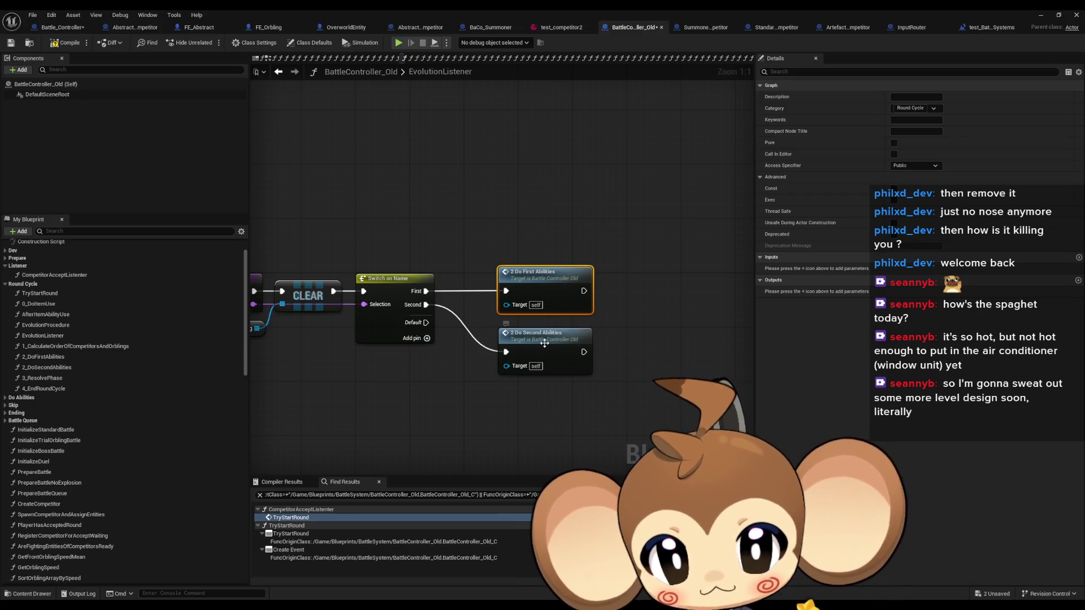
double_click(542, 347)
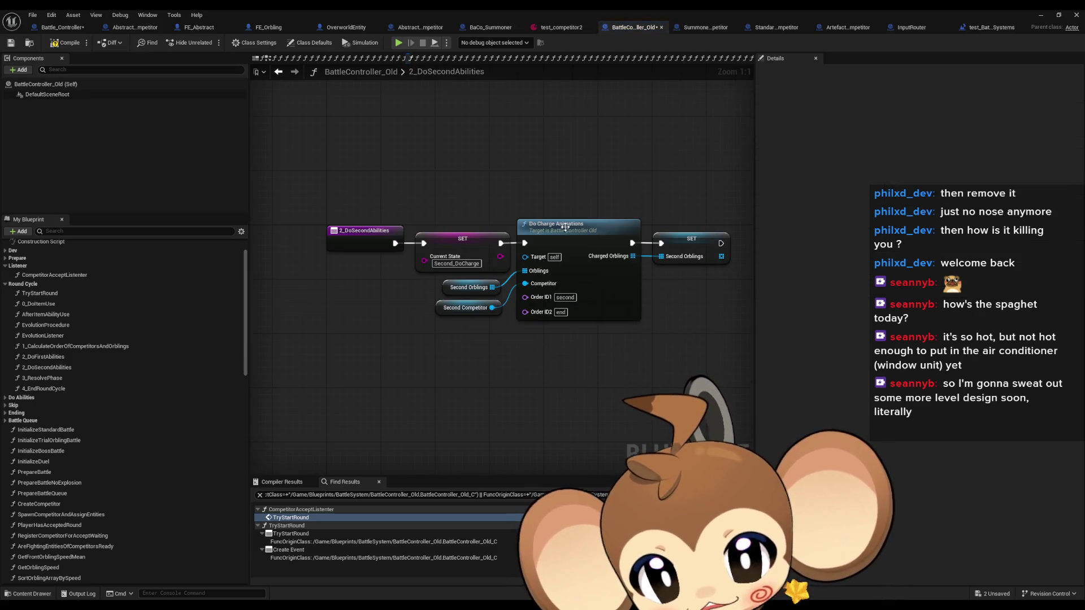
click(567, 272)
double_click(567, 272)
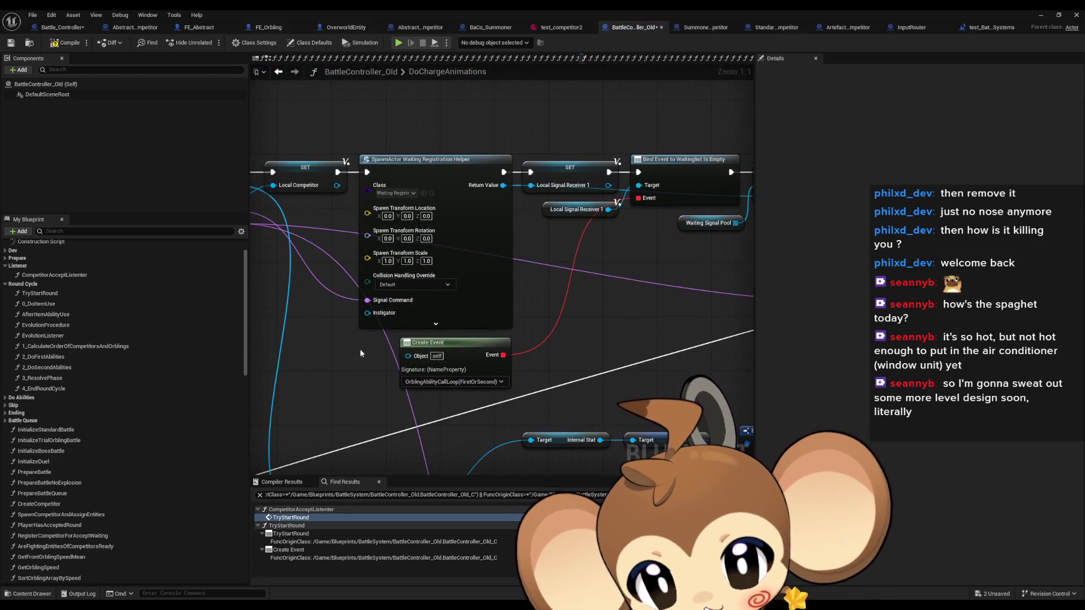
- Pan around the DoChargeAnimations graph to survey its spawn and Add nodes
drag(593, 377, 270, 349)
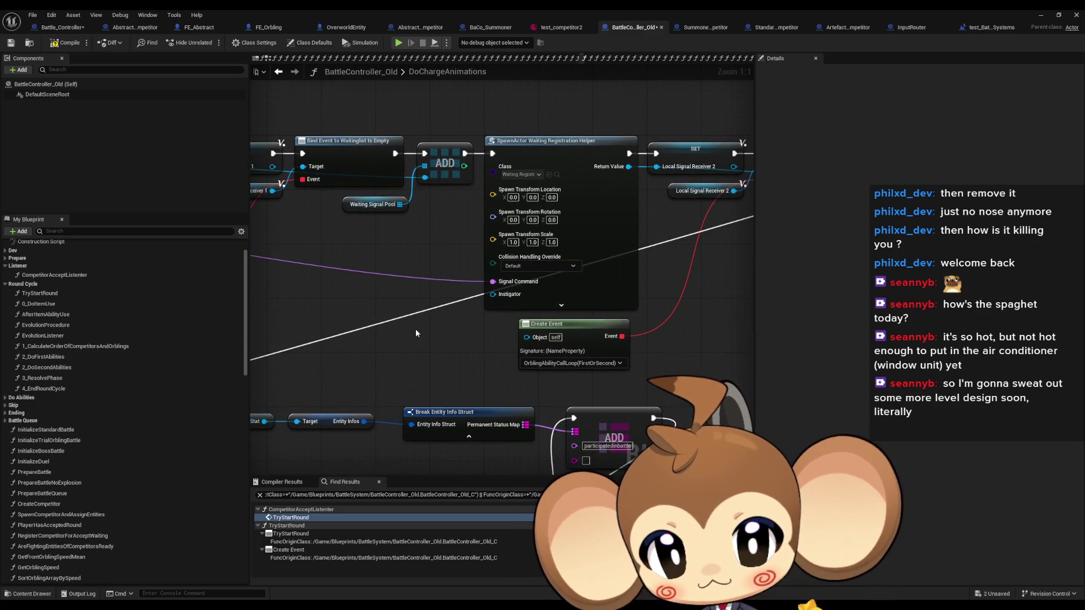
scroll(487, 416, down, 9)
scroll(489, 421, up, 1)
drag(489, 421, 473, 296)
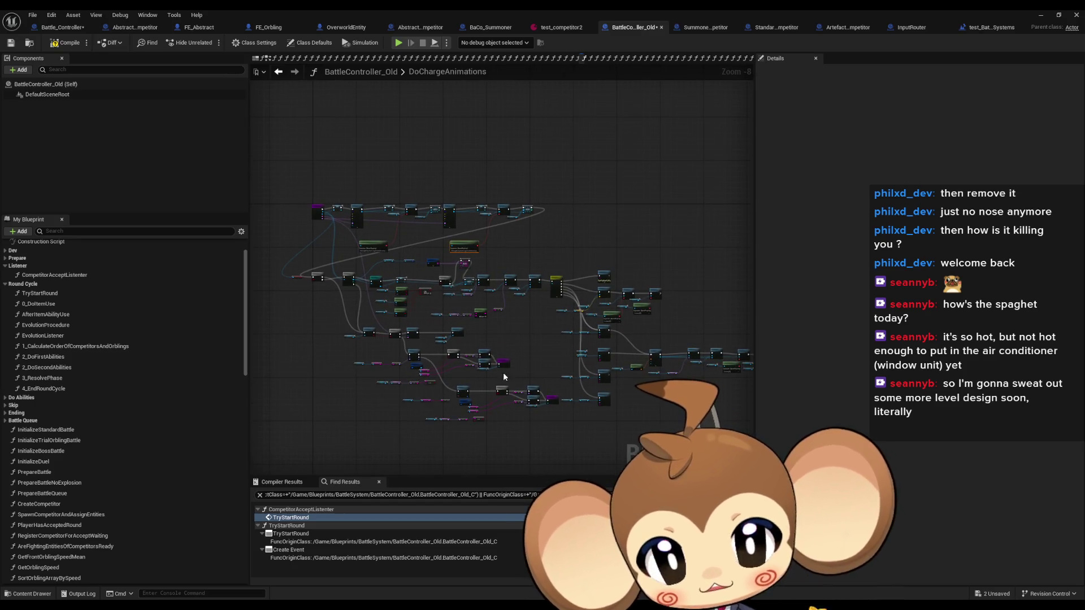
drag(503, 372, 472, 327)
mouse_move(276, 116)
mouse_down()
mouse_move(732, 377)
mouse_move(745, 416)
mouse_move(724, 426)
mouse_move(628, 412)
mouse_move(686, 421)
mouse_up()
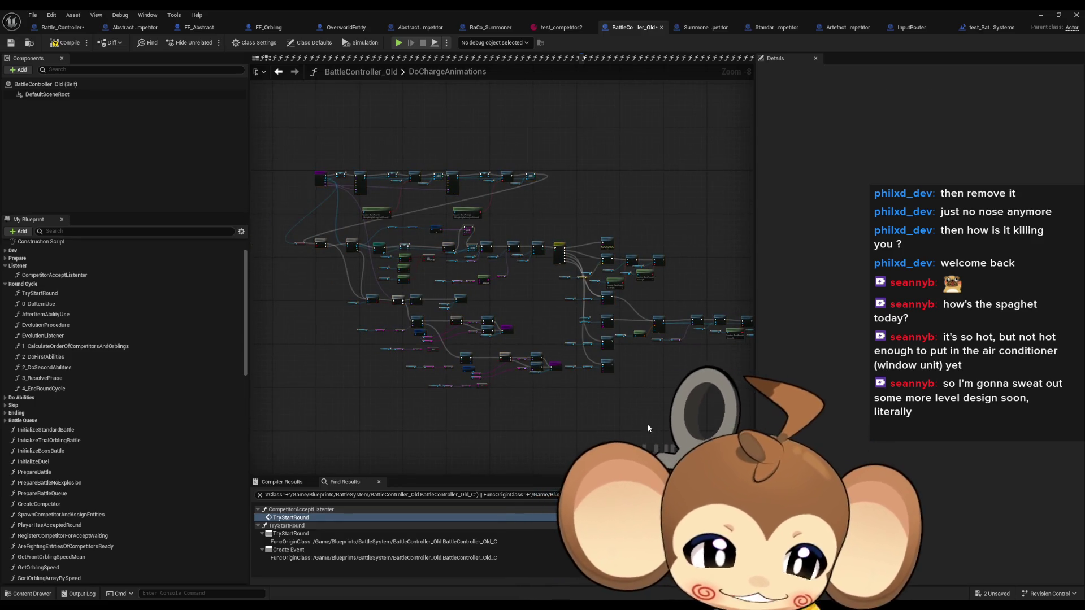
scroll(554, 370, up, 1)
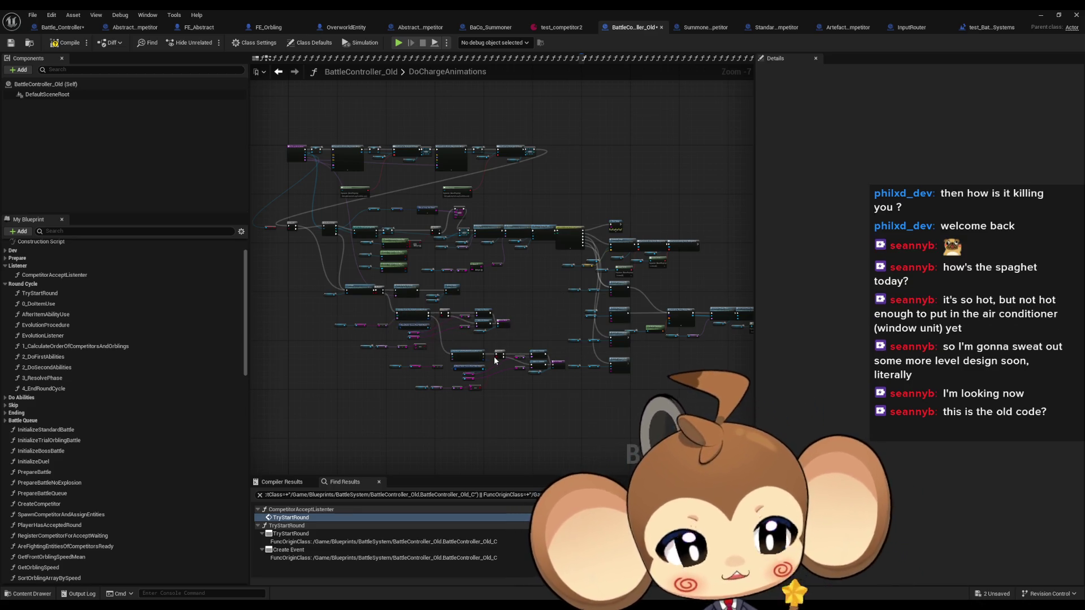
- Inspect the DoChargeAnimations entry, SpawnActor and Create Event nodes
drag(471, 290, 534, 352)
scroll(351, 226, up, 6)
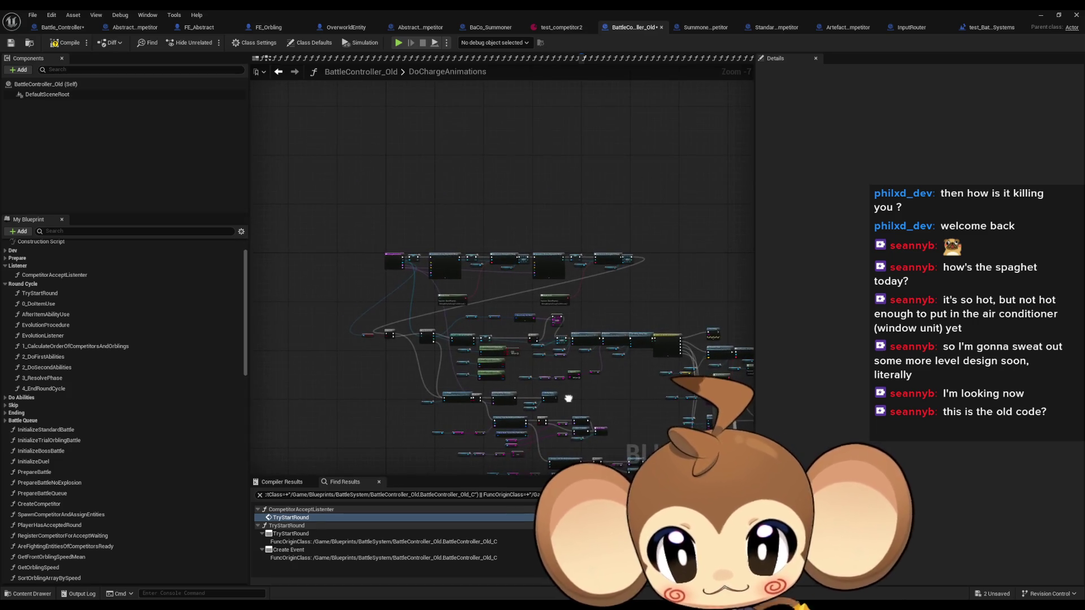
mouse_move(366, 195)
mouse_down()
mouse_move(480, 355)
mouse_move(425, 348)
mouse_up()
mouse_move(568, 154)
mouse_down()
mouse_move(635, 266)
mouse_move(605, 334)
mouse_up()
drag(579, 442, 474, 405)
click(492, 389)
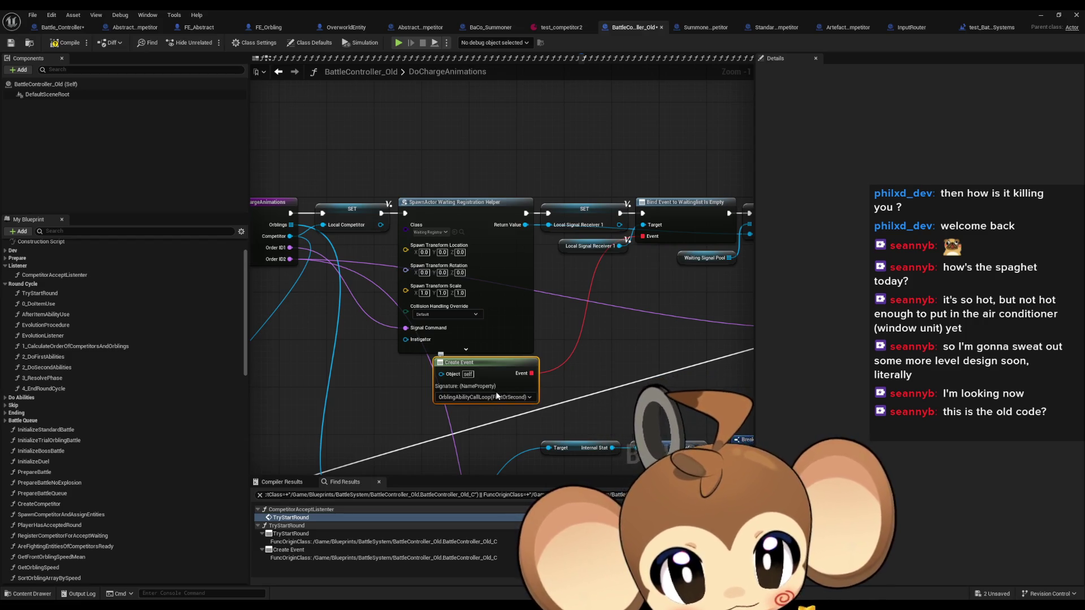
drag(473, 392, 405, 366)
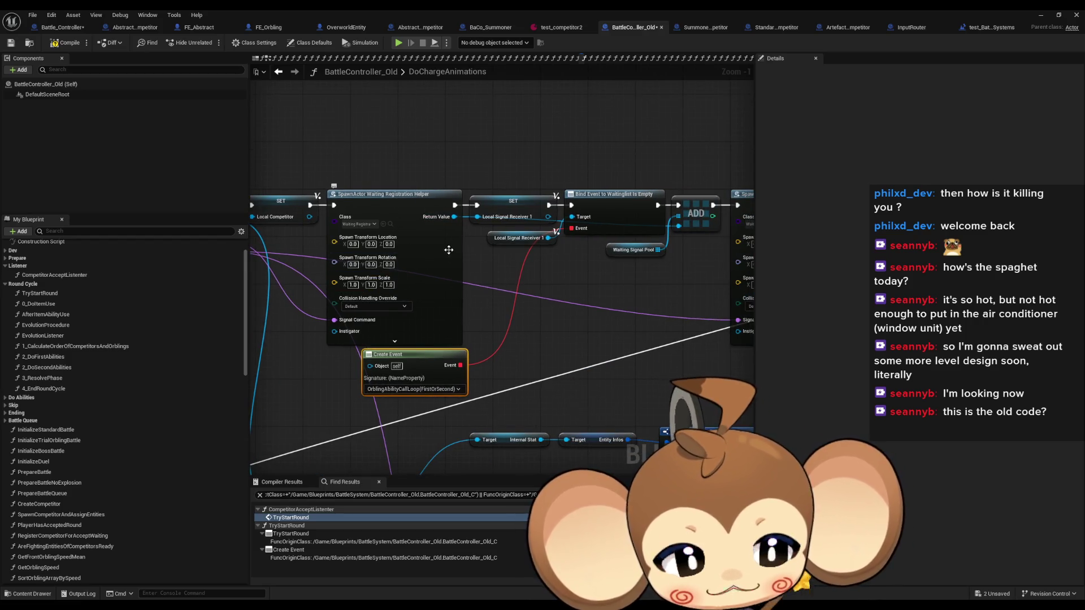
click(359, 198)
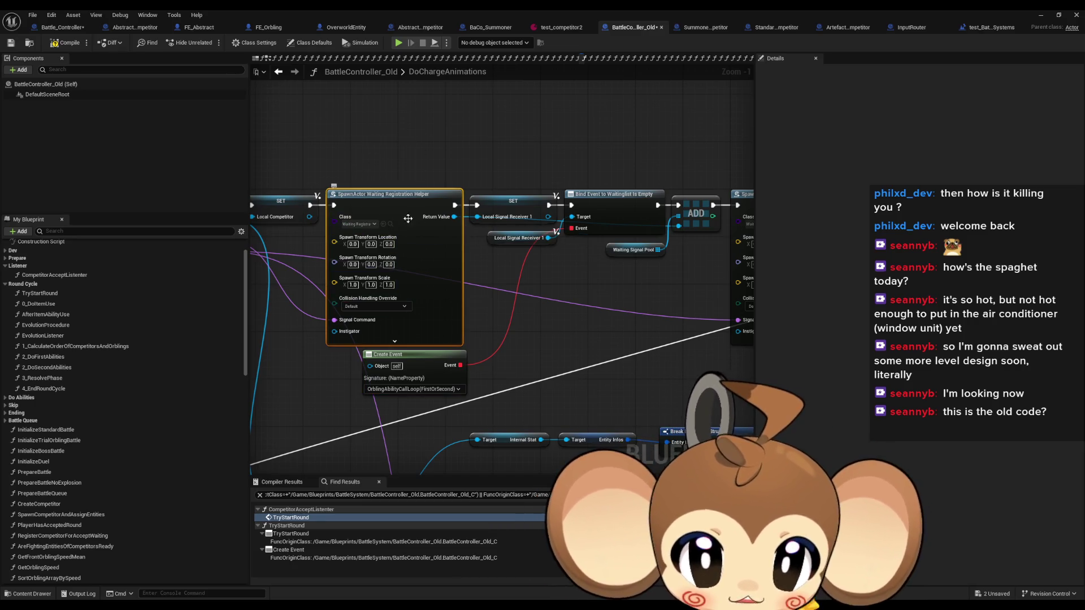
click(390, 378)
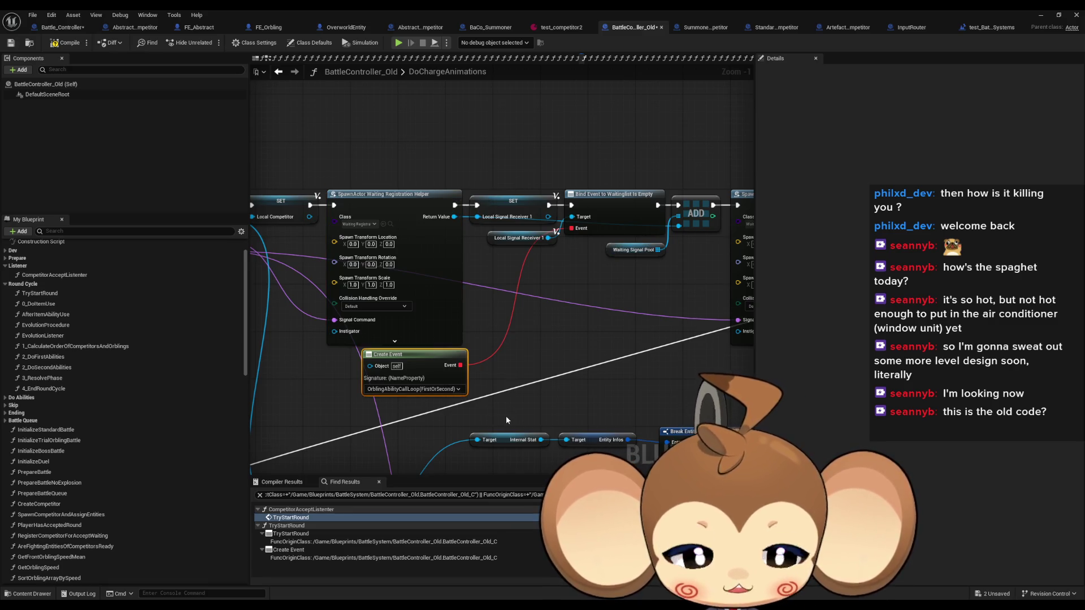
scroll(393, 421, down, 3)
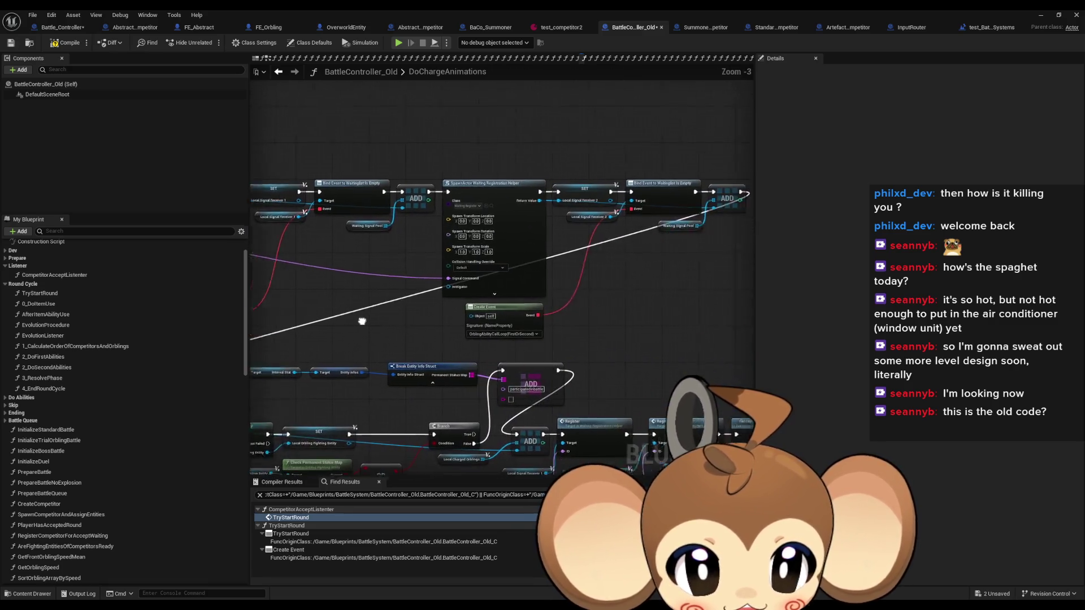
scroll(318, 346, up, 4)
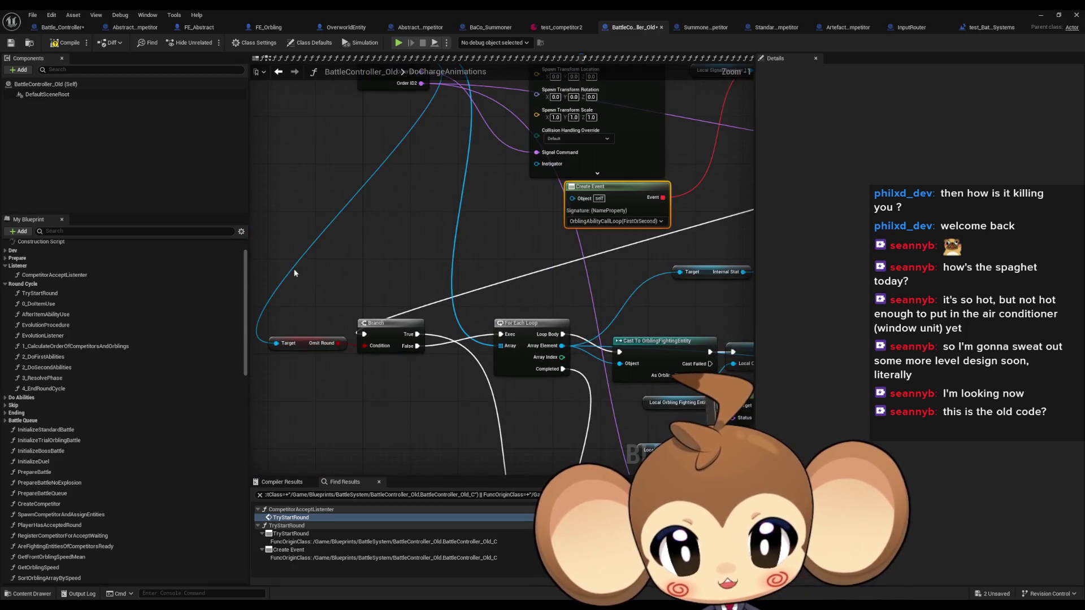
click(308, 343)
click(378, 324)
scroll(339, 283, down, 2)
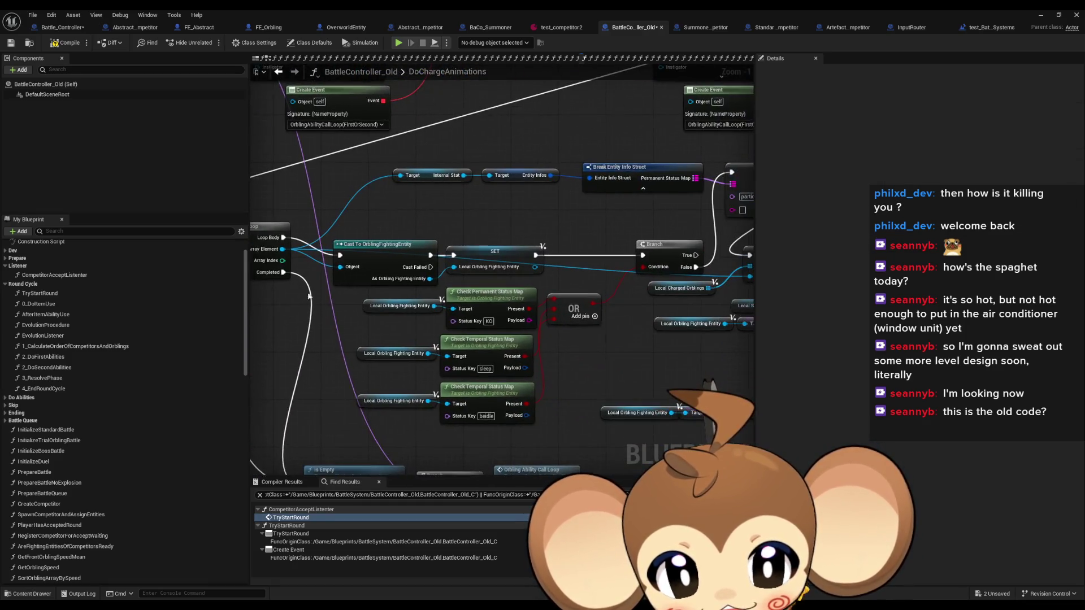
scroll(341, 254, up, 2)
scroll(450, 332, down, 3)
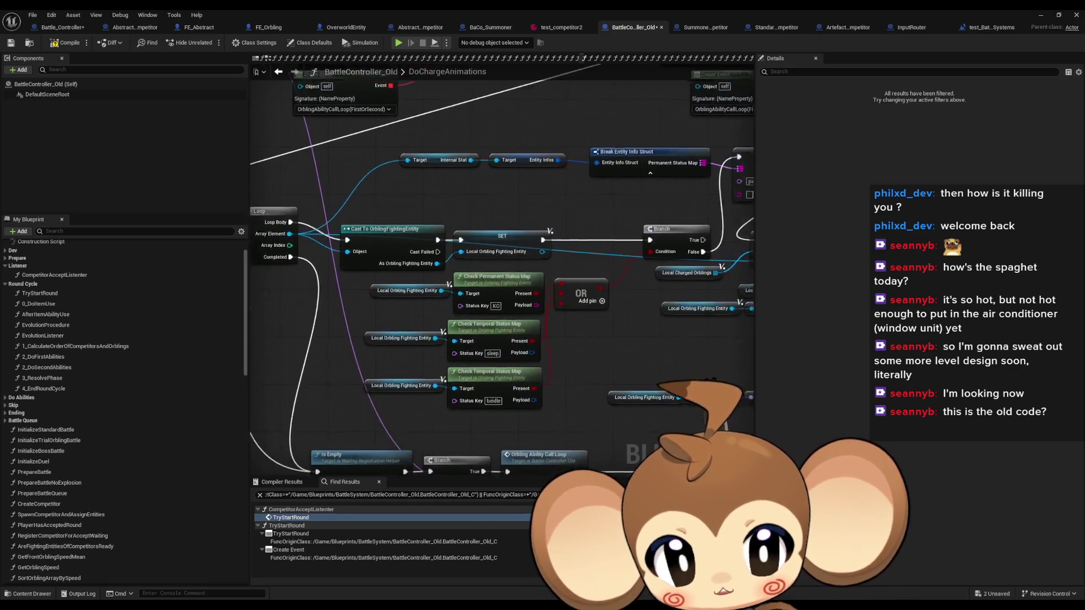
scroll(416, 395, up, 3)
drag(368, 405, 439, 284)
scroll(527, 329, down, 2)
mouse_move(527, 329)
mouse_down()
mouse_move(358, 327)
mouse_move(619, 316)
mouse_up()
scroll(658, 360, down, 1)
mouse_move(658, 360)
mouse_down()
mouse_move(520, 275)
mouse_move(496, 239)
mouse_up()
scroll(429, 274, up, 5)
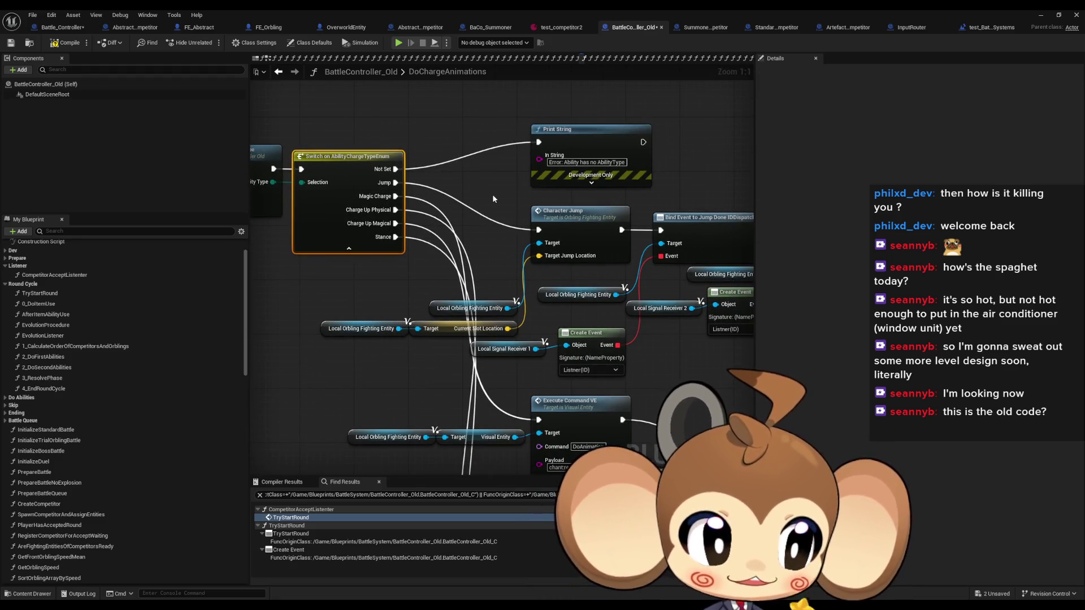
scroll(453, 265, down, 1)
scroll(453, 264, down, 5)
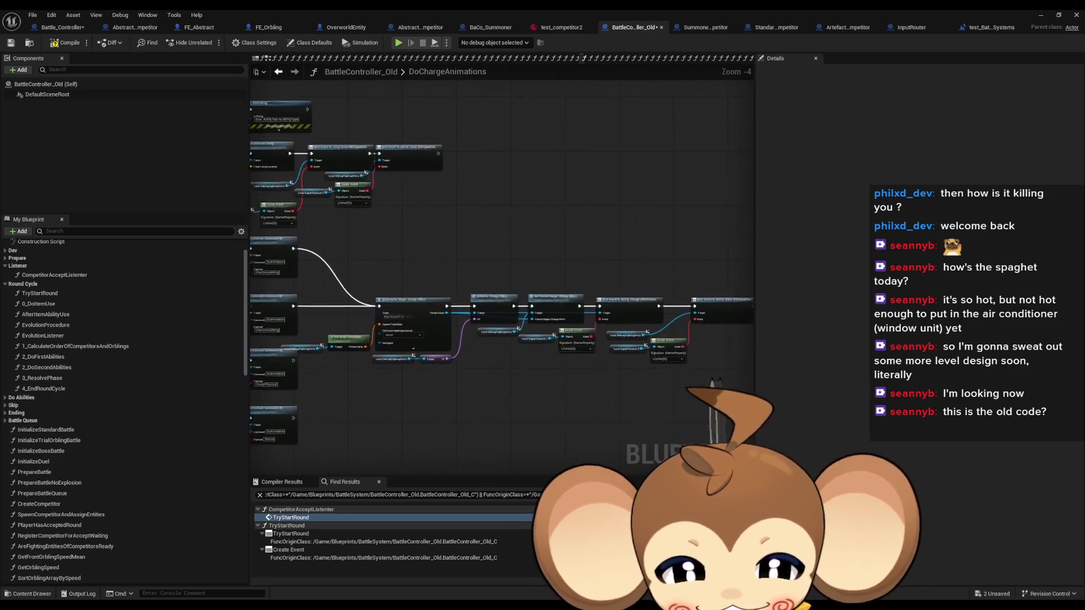
mouse_move(368, 238)
mouse_down()
mouse_move(576, 332)
mouse_move(563, 351)
mouse_move(519, 326)
mouse_up()
scroll(473, 259, up, 2)
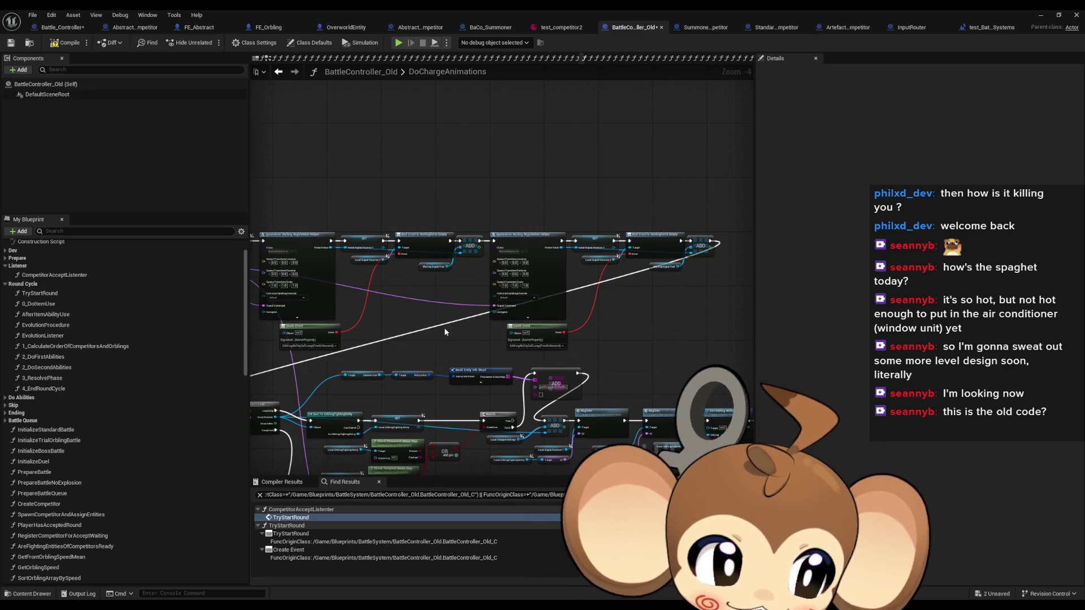
scroll(423, 337, up, 1)
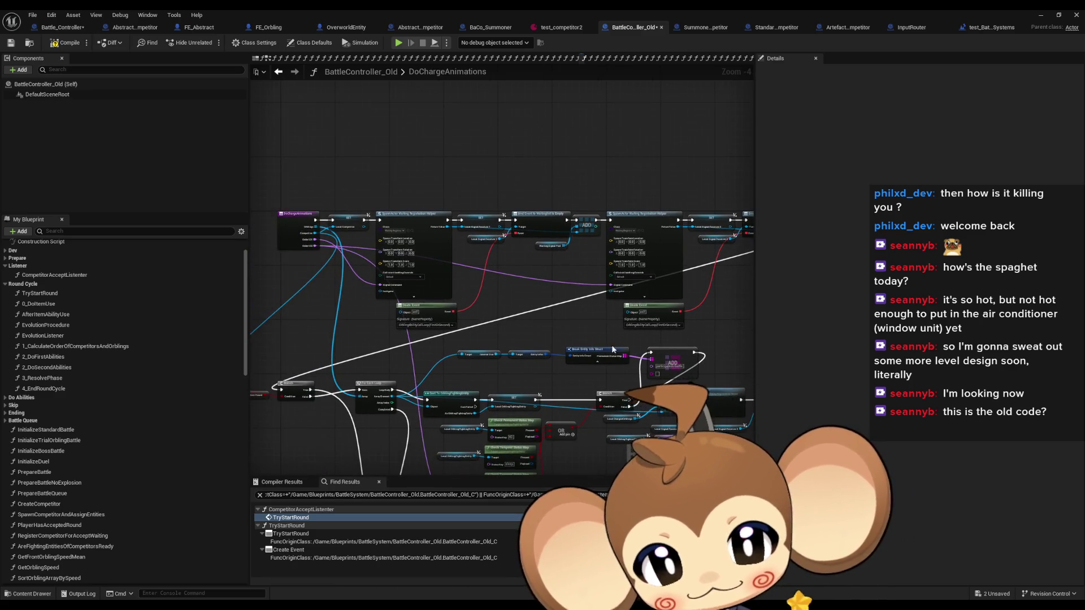
scroll(529, 345, up, 1)
drag(529, 345, 607, 347)
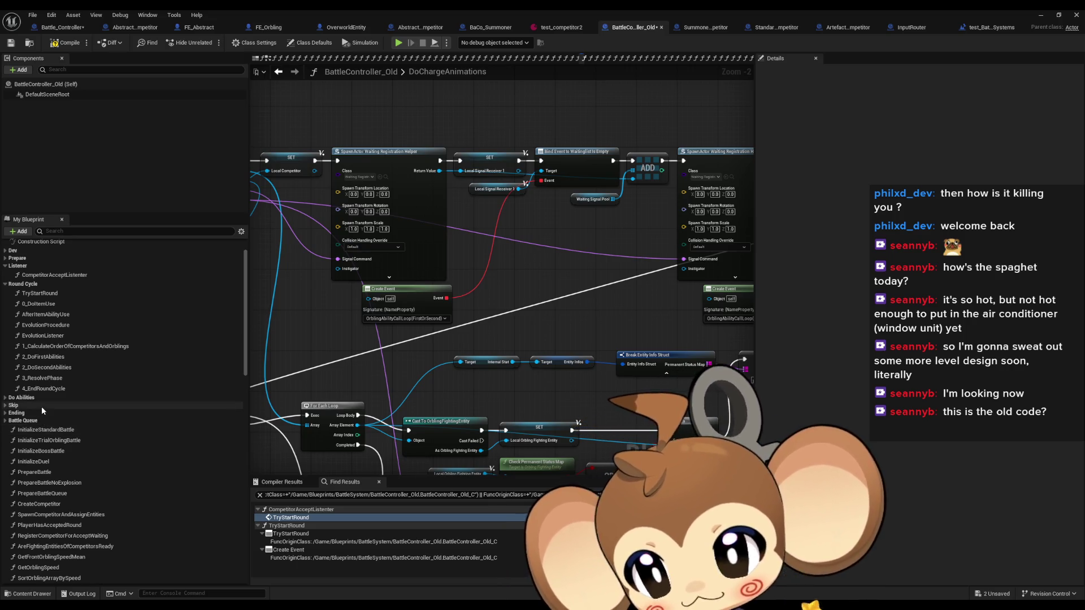
- Expand the Do Abilities category in My Blueprint and open OrblingAbilityCallLoop
scroll(41, 406, down, 1)
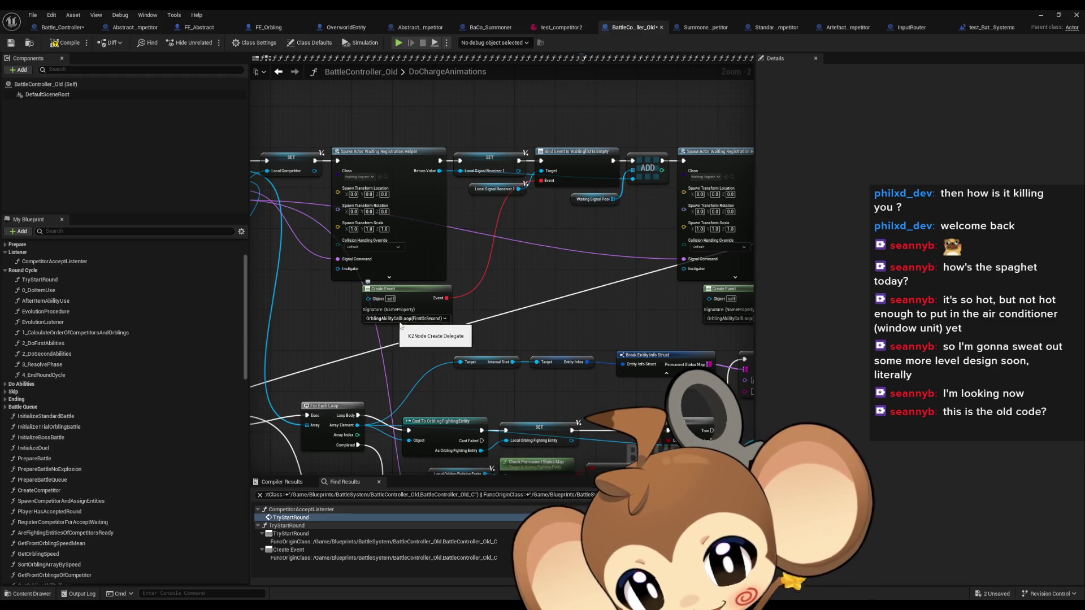
scroll(438, 318, up, 2)
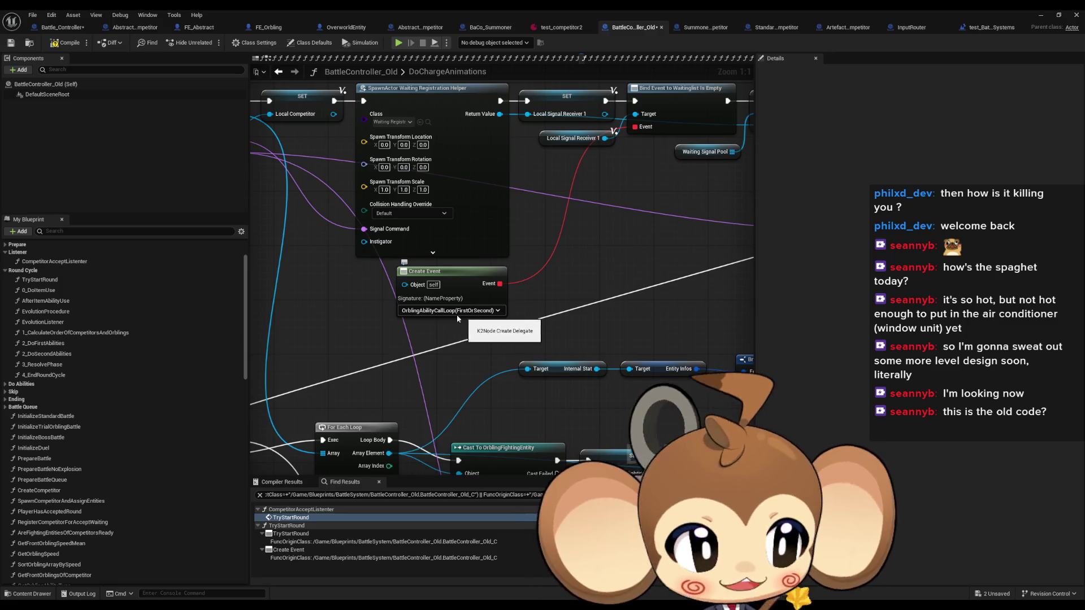
scroll(62, 365, down, 5)
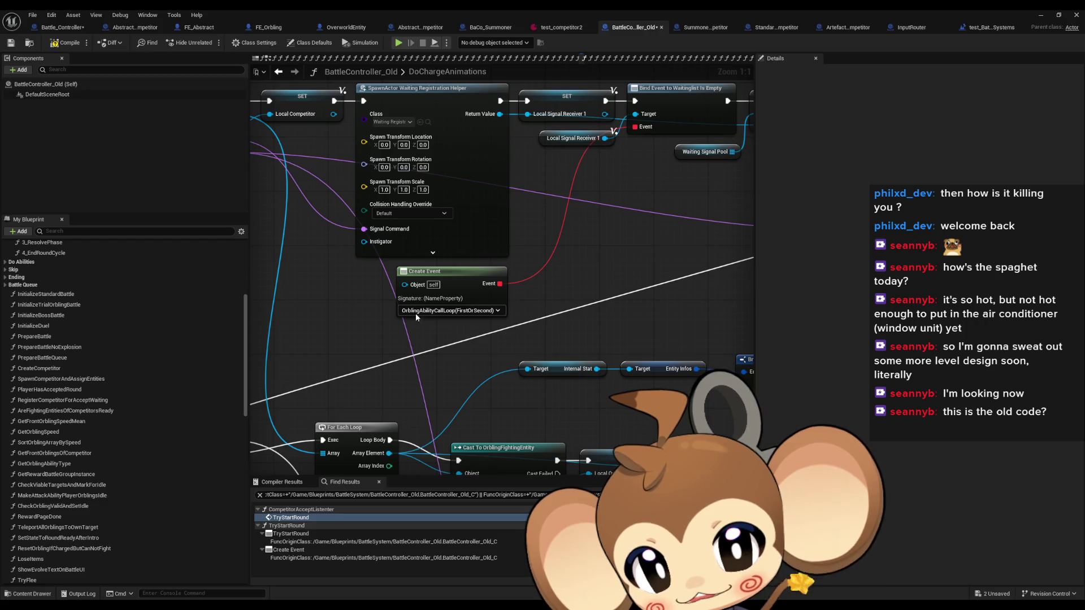
scroll(57, 364, up, 5)
click(5, 371)
click(6, 371)
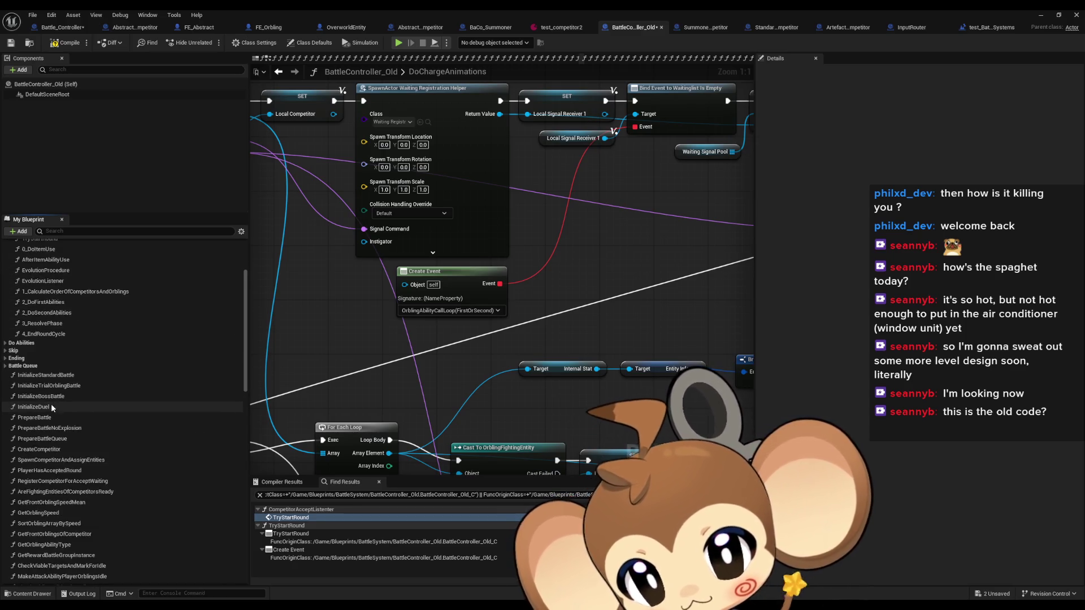
scroll(50, 404, up, 3)
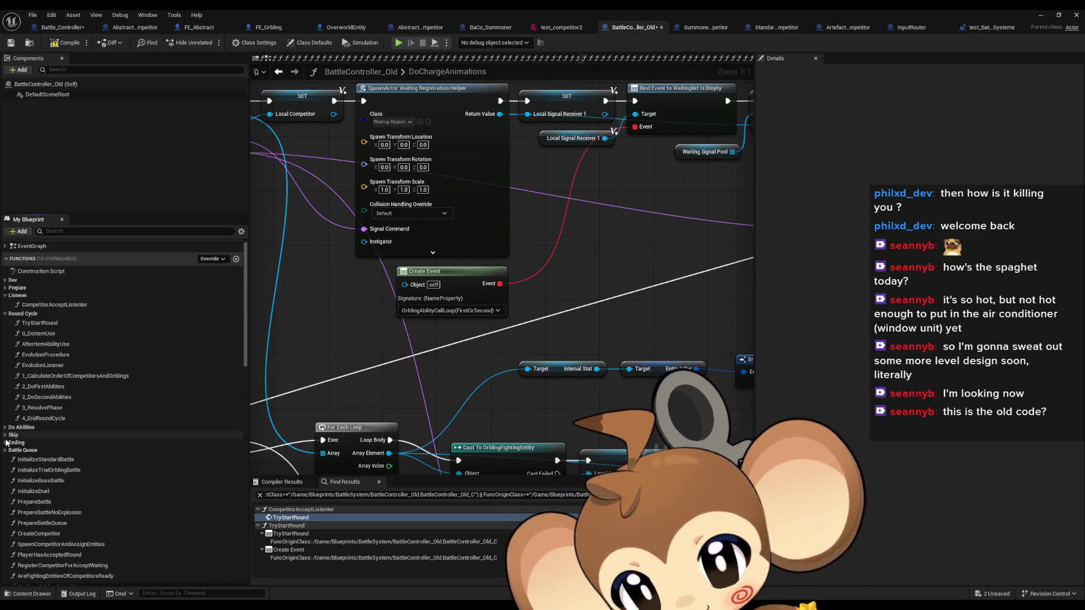
click(6, 428)
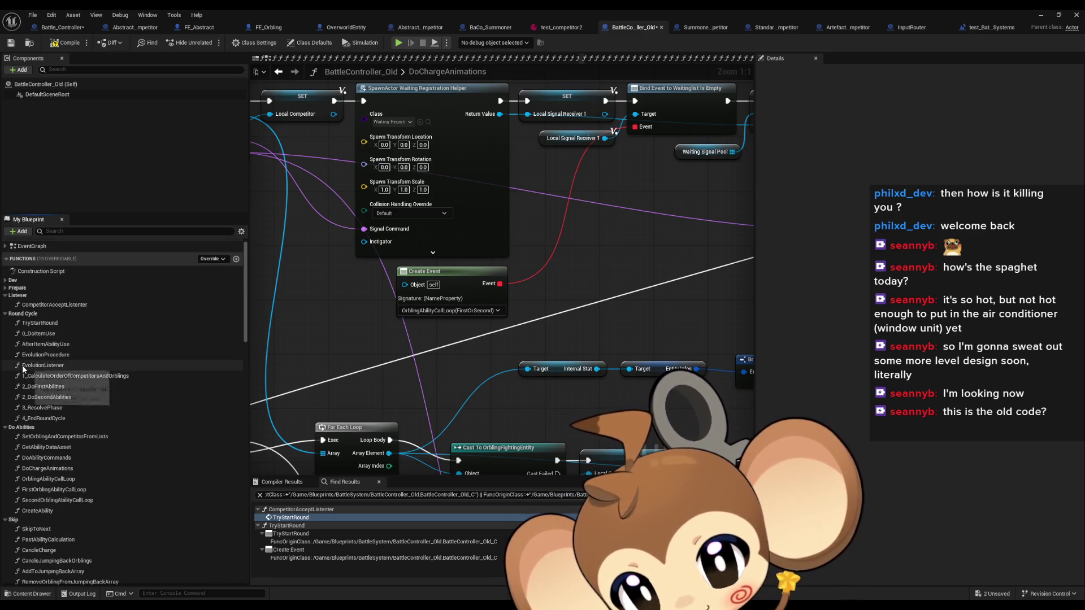
double_click(35, 481)
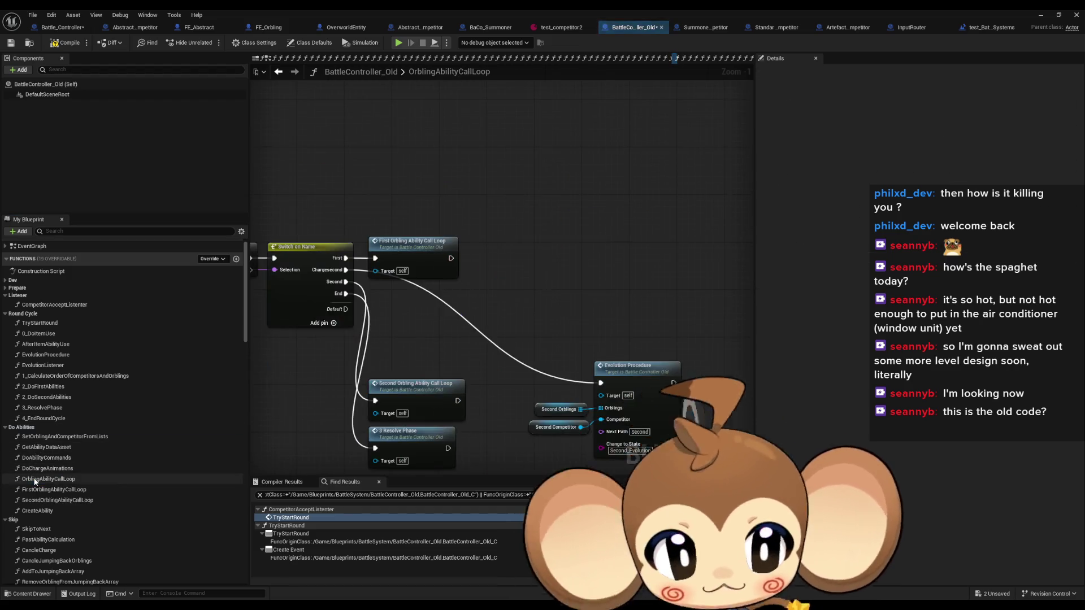
click(462, 296)
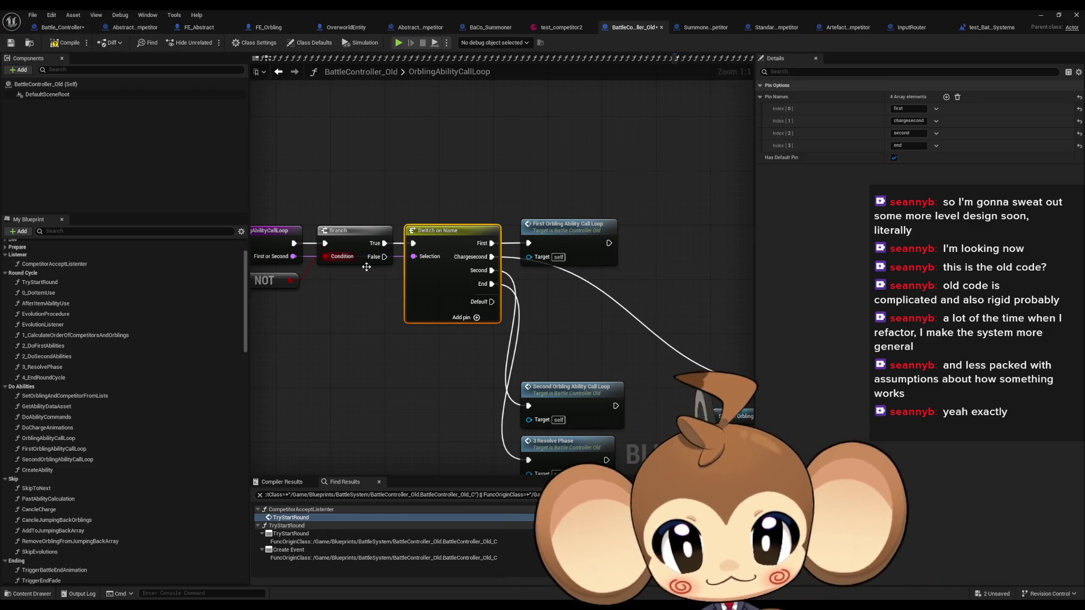
scroll(451, 350, down, 4)
scroll(450, 344, up, 4)
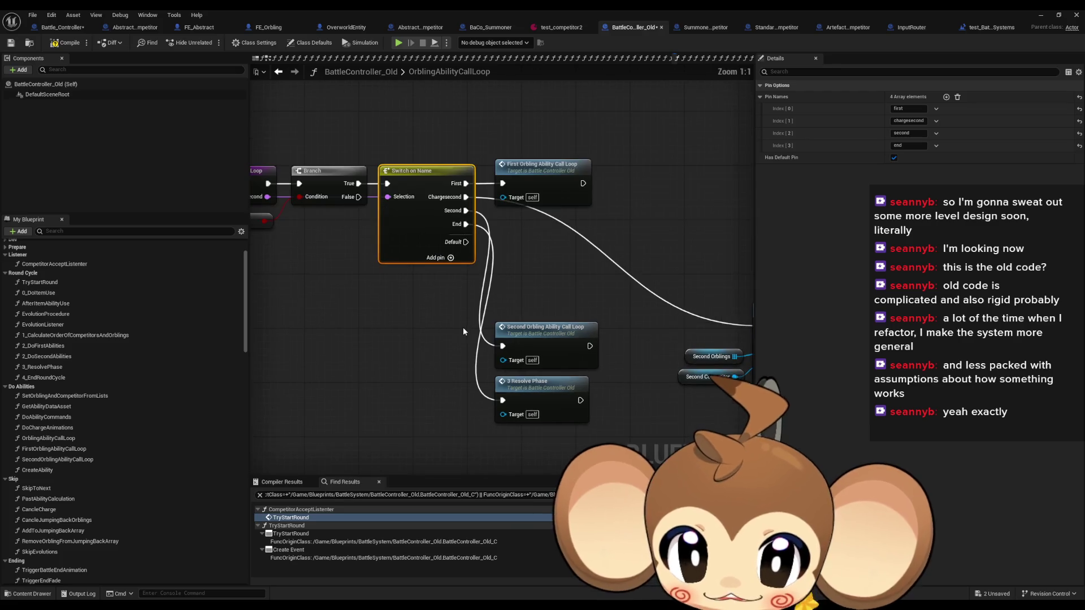
click(463, 317)
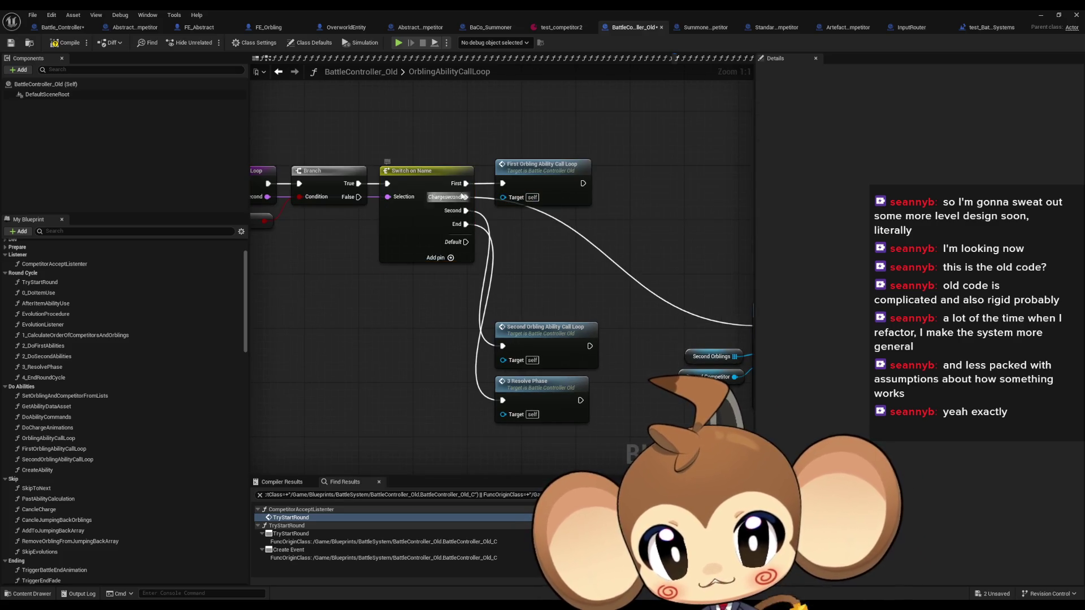
drag(526, 295, 440, 279)
click(416, 373)
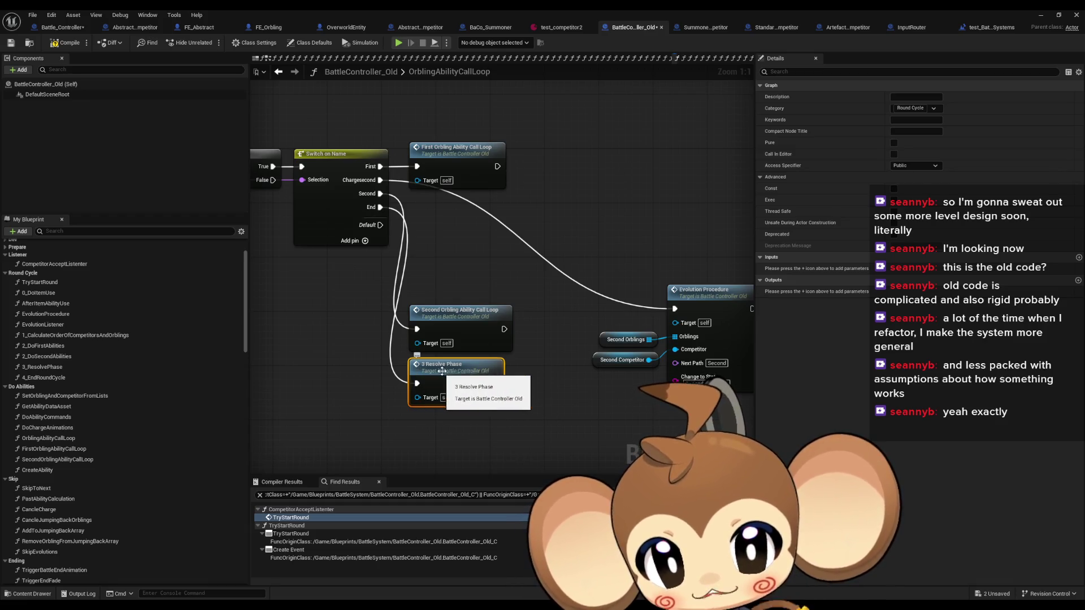
- Review the 3_ResolvePhase graph, including its Resolve Formation and SET nodes
double_click(446, 373)
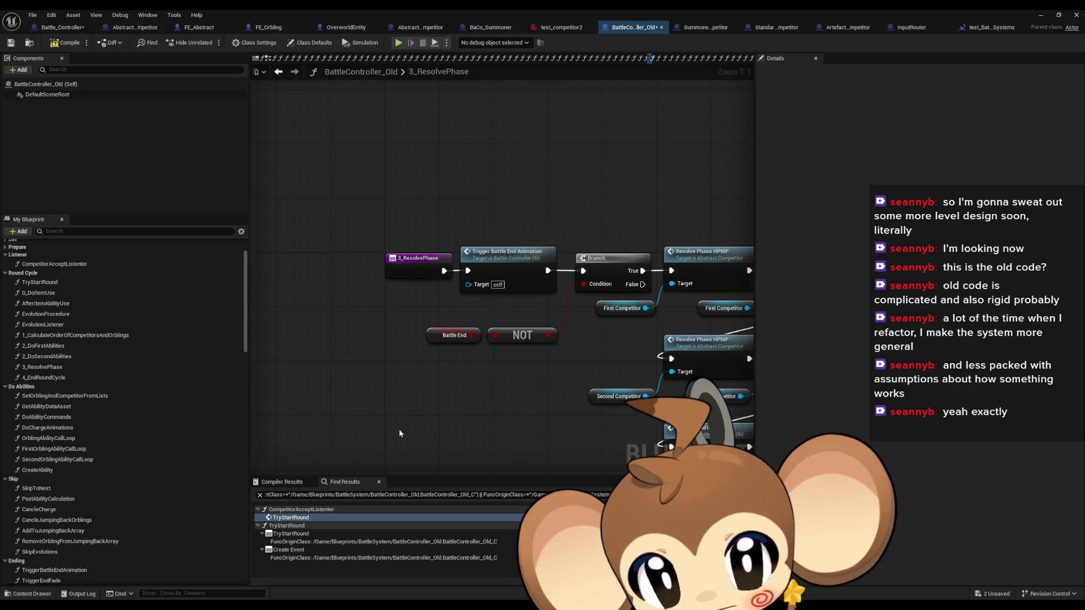
drag(538, 430, 398, 439)
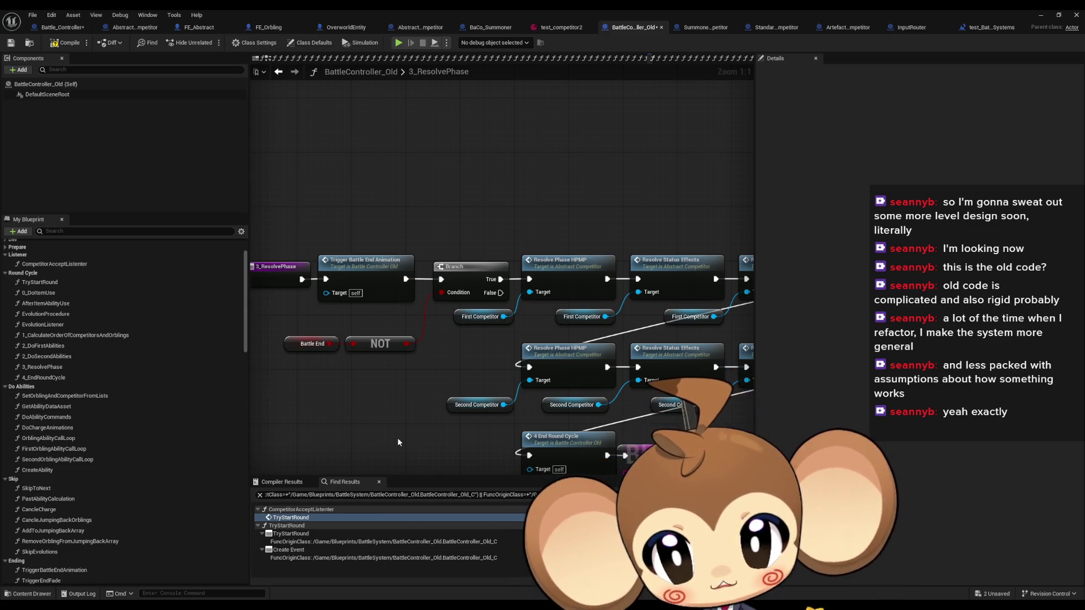
click(320, 269)
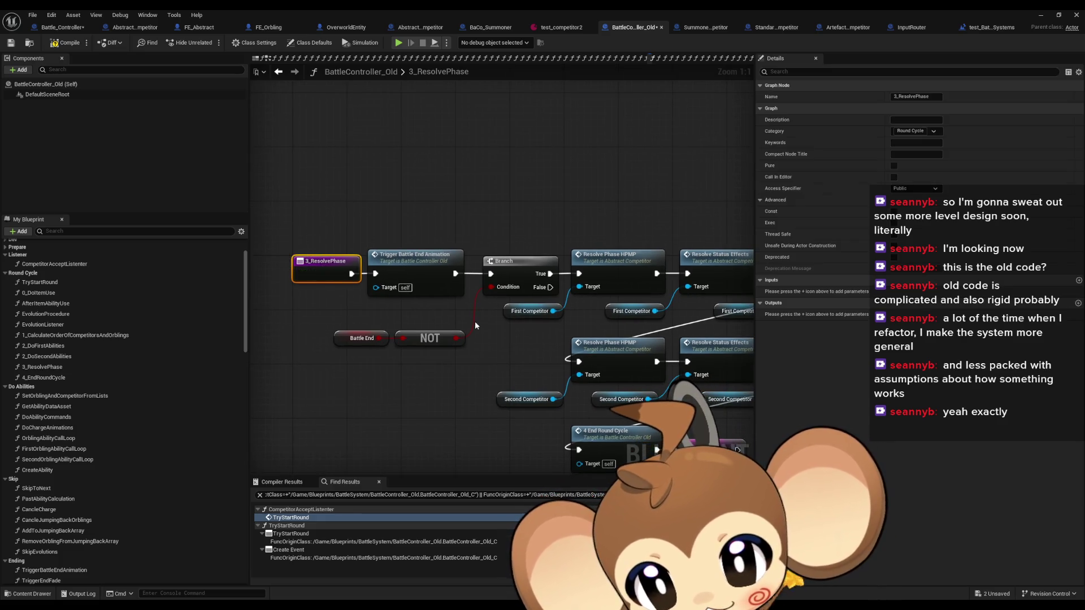
mouse_move(446, 329)
mouse_down()
mouse_move(272, 248)
mouse_move(301, 205)
mouse_up()
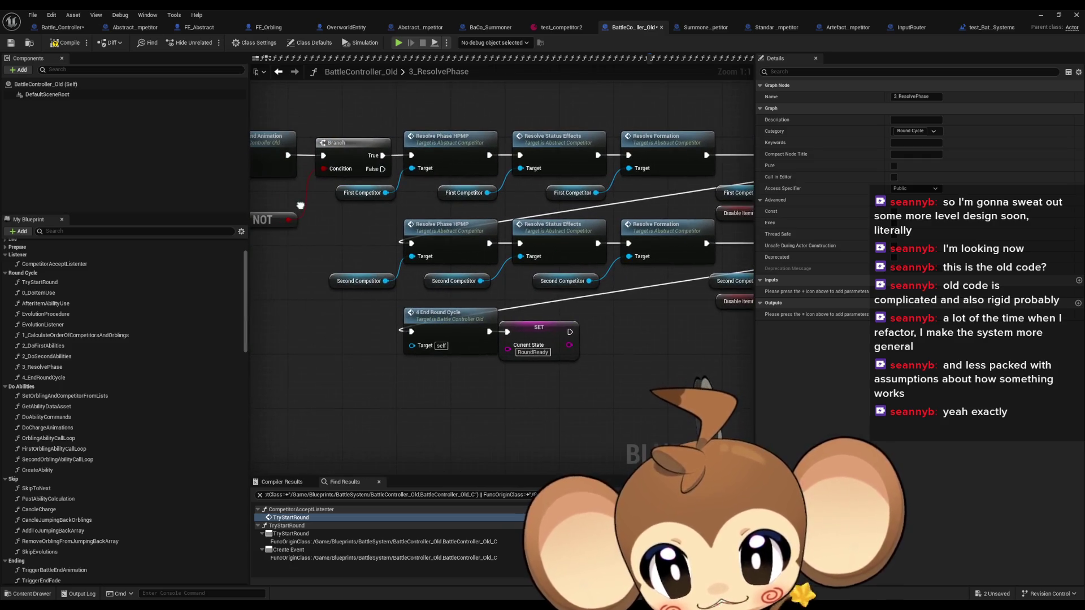
click(370, 397)
- Open 4_EndRoundCycle and locate its Trigger Battle End Animation call
click(447, 340)
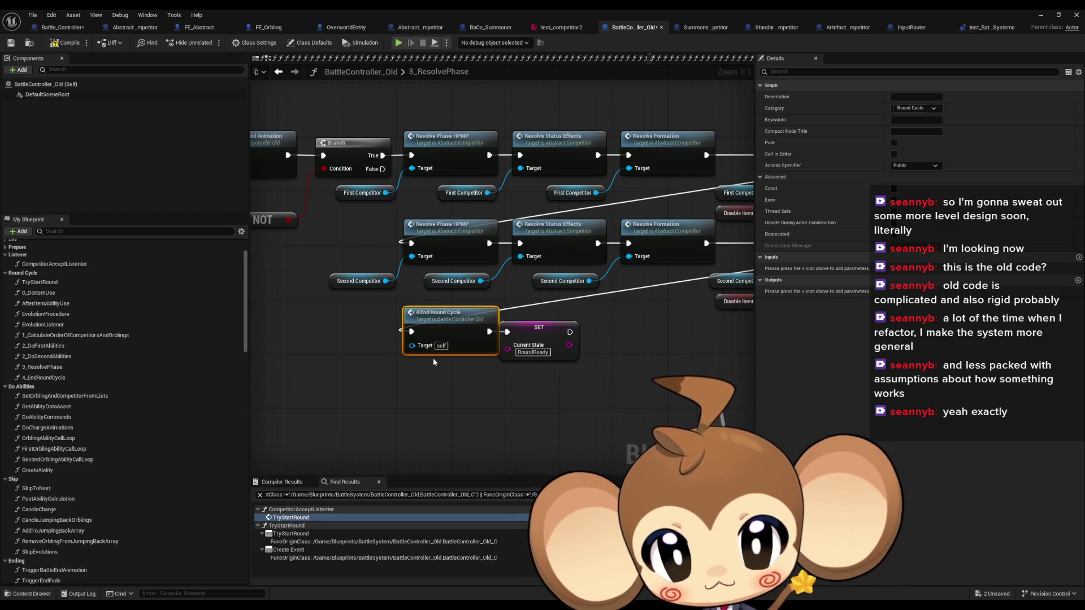
drag(463, 327, 340, 357)
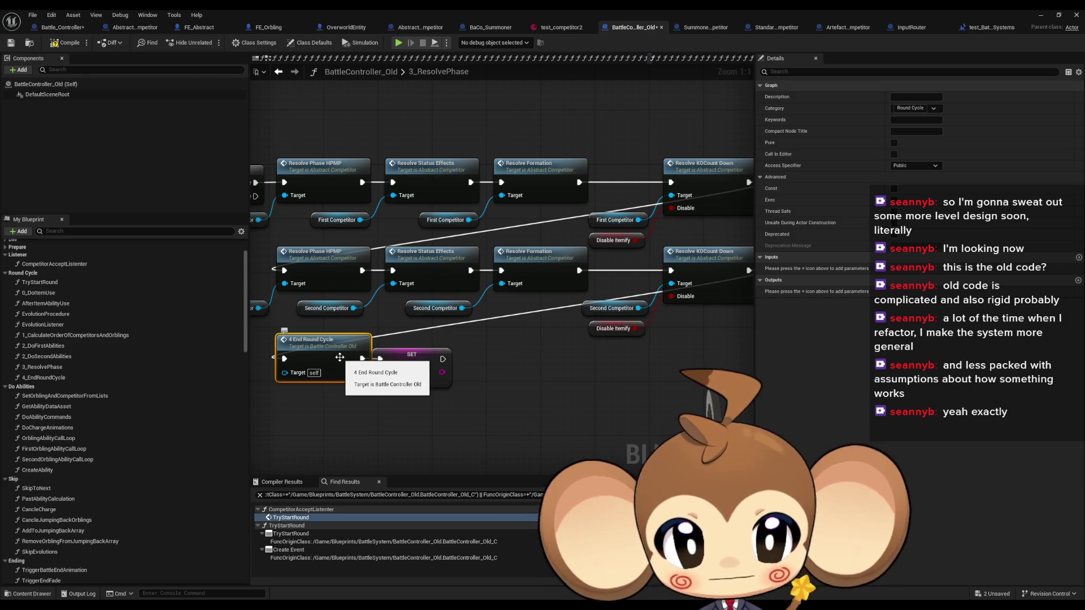
double_click(340, 357)
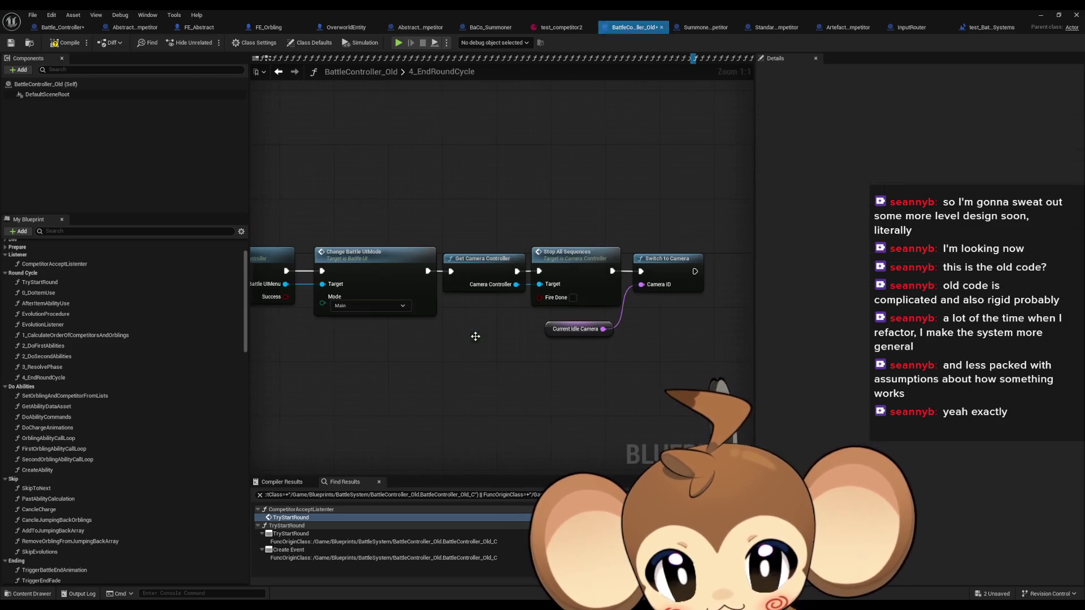
scroll(481, 354, down, 5)
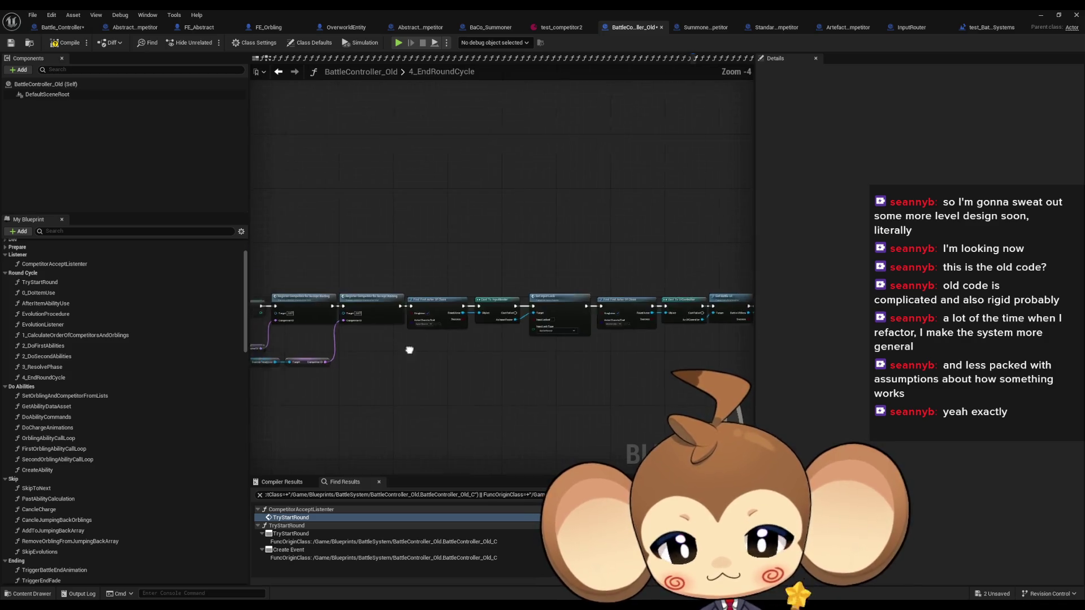
scroll(407, 326, up, 4)
mouse_move(356, 228)
mouse_down()
mouse_move(391, 298)
mouse_move(413, 306)
mouse_up()
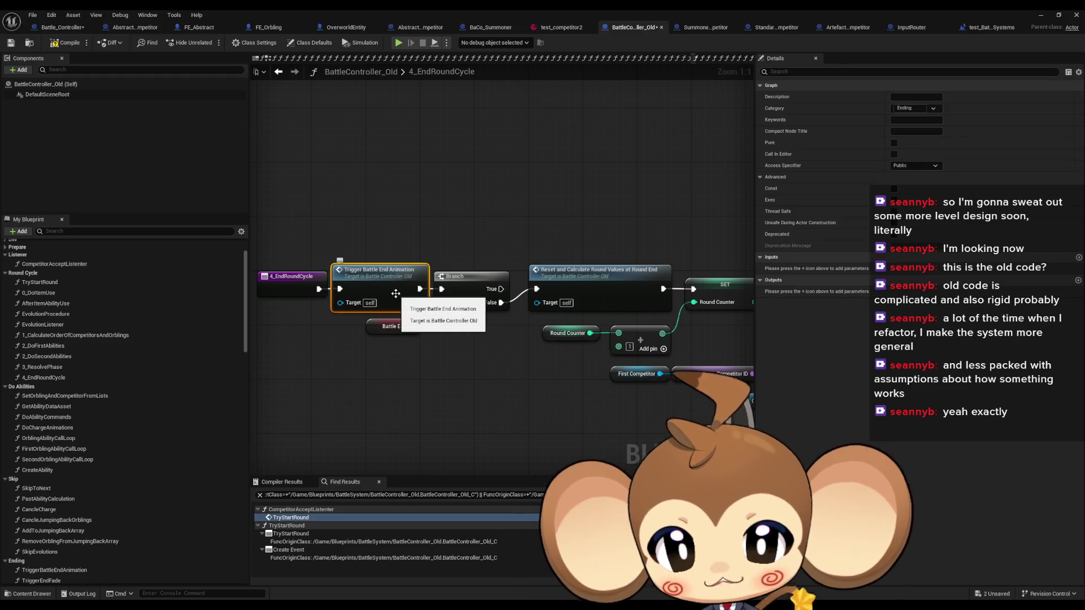
- Check the Battle End variable in 3_ResolvePhase, then open TriggerBattleEndAnimation via 4_EndRoundCycle
click(278, 71)
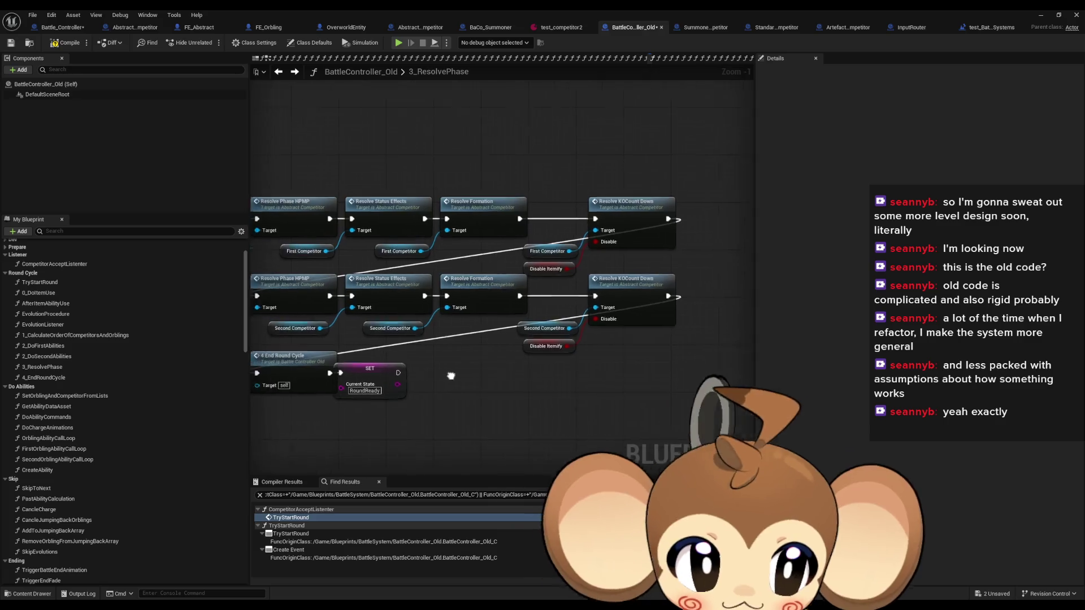
drag(312, 223, 386, 236)
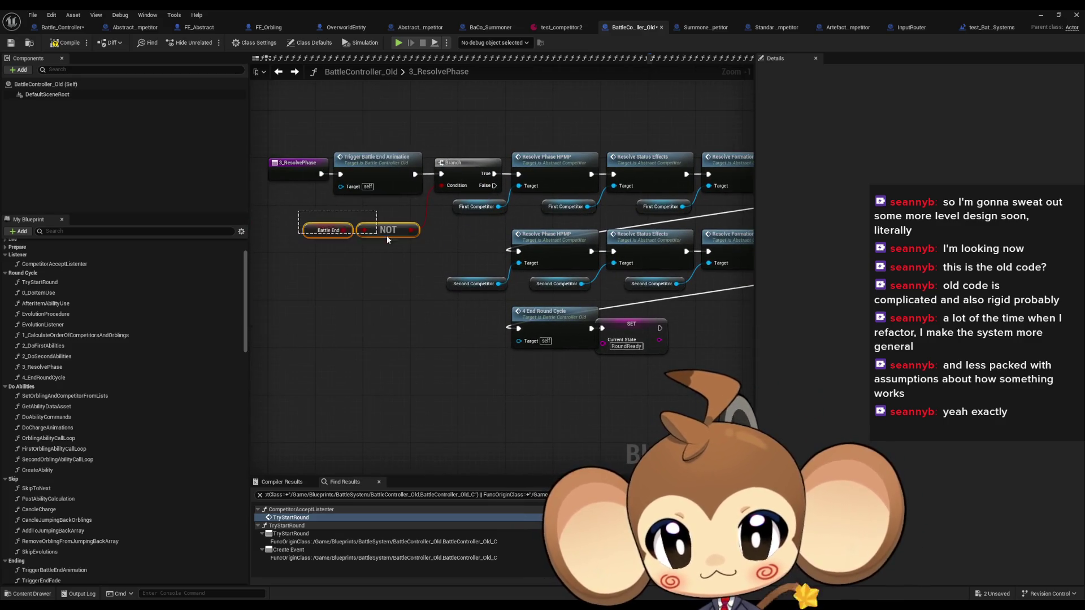
click(331, 232)
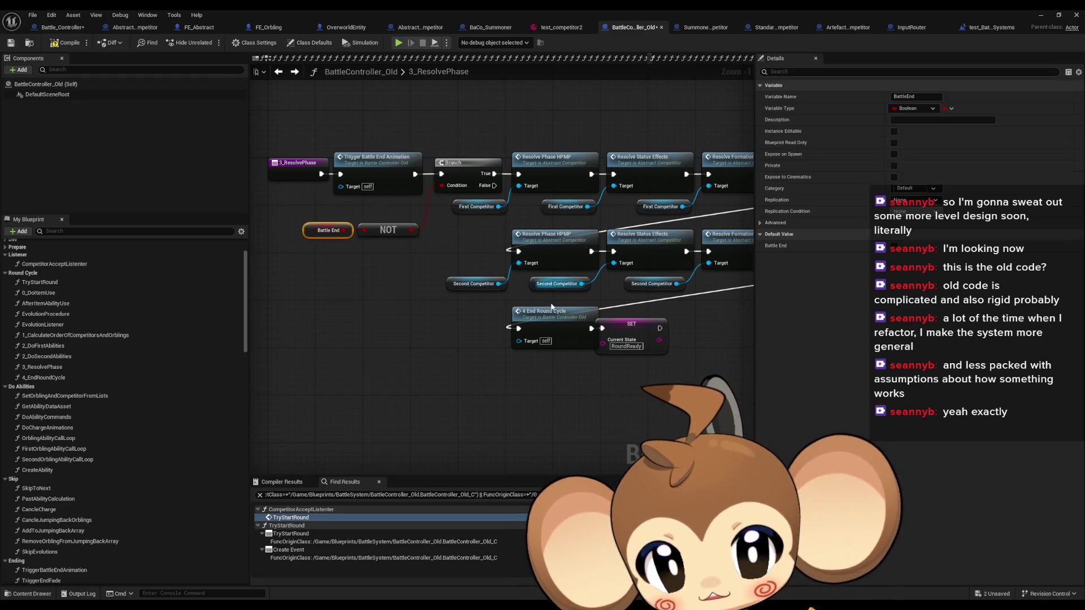
double_click(554, 312)
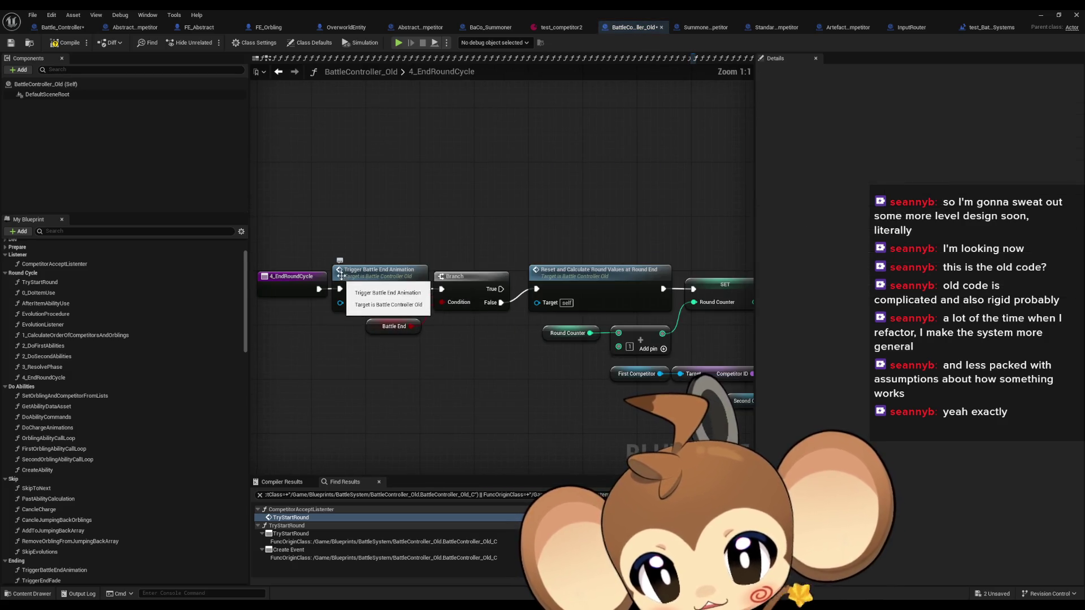
click(381, 282)
double_click(381, 282)
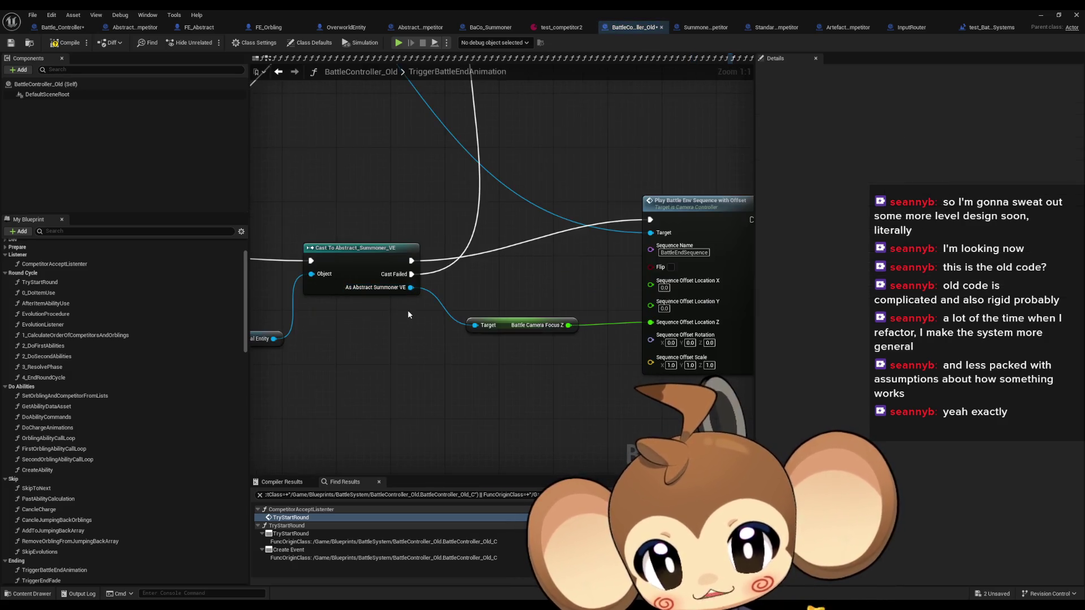
- Inspect the Switch on Name and rows of SET nodes in TriggerBattleEndAnimation
scroll(408, 310, down, 4)
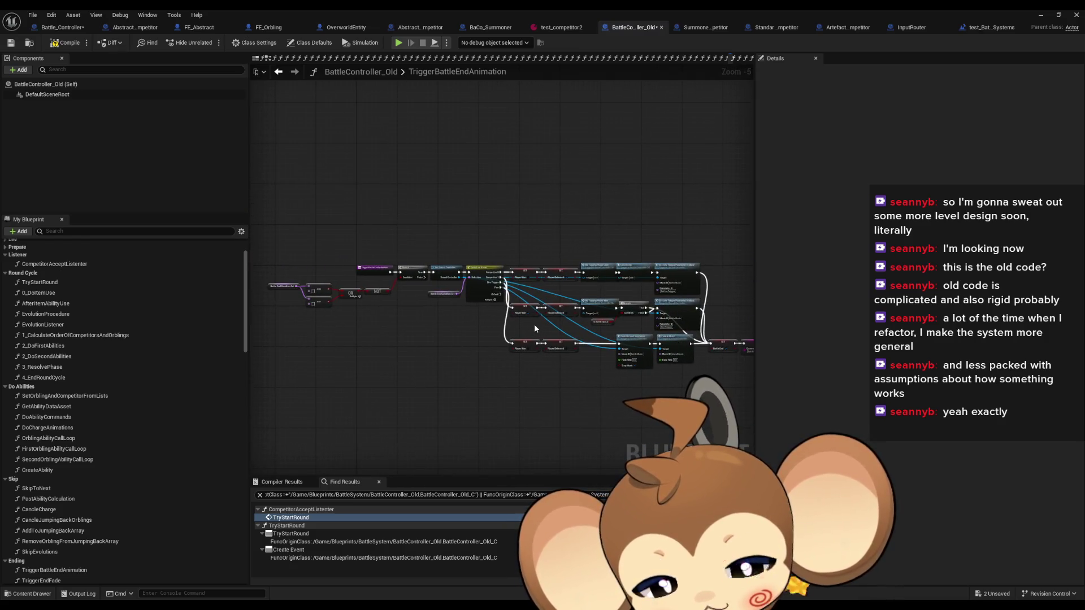
scroll(534, 324, up, 4)
scroll(668, 317, up, 1)
mouse_move(668, 318)
mouse_down()
mouse_move(421, 309)
mouse_move(119, 275)
mouse_up()
drag(379, 158, 500, 409)
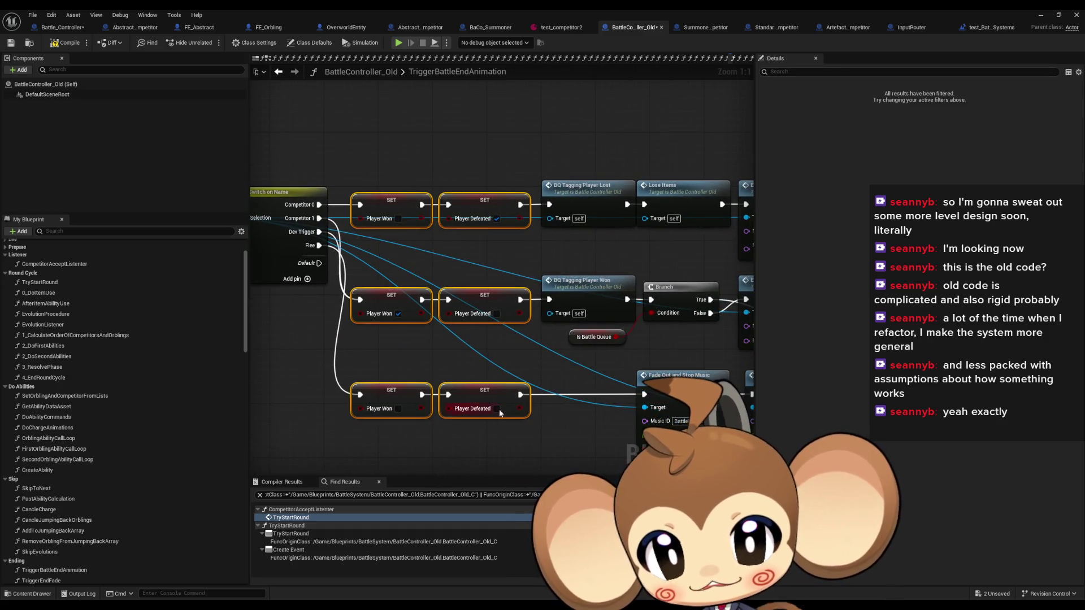
scroll(372, 360, down, 2)
drag(371, 361, 434, 348)
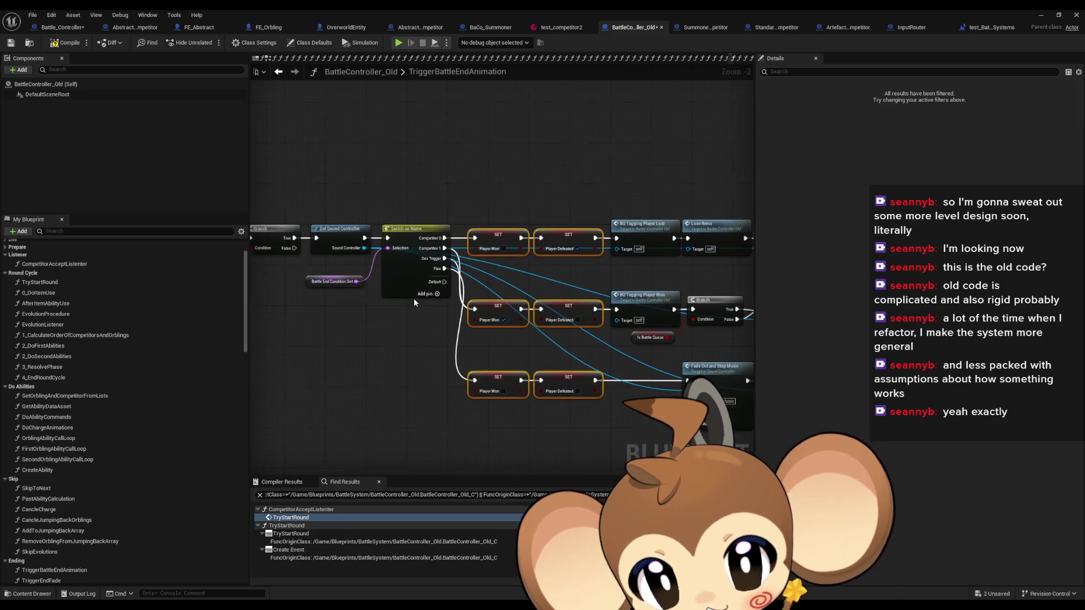
scroll(412, 307, up, 2)
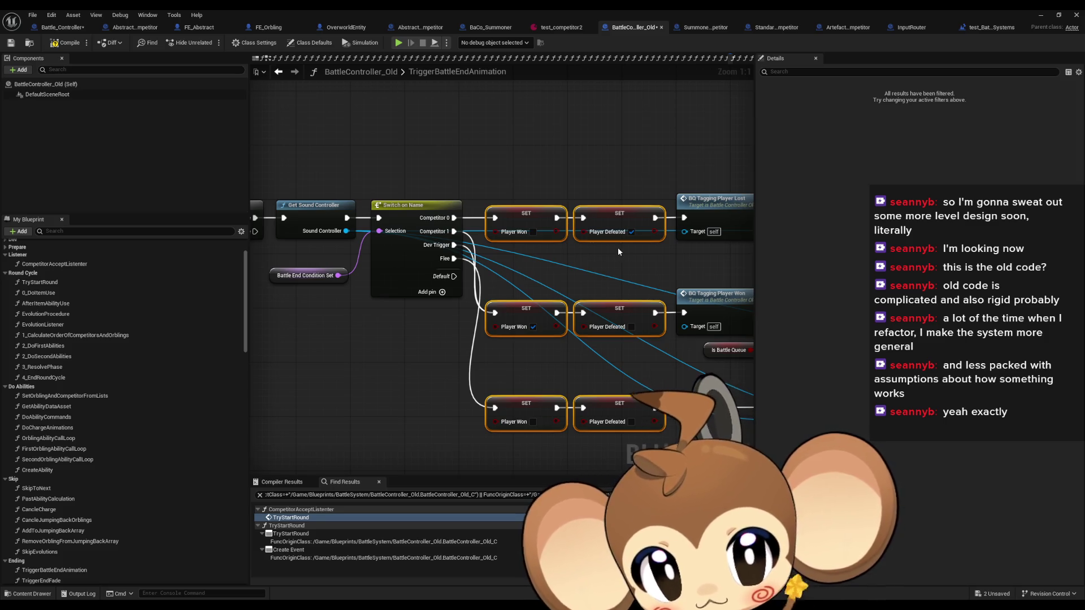
- Pan through the item, music and Play Battle End Sequence nodes
mouse_move(628, 273)
mouse_down()
mouse_move(343, 272)
mouse_move(365, 226)
mouse_up()
scroll(350, 271, down, 2)
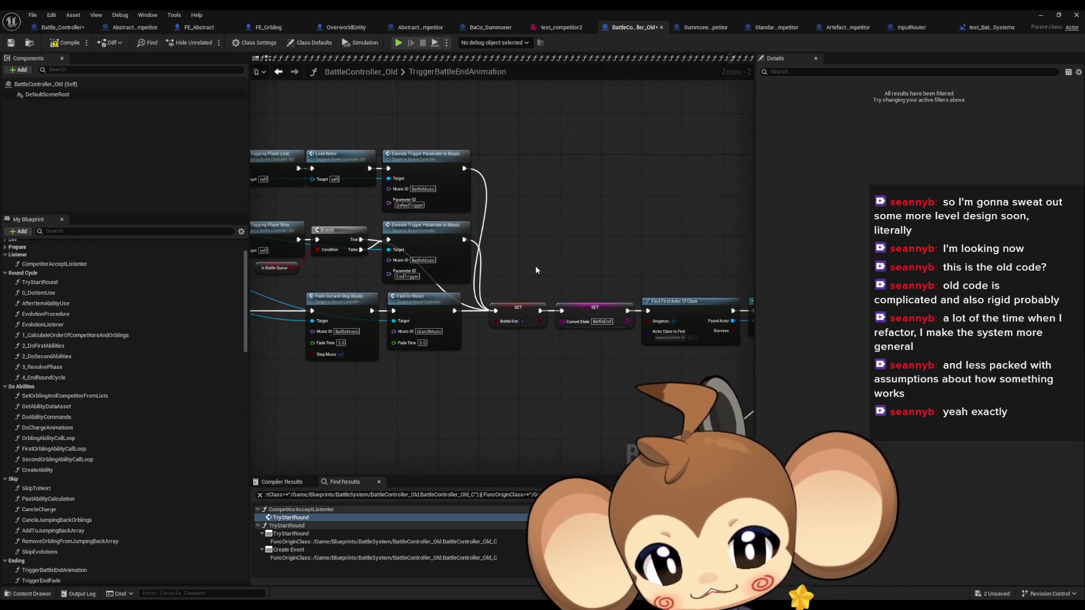
scroll(335, 239, up, 1)
scroll(433, 296, up, 1)
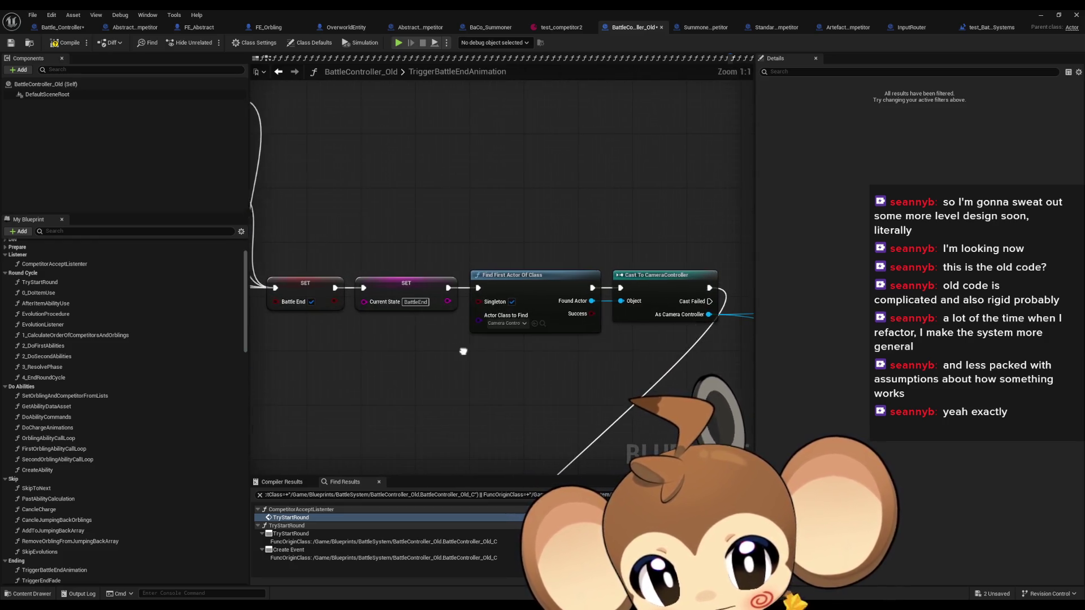
scroll(434, 296, down, 4)
mouse_move(273, 277)
mouse_down()
mouse_move(384, 316)
mouse_move(469, 277)
mouse_up()
scroll(551, 275, up, 4)
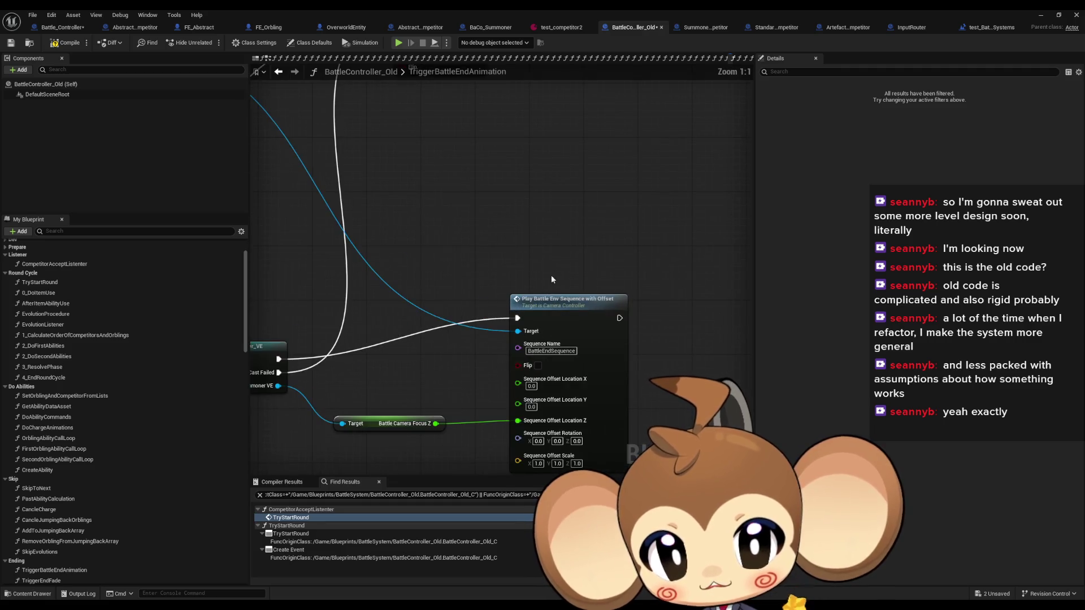
scroll(553, 252, down, 4)
drag(553, 252, 565, 419)
scroll(623, 351, up, 4)
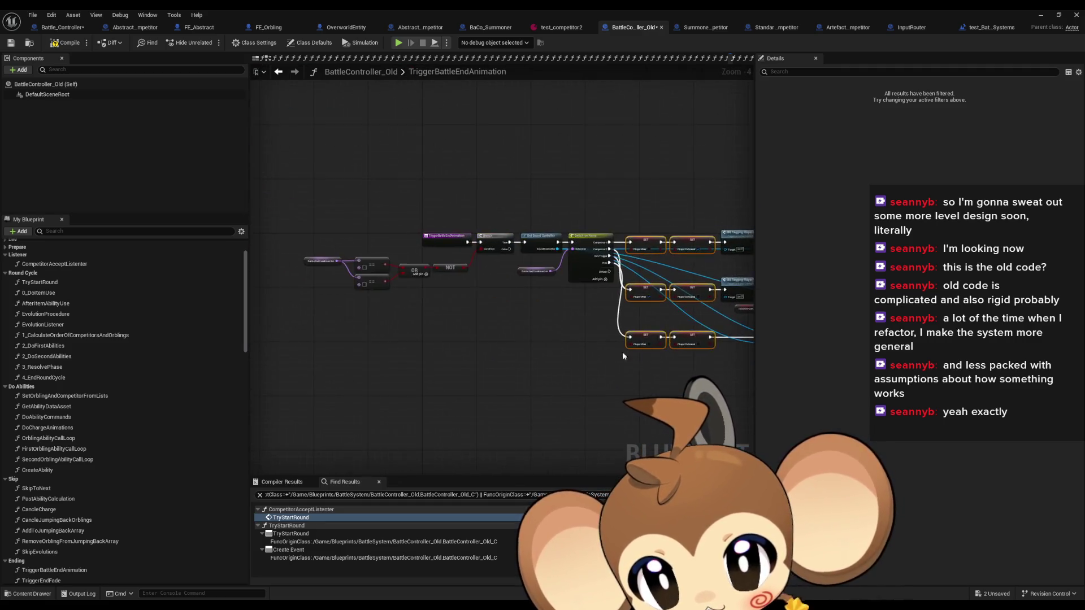
- Inspect the Battle End Condition Set node, then return to 4_EndRoundCycle
drag(399, 313, 581, 344)
drag(418, 270, 442, 300)
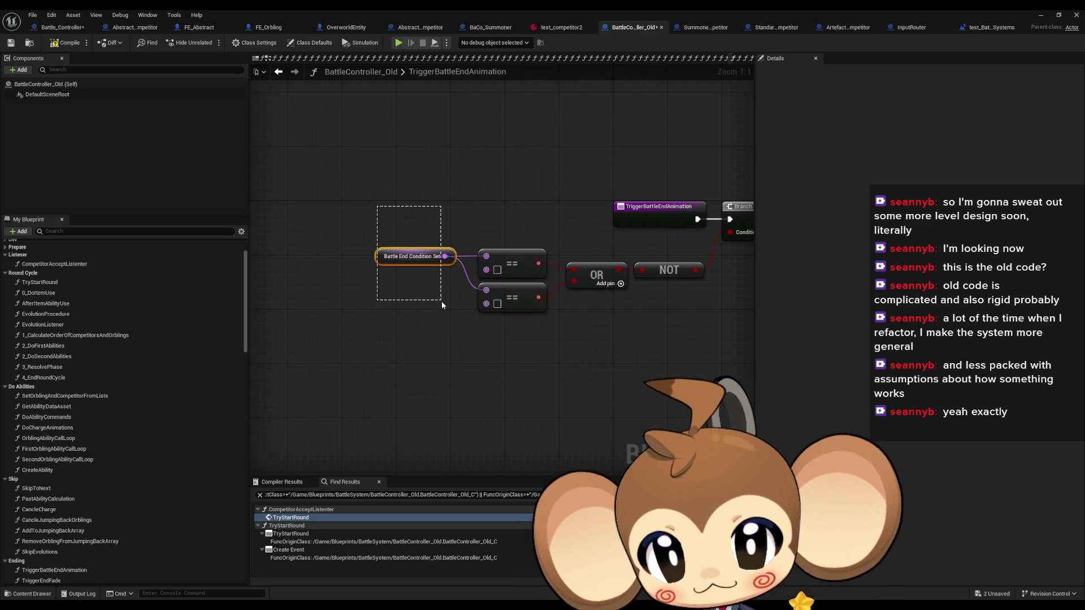
mouse_move(578, 315)
mouse_down()
mouse_move(431, 318)
mouse_move(558, 268)
mouse_up()
mouse_move(498, 306)
mouse_down()
mouse_move(621, 314)
mouse_move(249, 287)
mouse_up()
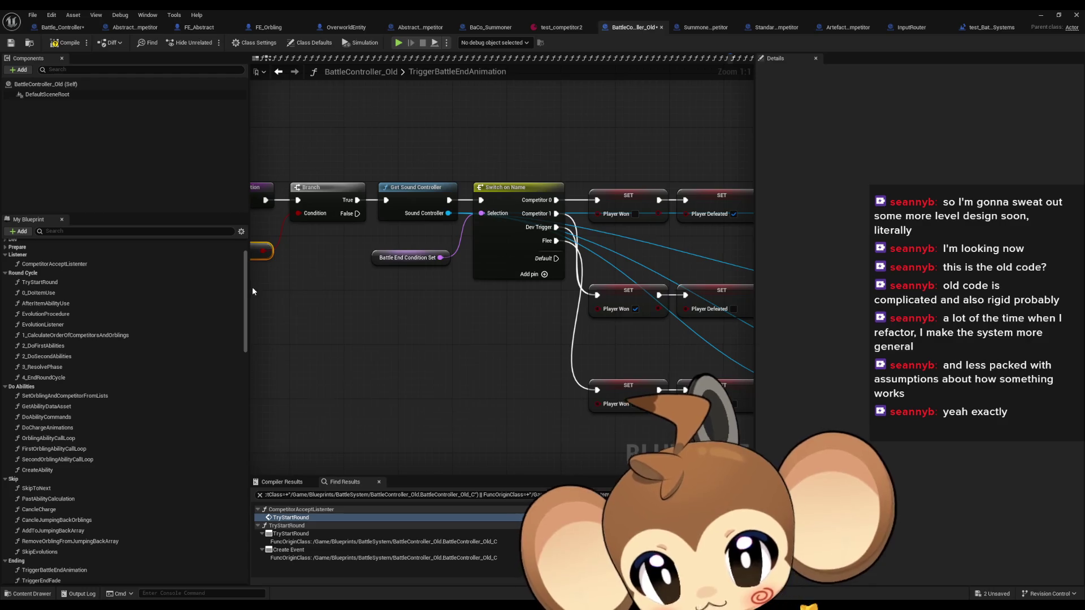
click(408, 258)
mouse_move(373, 294)
mouse_down()
mouse_move(551, 302)
mouse_move(509, 299)
mouse_up()
click(279, 72)
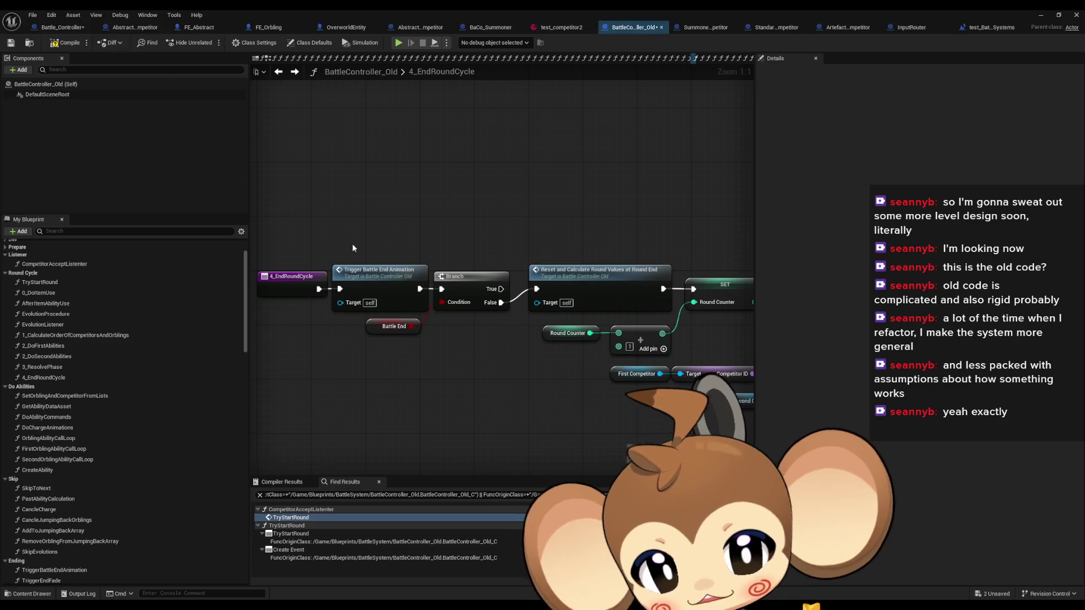
- Step back through the graph history, then switch to Battle_Controller's TryStartRound graph
click(279, 74)
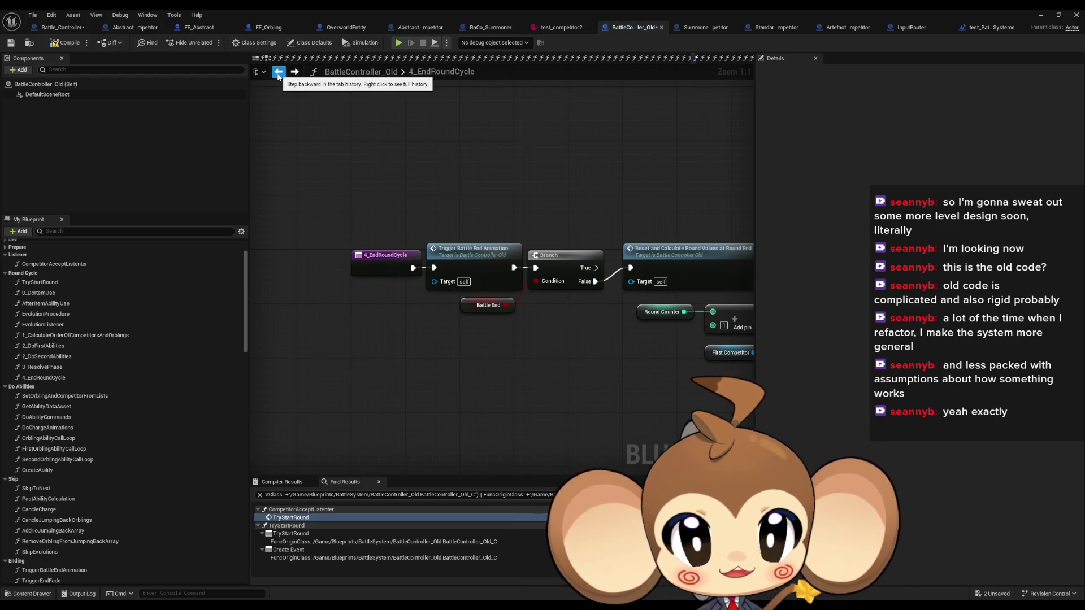
click(278, 73)
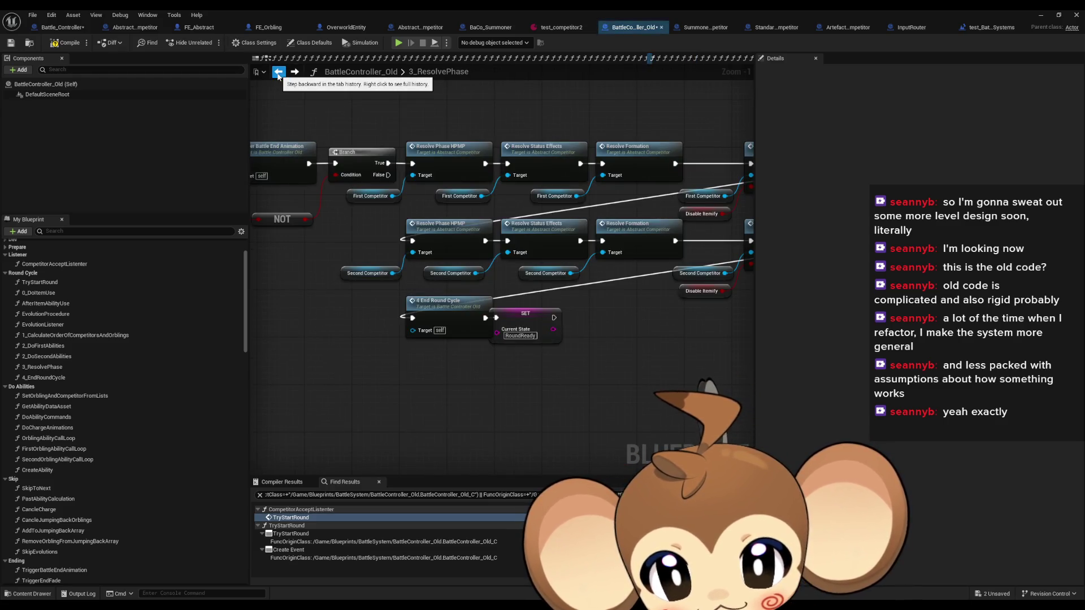
click(278, 73)
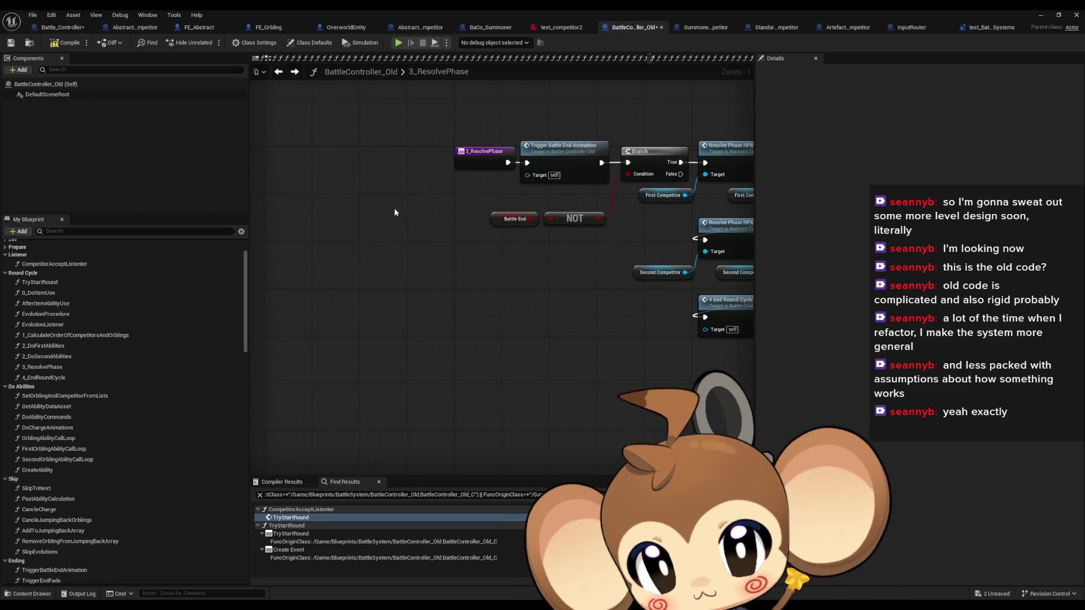
click(48, 32)
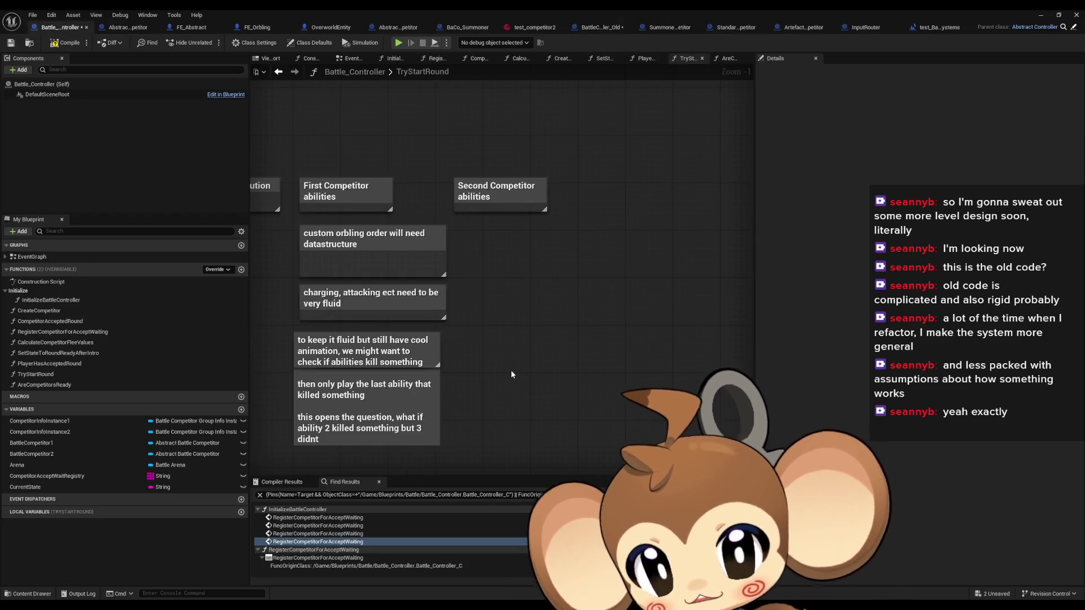
- Add a 'Resolve Phase' comment right of Second Competitor abilities and narrow its box
text(c)
text(Resolv)
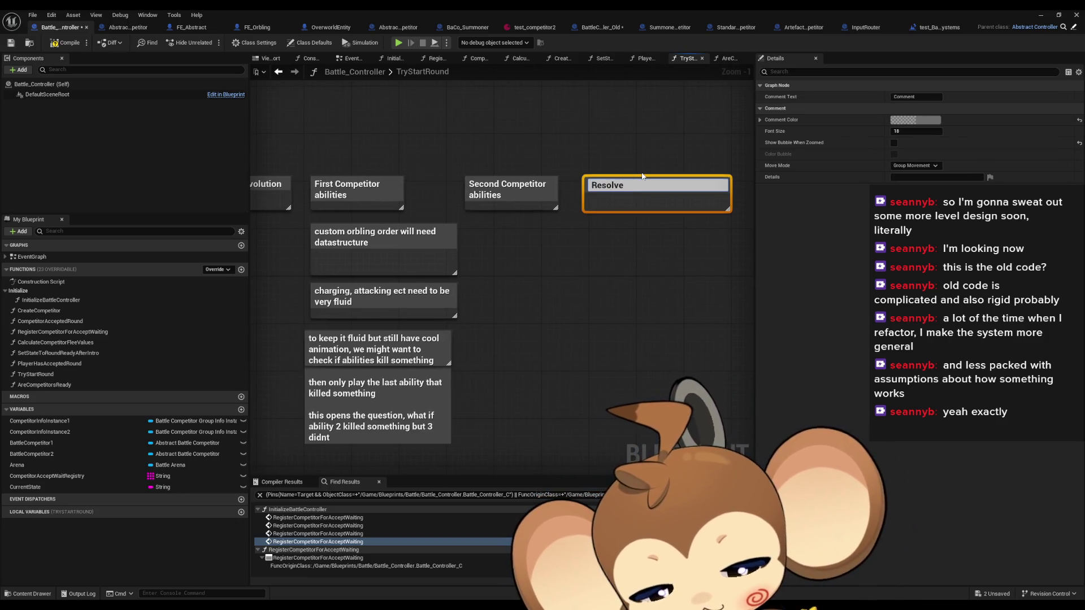
text(e)
key(Return)
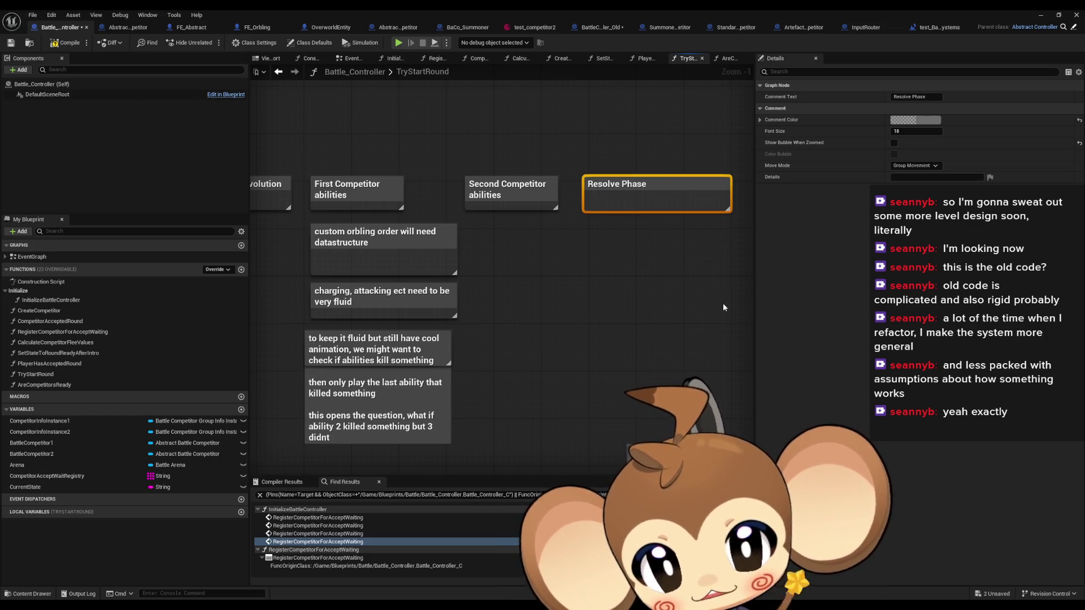
drag(723, 307, 520, 317)
drag(528, 195, 460, 201)
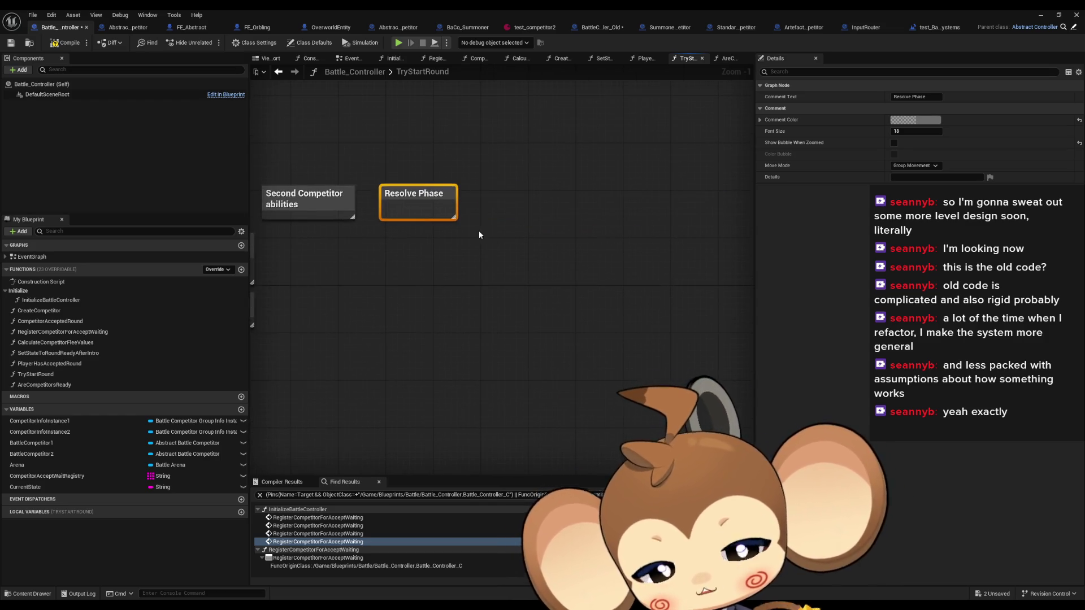
click(487, 262)
mouse_move(487, 262)
mouse_down()
mouse_move(401, 259)
mouse_move(503, 305)
mouse_up()
scroll(634, 182, down, 3)
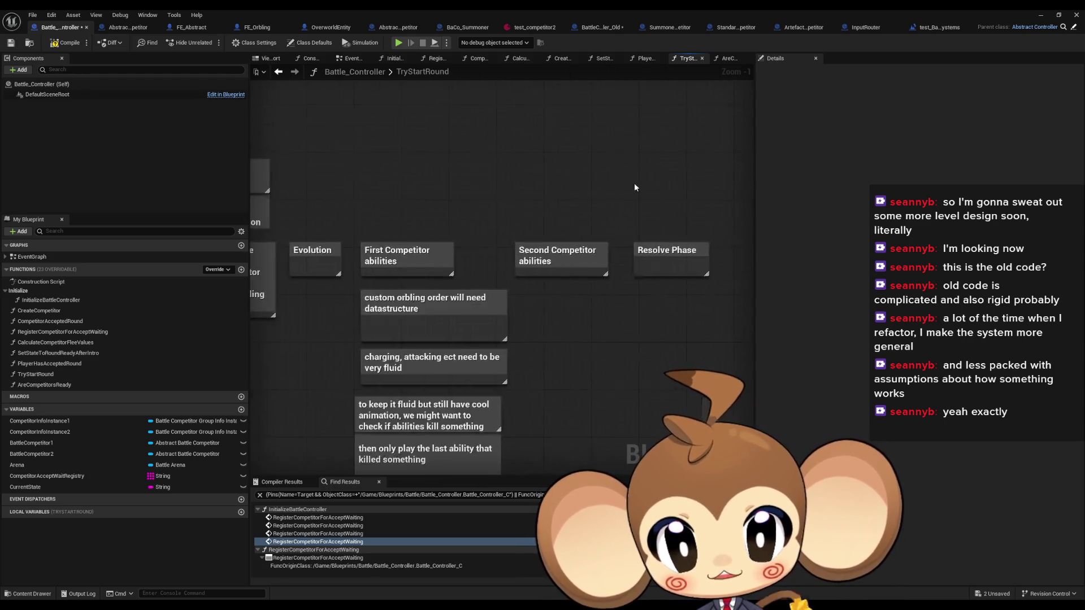
drag(408, 195, 689, 260)
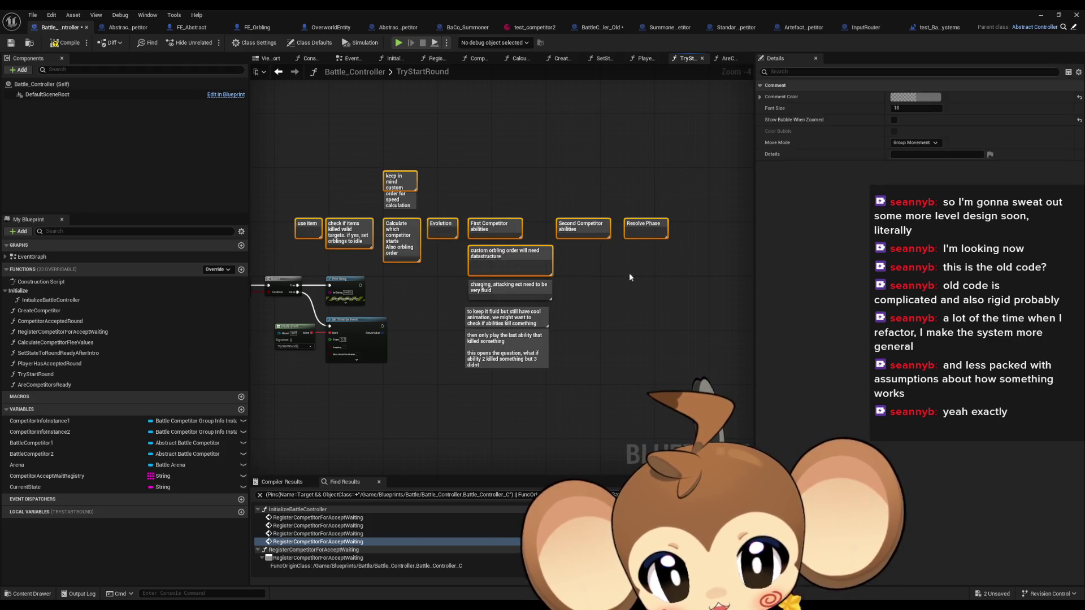
scroll(603, 281, up, 1)
drag(591, 286, 634, 294)
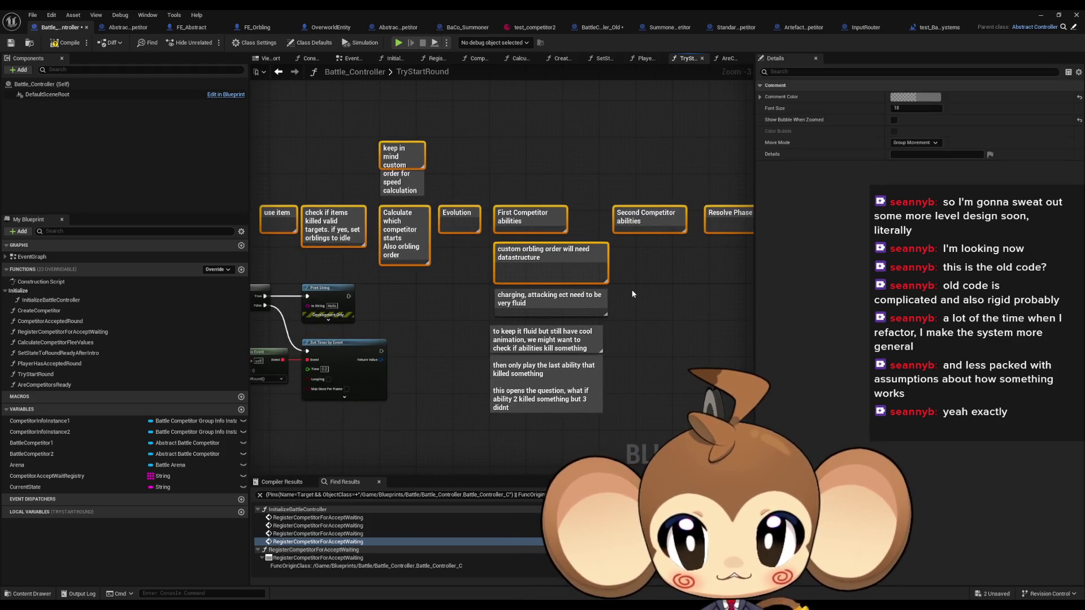
click(633, 294)
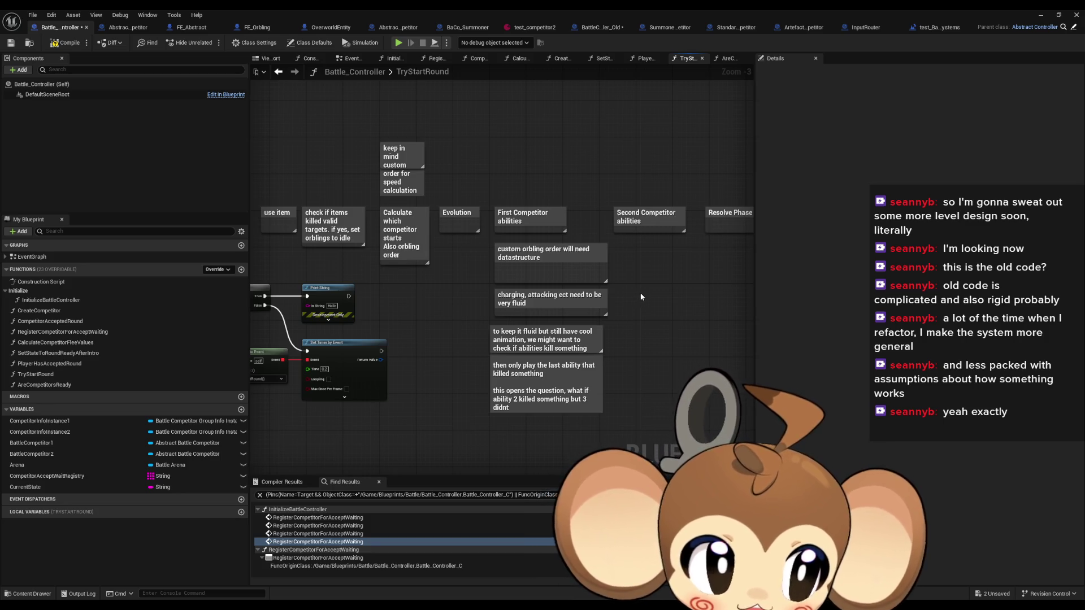
drag(358, 257, 395, 244)
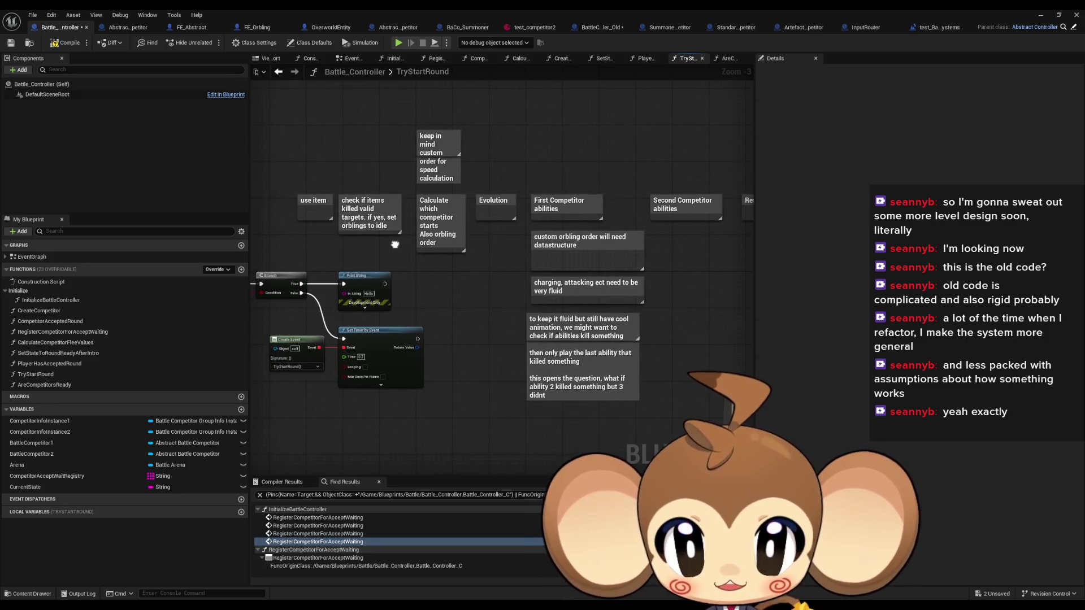
scroll(396, 248, up, 1)
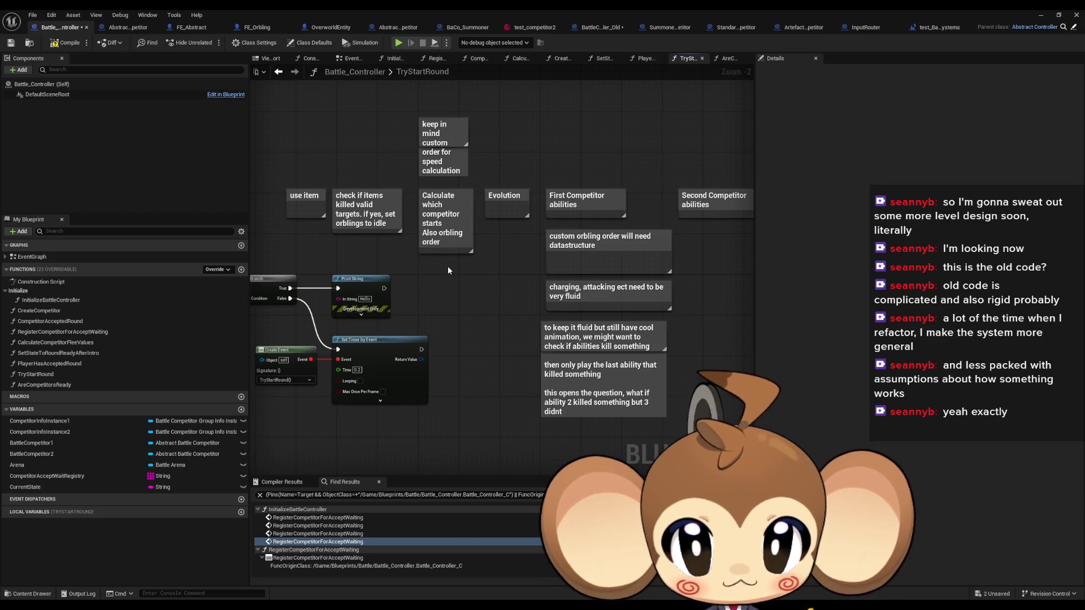
click(510, 197)
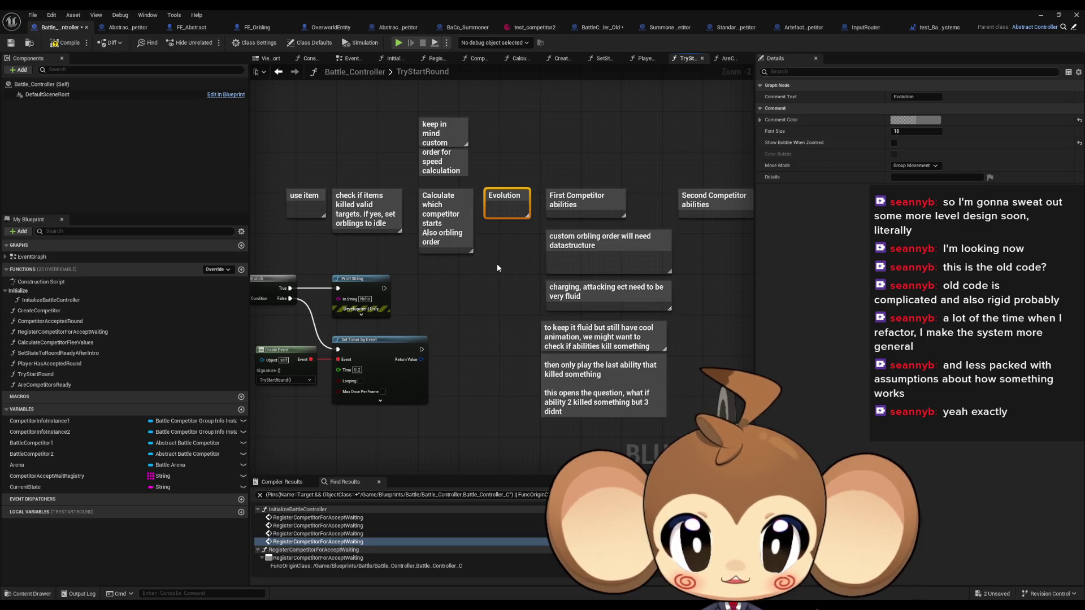
click(619, 206)
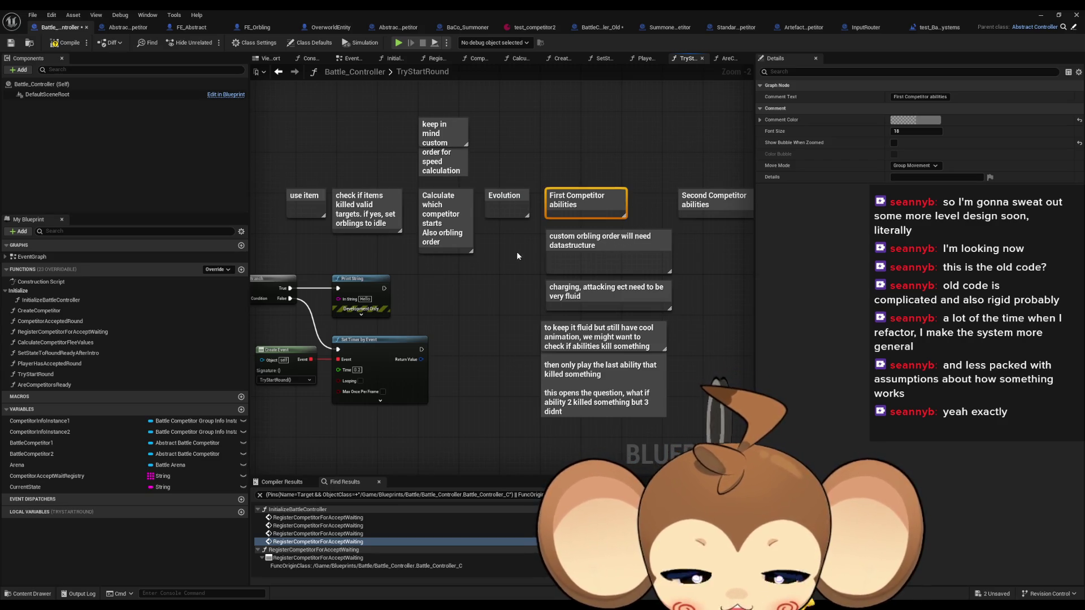
click(468, 258)
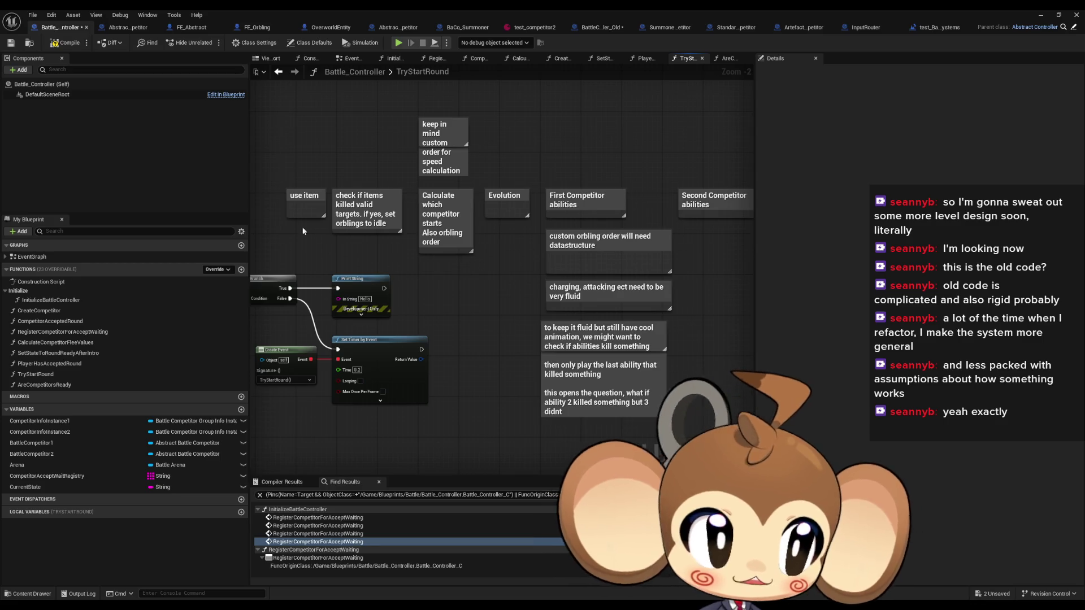
mouse_move(284, 177)
mouse_down()
mouse_move(320, 243)
mouse_move(331, 249)
mouse_move(331, 239)
mouse_up()
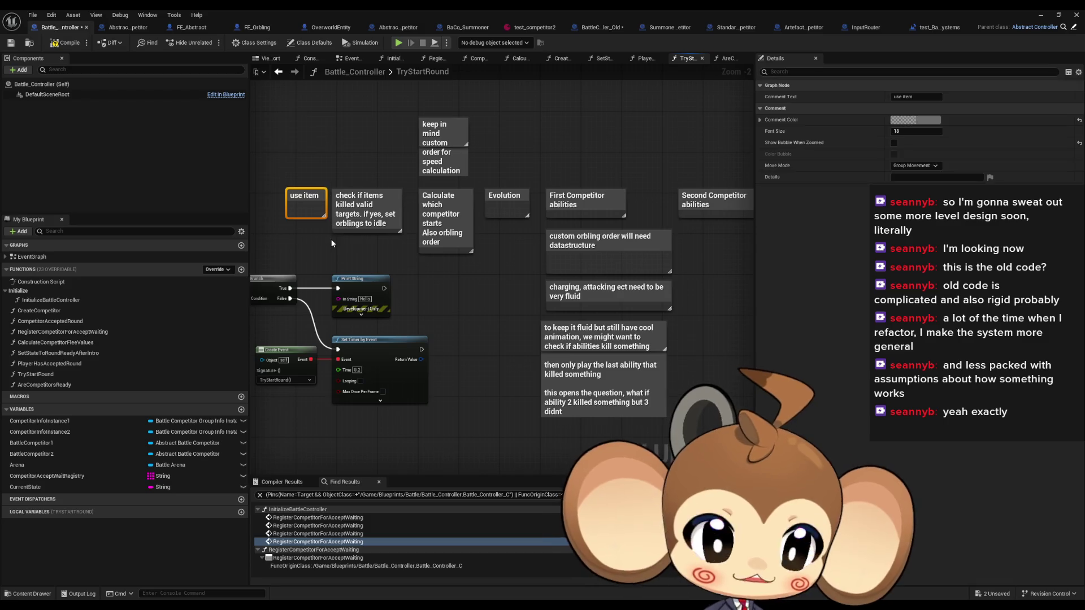